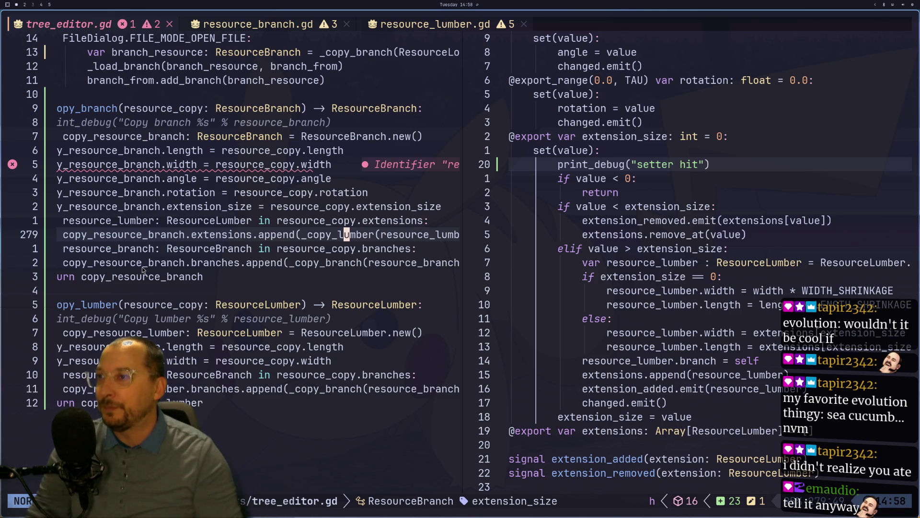
# Cut the _copy_lumber(...) argument out of the extensions append() call in _copy_branch.
pyautogui.press('k')
pyautogui.press('k')
pyautogui.press('j')
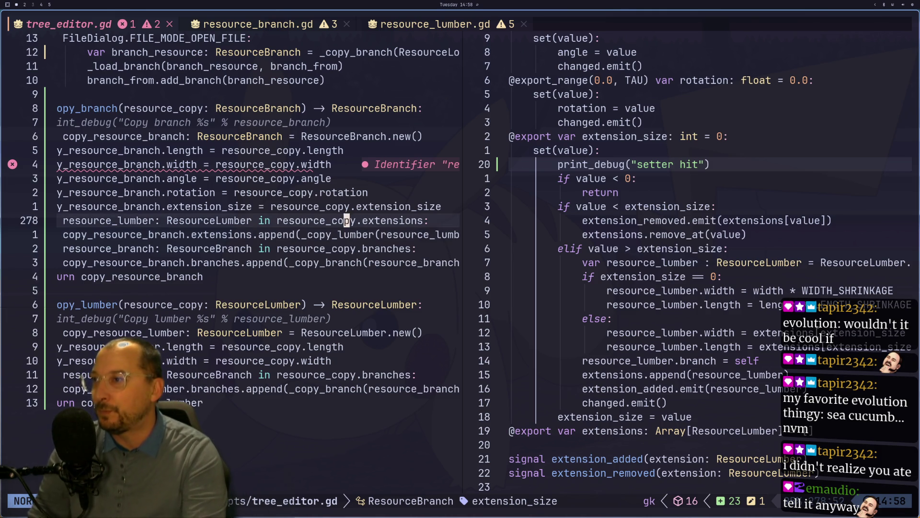
pyautogui.press('j')
pyautogui.press('j')
pyautogui.press('h')
pyautogui.press('h')
pyautogui.press('h')
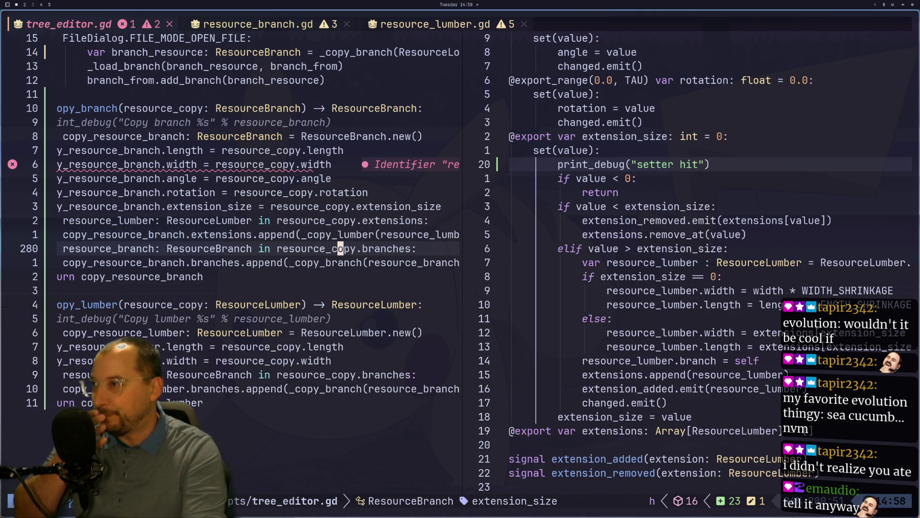
pyautogui.press('k')
pyautogui.press('h')
pyautogui.press('h')
pyautogui.press('h')
pyautogui.press('l')
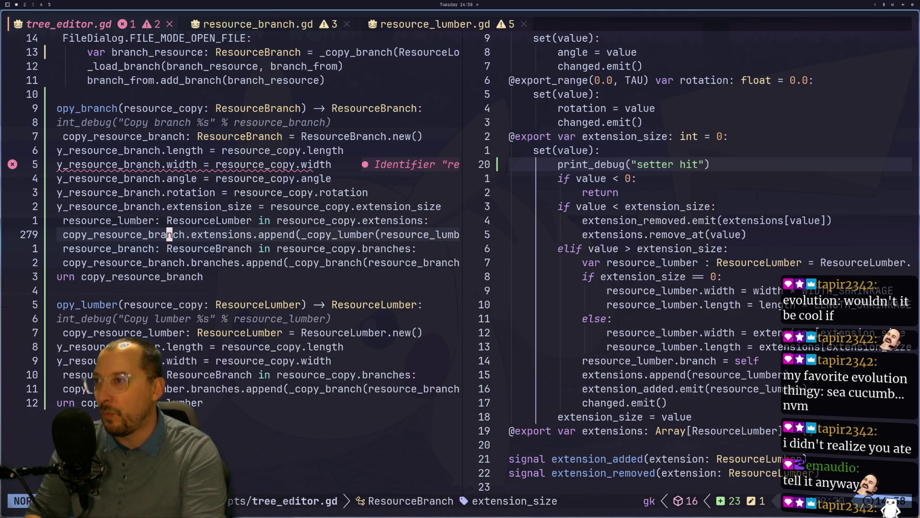
pyautogui.press('l')
pyautogui.press('l')
pyautogui.press('l')
pyautogui.press('l')
pyautogui.press('l')
pyautogui.press('l')
pyautogui.press('h')
pyautogui.press('h')
pyautogui.press('h')
pyautogui.press('h')
pyautogui.press('h')
pyautogui.press('h')
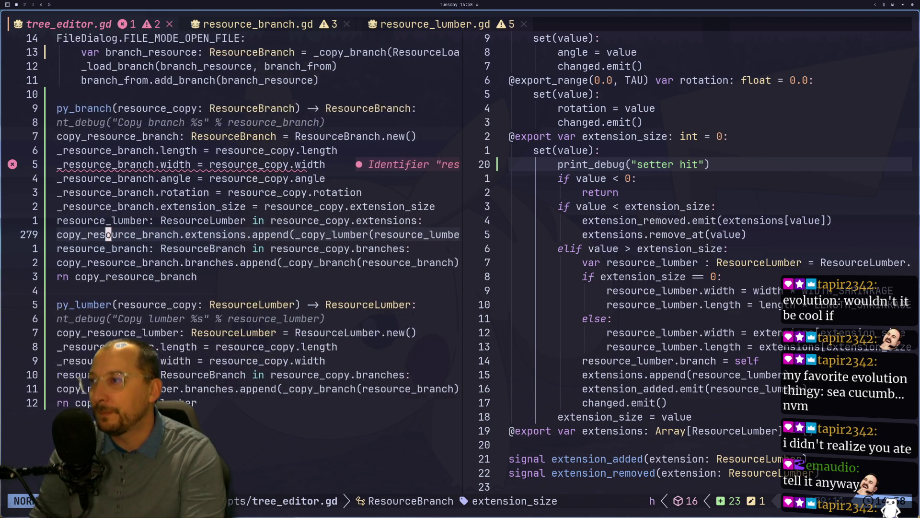
pyautogui.press('l')
pyautogui.press('l')
pyautogui.press('l')
pyautogui.press('l')
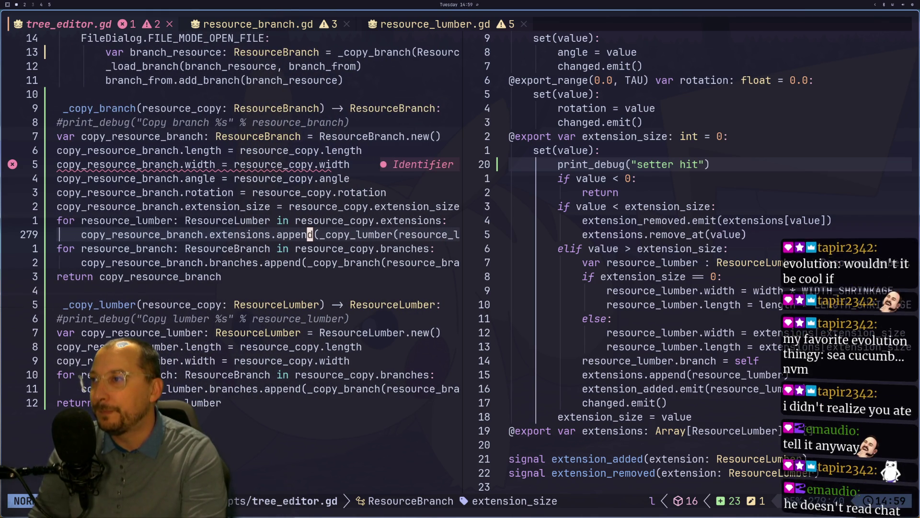
pyautogui.press('v')
pyautogui.press('l')
pyautogui.press('l')
pyautogui.press('l')
pyautogui.press('l')
pyautogui.press('l')
pyautogui.press('l')
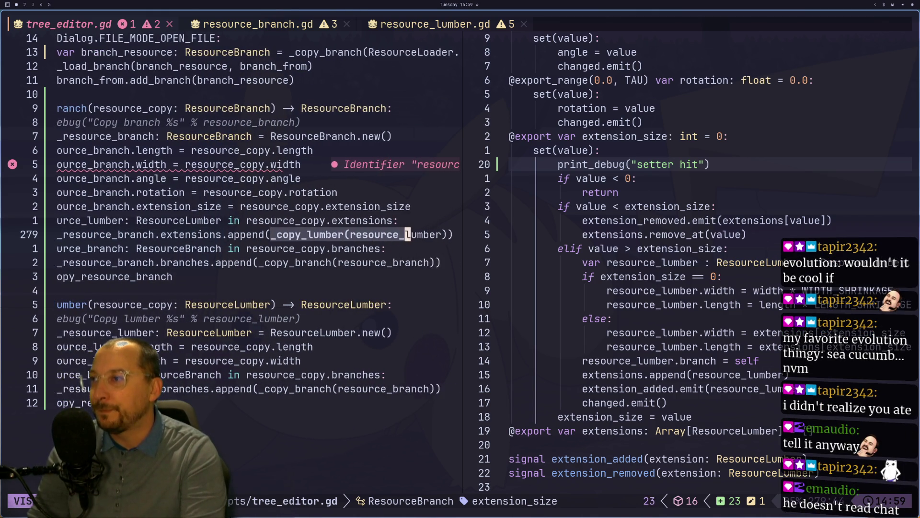
pyautogui.press('d')
pyautogui.press('g')
pyautogui.press('k')
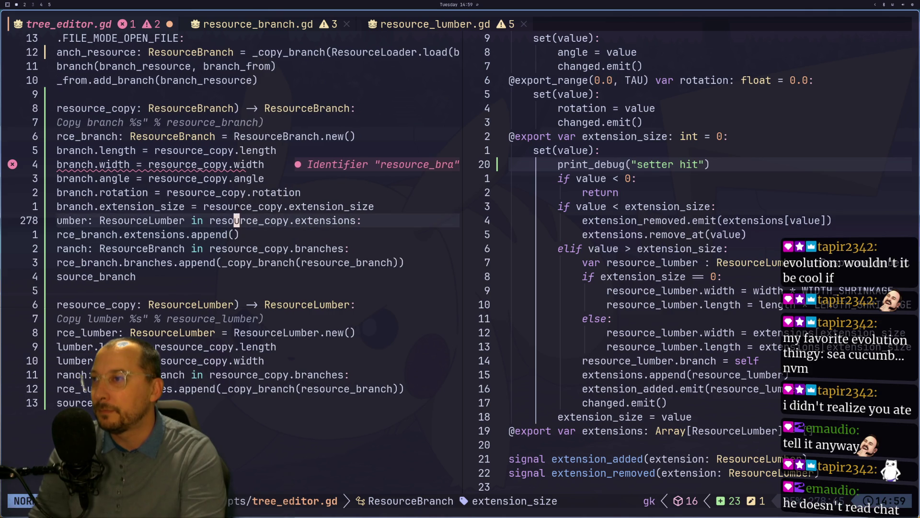
# Paste the call on a new indented line, prefixed with 'var resource_lumber_copy: ResourceLumber = '.
pyautogui.press('o')
pyautogui.press('Escape')
pyautogui.press('p')
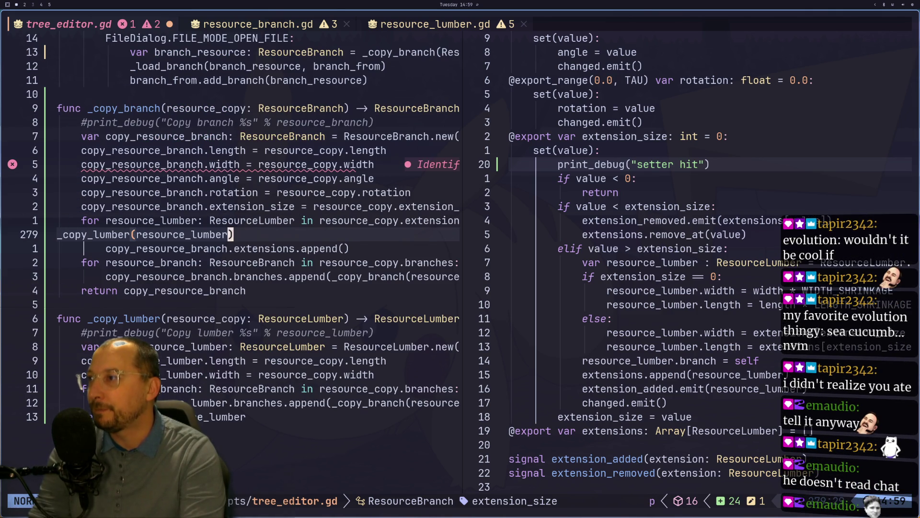
pyautogui.press('>')
pyautogui.press('>')
pyautogui.press('>')
pyautogui.press('>')
pyautogui.press('>')
pyautogui.press('less')
pyautogui.press('less')
pyautogui.write('Ivar ')
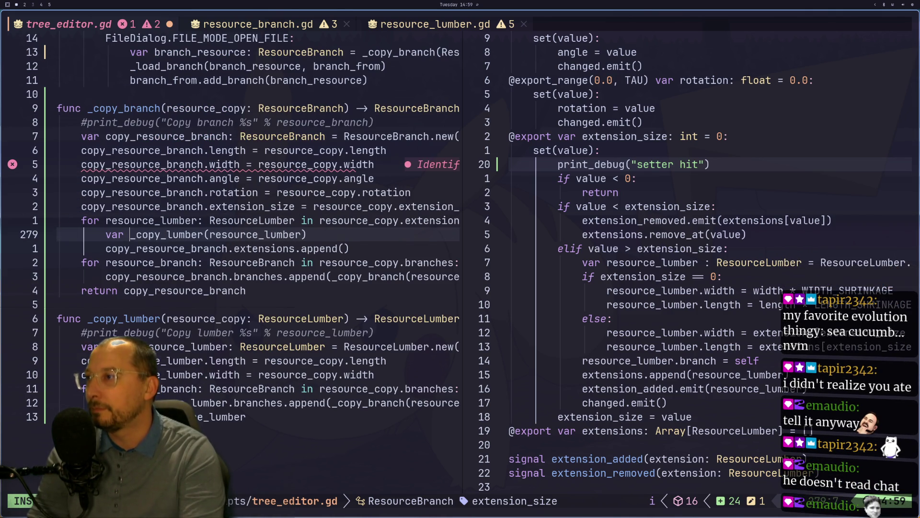
pyautogui.write('resource')
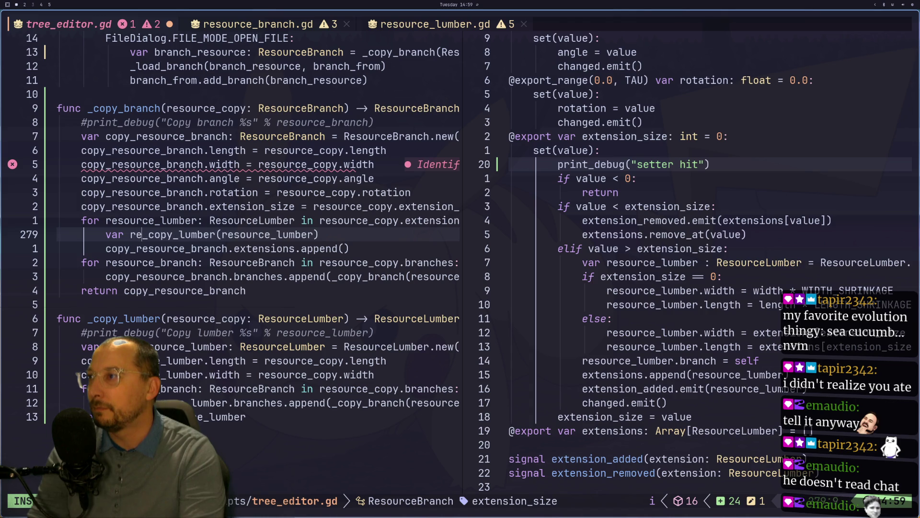
pyautogui.write('_lumber_cop')
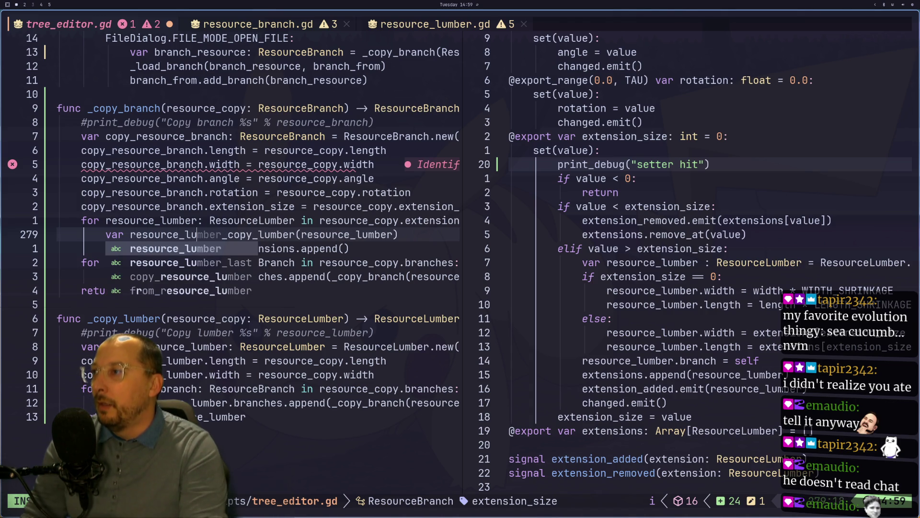
pyautogui.write('y: ')
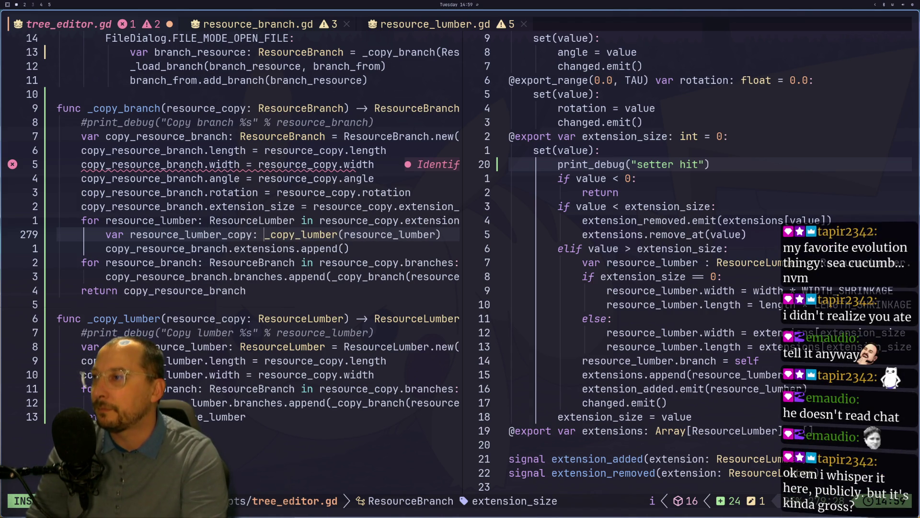
pyautogui.write('Resrou')
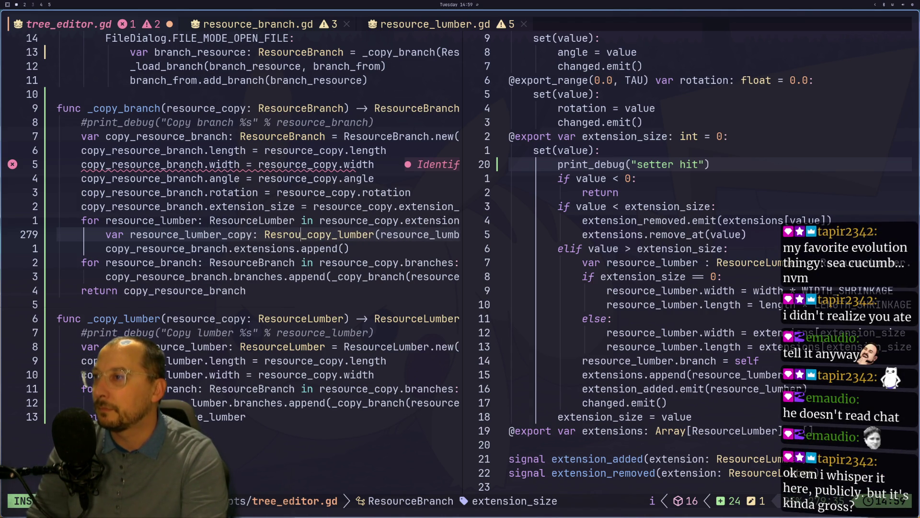
pyautogui.write('rceLumber =')
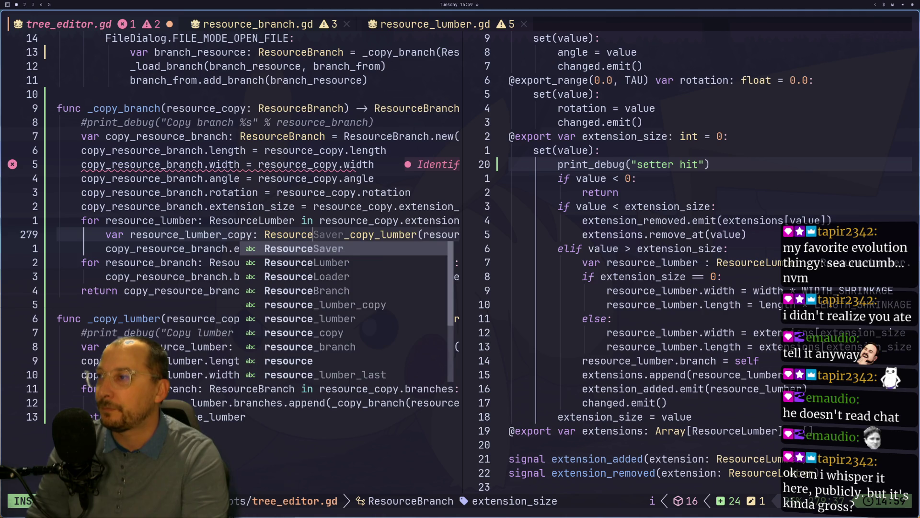
pyautogui.press('Escape')
pyautogui.press('h')
pyautogui.press('h')
pyautogui.press('h')
pyautogui.press('h')
pyautogui.press('h')
pyautogui.press('h')
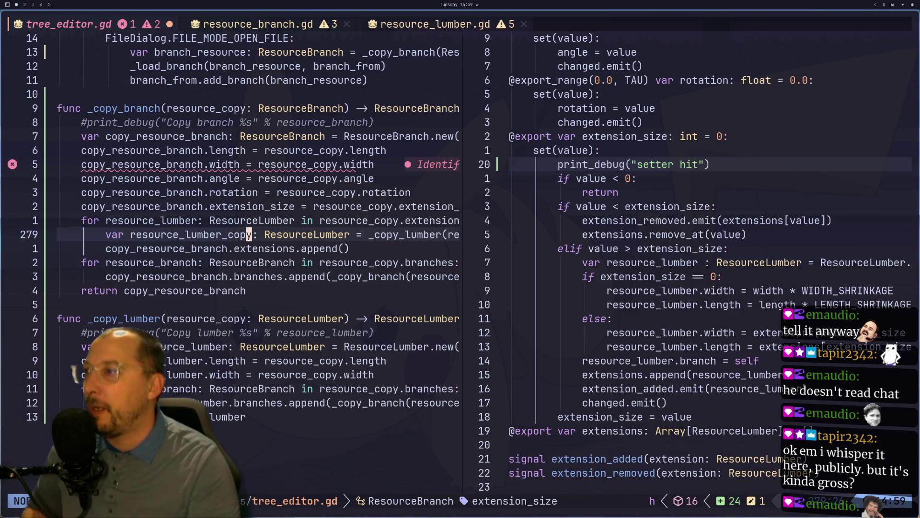
# Restore append(_copy_lumber(...)) and move the length, width, angle and rotation lines after the loops.
pyautogui.press('u')
pyautogui.press('u')
pyautogui.press('u')
pyautogui.press('u')
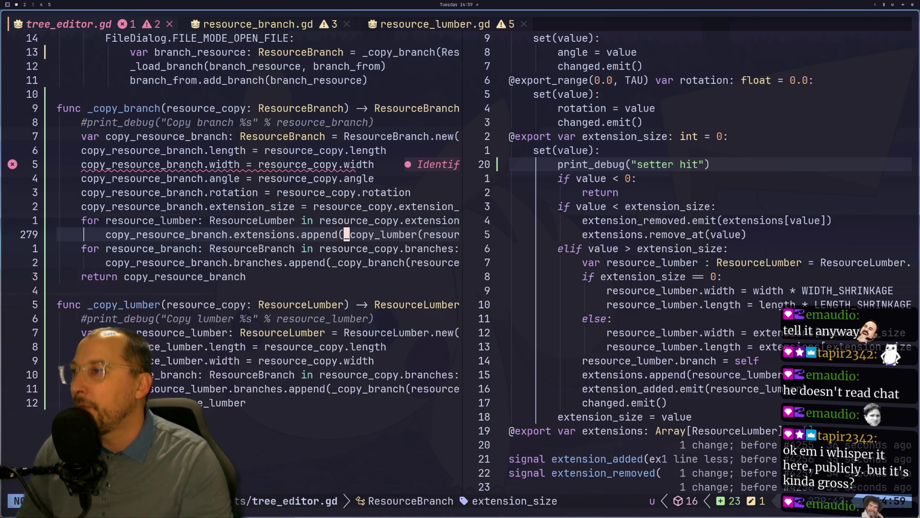
pyautogui.press('k')
pyautogui.press('k')
pyautogui.press('k')
pyautogui.press('k')
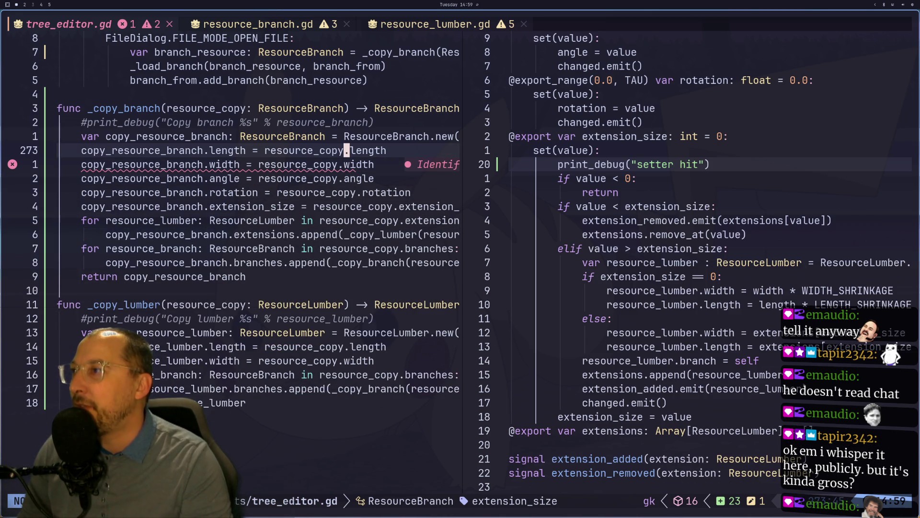
pyautogui.press('d')
pyautogui.press('4')
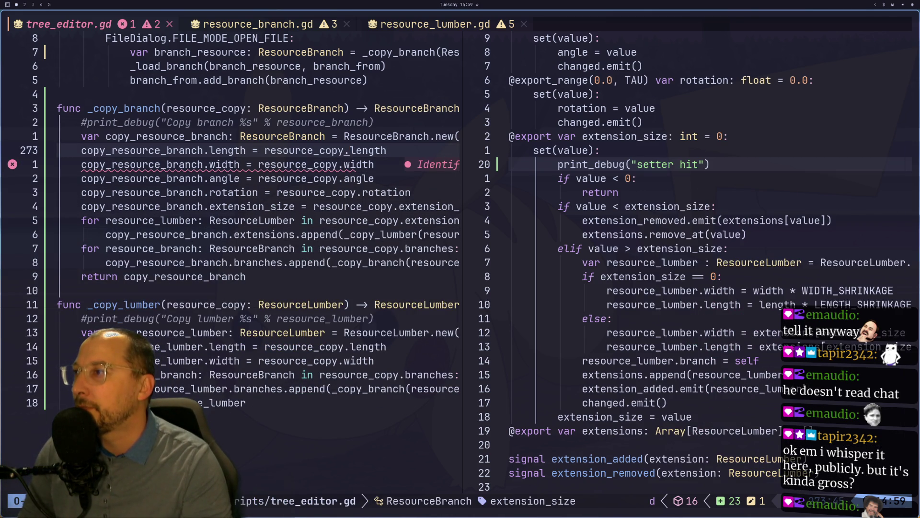
pyautogui.press('d')
pyautogui.press('k')
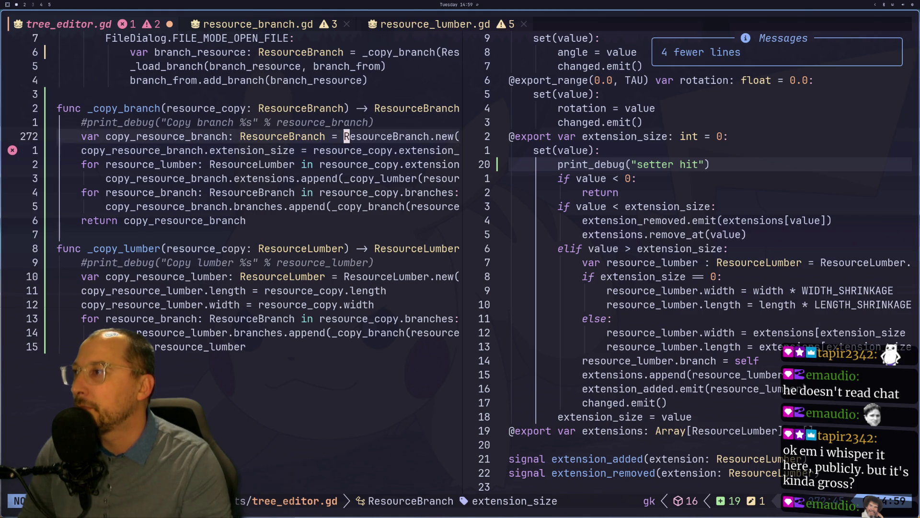
pyautogui.press('j')
pyautogui.press('j')
pyautogui.press('j')
pyautogui.press('p')
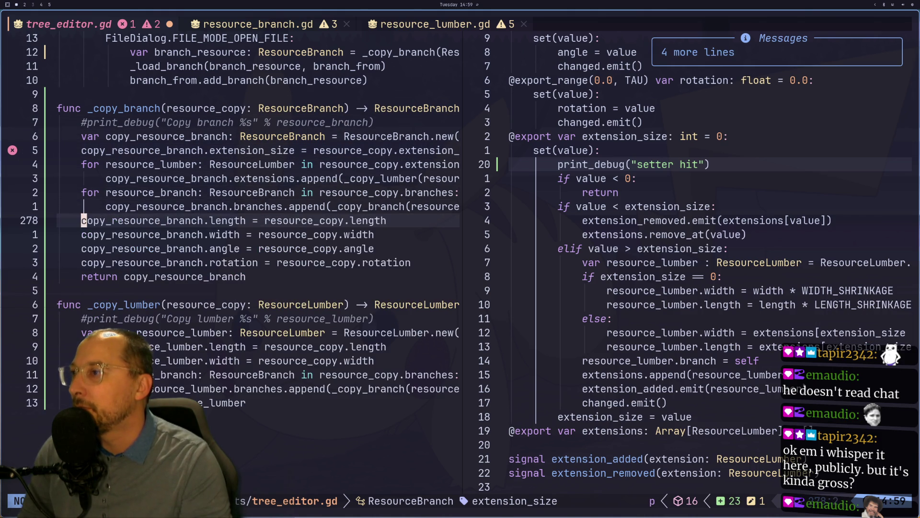
# Move length and width below the branches loop in _copy_lumber and save with :w.
pyautogui.press('j')
pyautogui.press('j')
pyautogui.press('j')
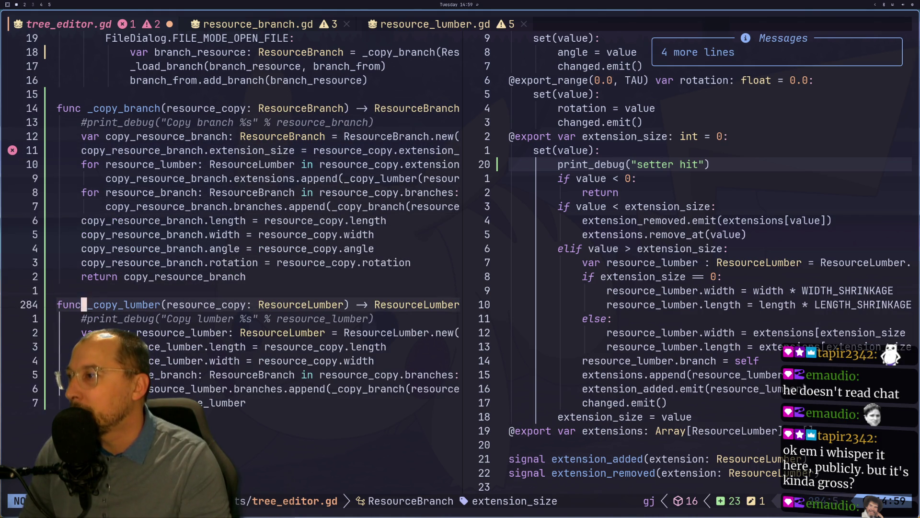
pyautogui.press('d')
pyautogui.press('d')
pyautogui.press('u')
pyautogui.press('d')
pyautogui.press('2')
pyautogui.press('d')
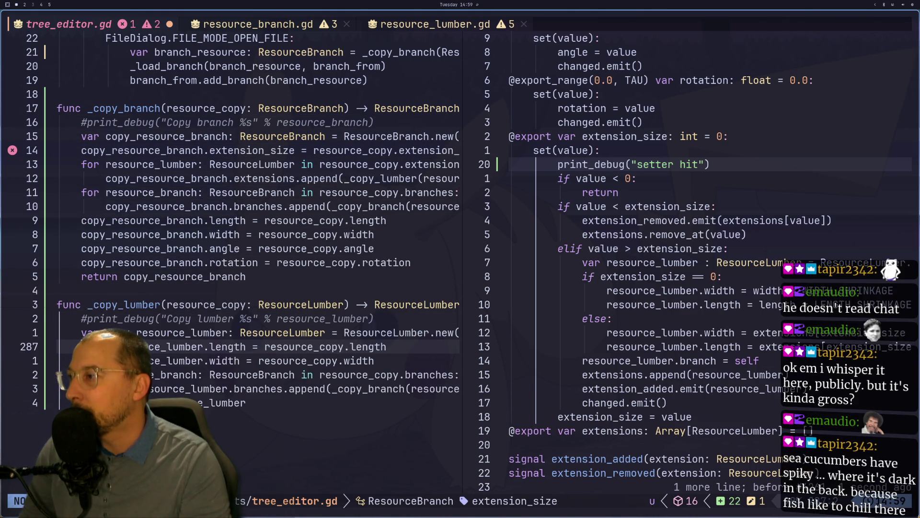
pyautogui.press('j')
pyautogui.press('j')
pyautogui.write('pukp:w')
pyautogui.press('Return')
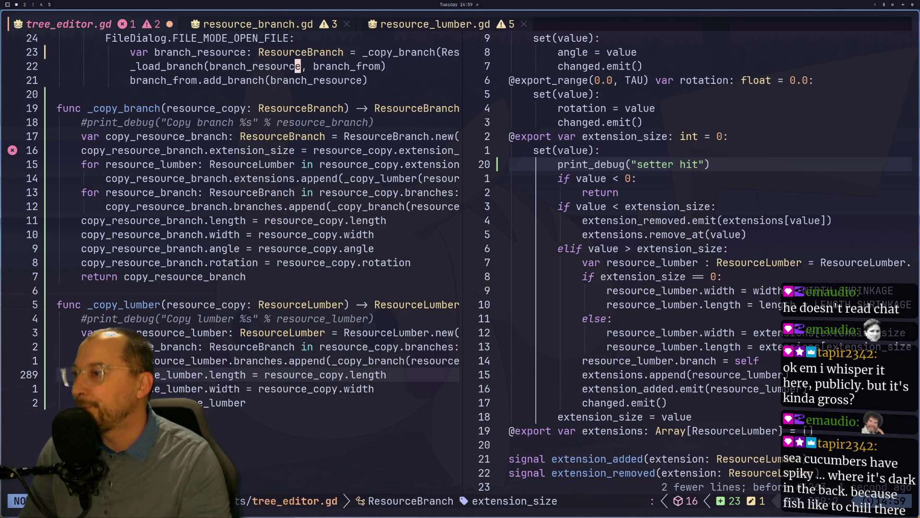
pyautogui.press('super+2')
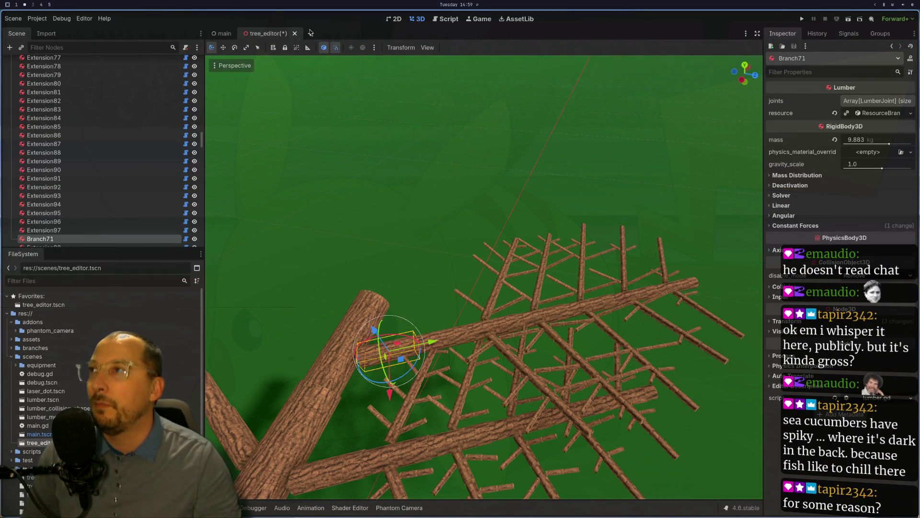
# Select the Branch2 log and raise its branch resource's extension_size to 2.
pyautogui.click(335, 382)
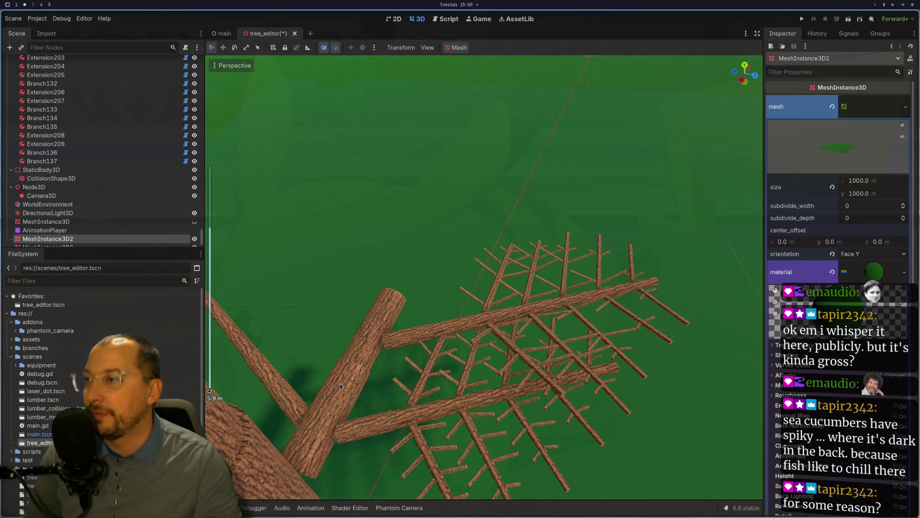
pyautogui.click(384, 287)
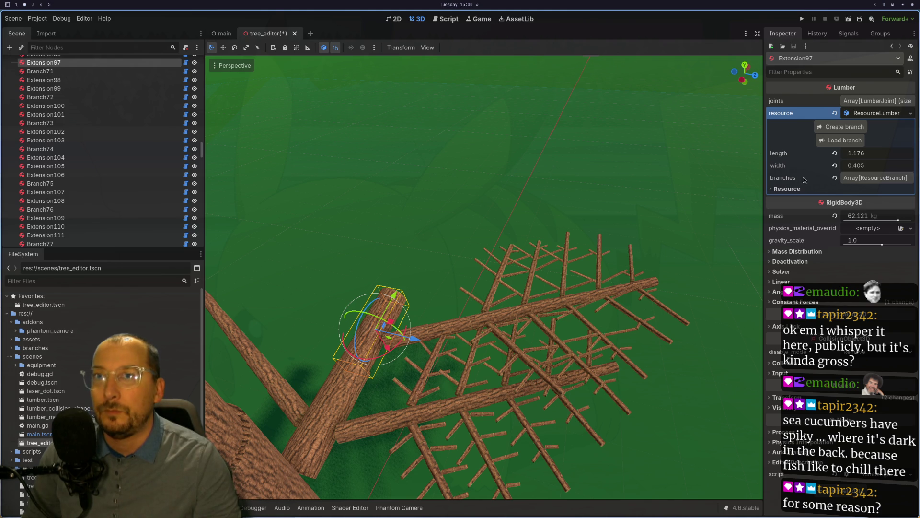
pyautogui.click(333, 397)
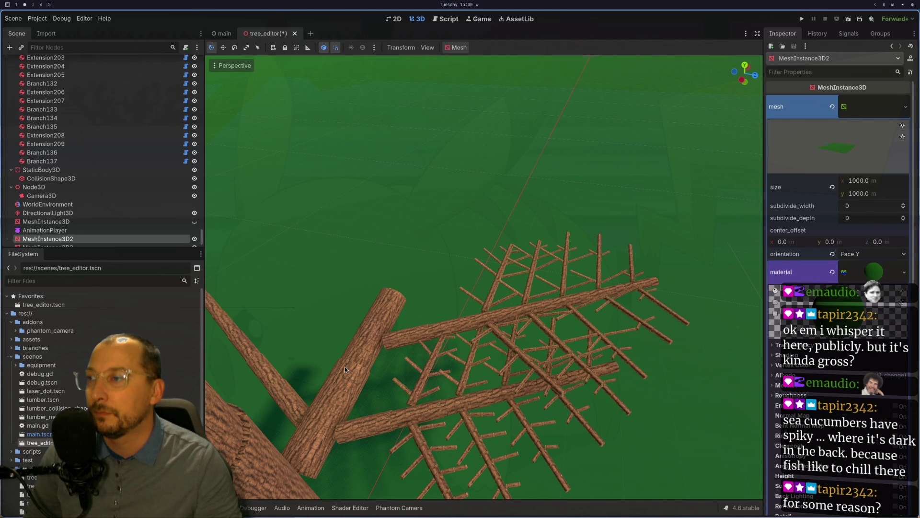
pyautogui.click(344, 366)
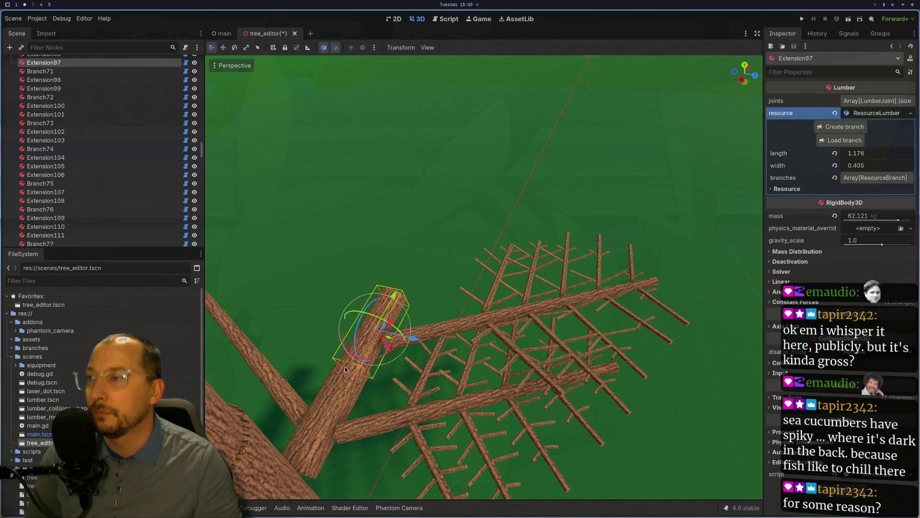
pyautogui.click(890, 115)
pyautogui.click(901, 115)
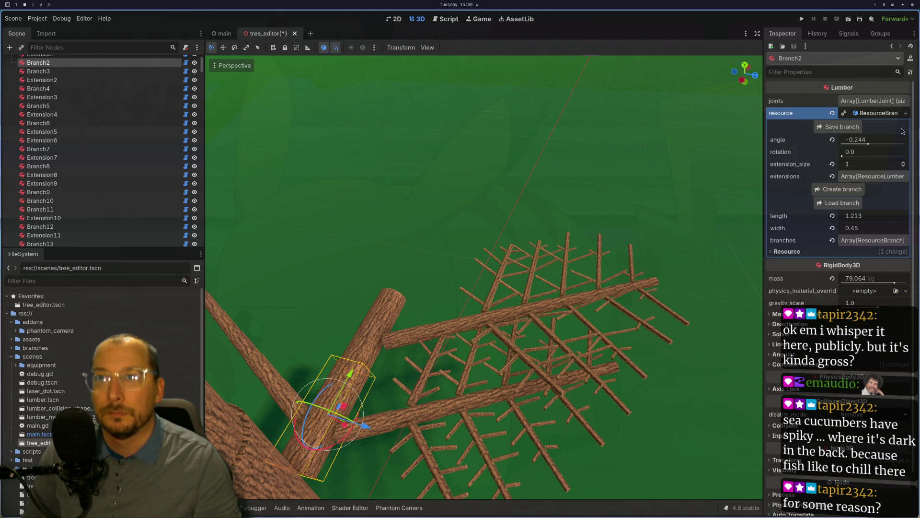
pyautogui.click(903, 163)
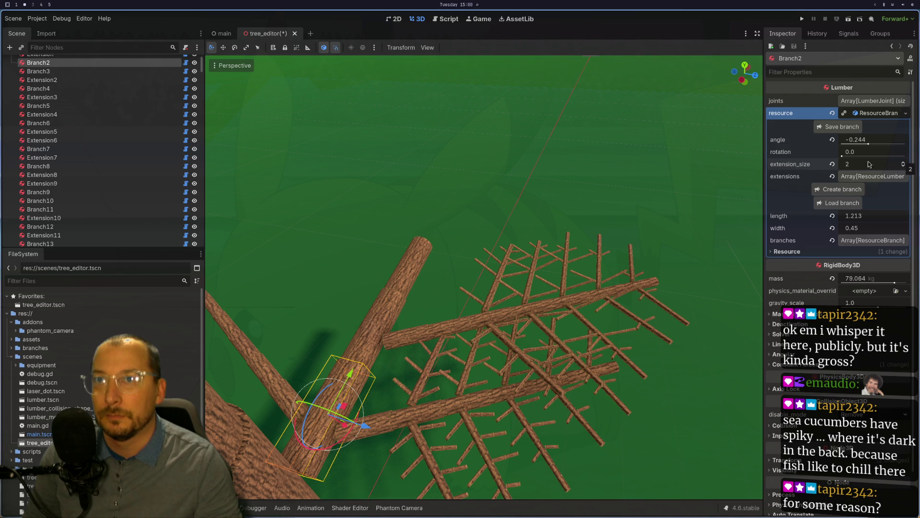
# Select the tip log Extension210 and expand its ResourceLumber settings.
pyautogui.click(429, 257)
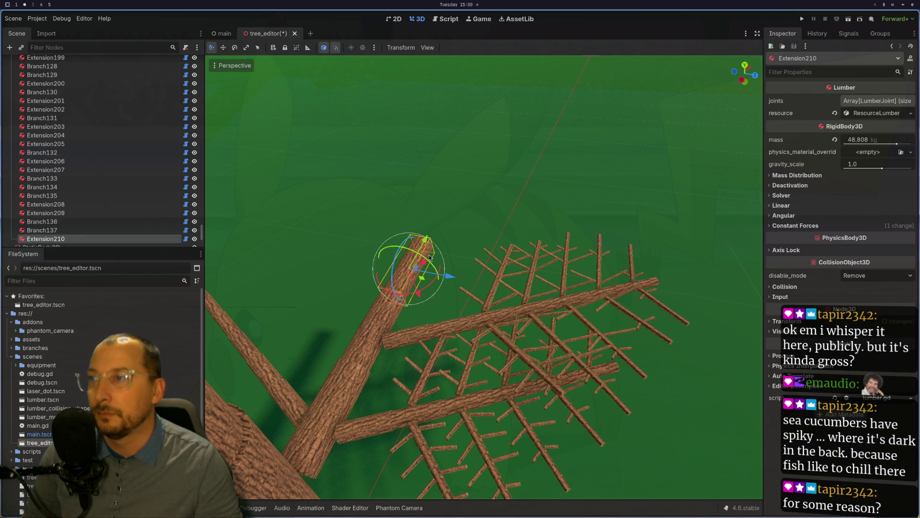
pyautogui.click(893, 115)
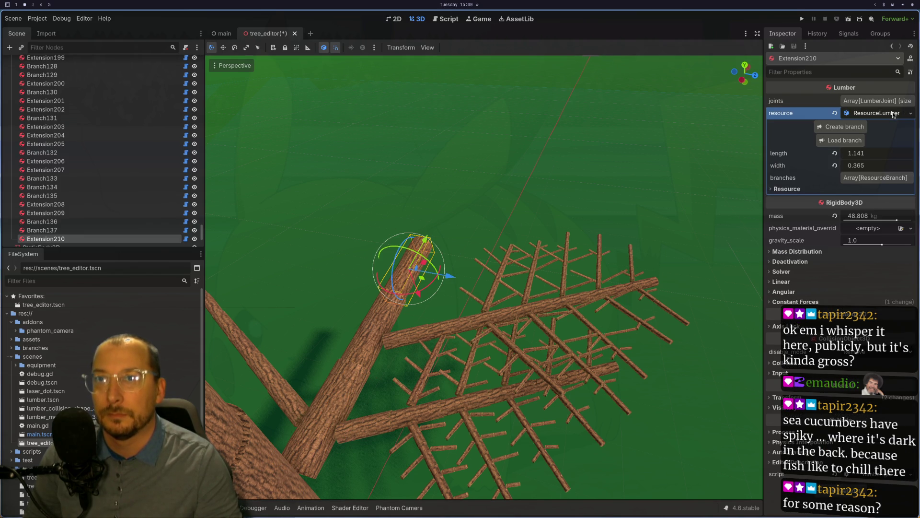
pyautogui.click(844, 140)
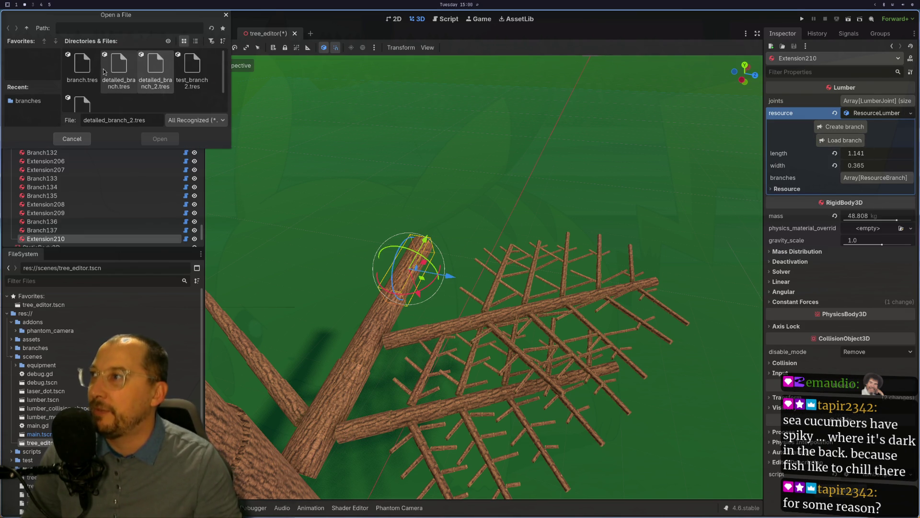
# Load detailed_branch_2.tres onto the tip log Extension210.
pyautogui.click(143, 76)
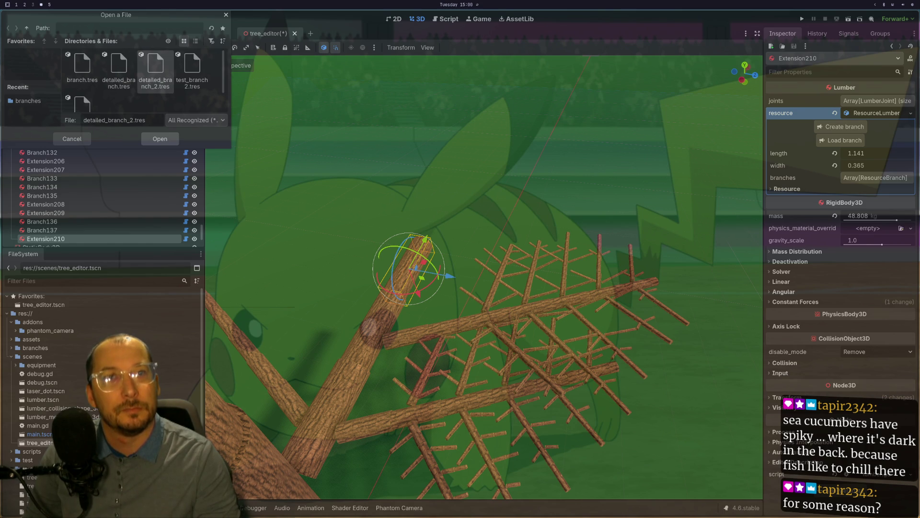
pyautogui.press('Return')
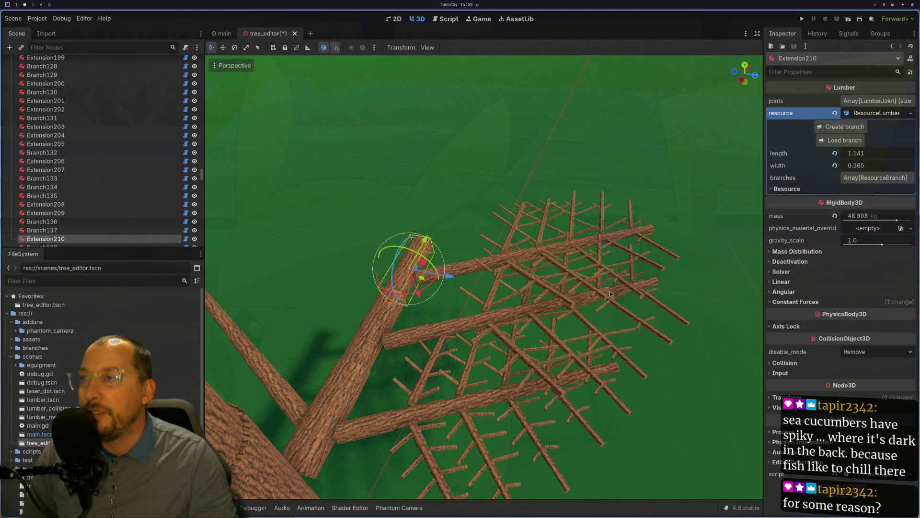
pyautogui.scroll(5, 483, 359)
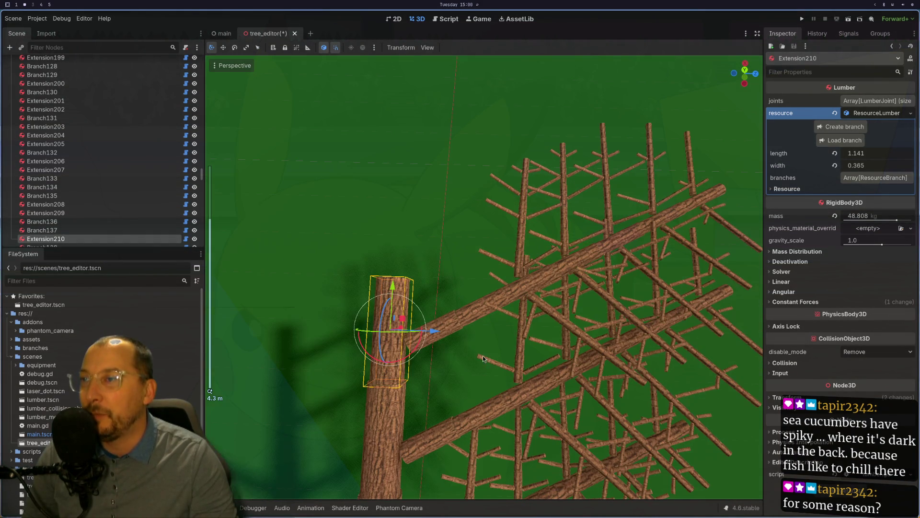
# Orbit to a low angle and select Branch138, Branch156 and Extension243 to inspect them.
pyautogui.moveTo(461, 326)
pyautogui.mouseDown()
pyautogui.moveTo(387, 261)
pyautogui.moveTo(494, 301)
pyautogui.moveTo(451, 278)
pyautogui.moveTo(477, 249)
pyautogui.moveTo(397, 241)
pyautogui.moveTo(364, 280)
pyautogui.moveTo(478, 320)
pyautogui.mouseUp()
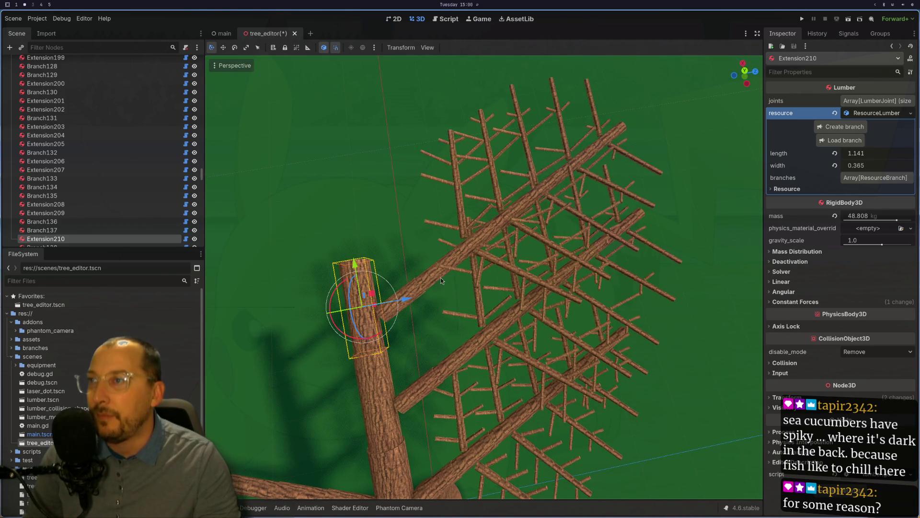
pyautogui.click(406, 287)
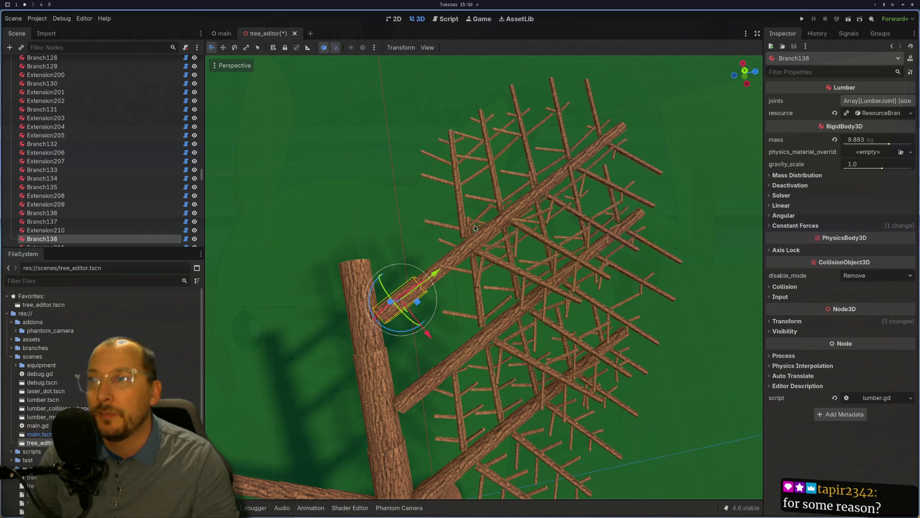
pyautogui.click(447, 228)
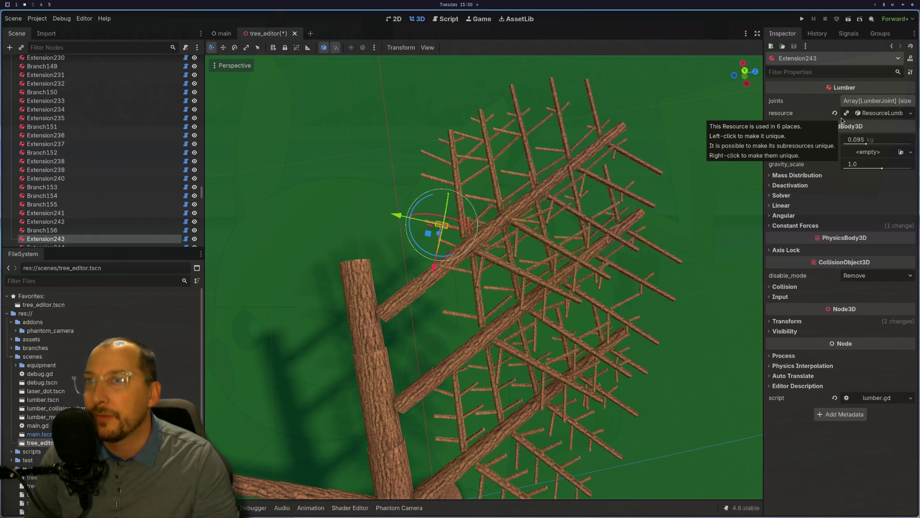
pyautogui.click(57, 231)
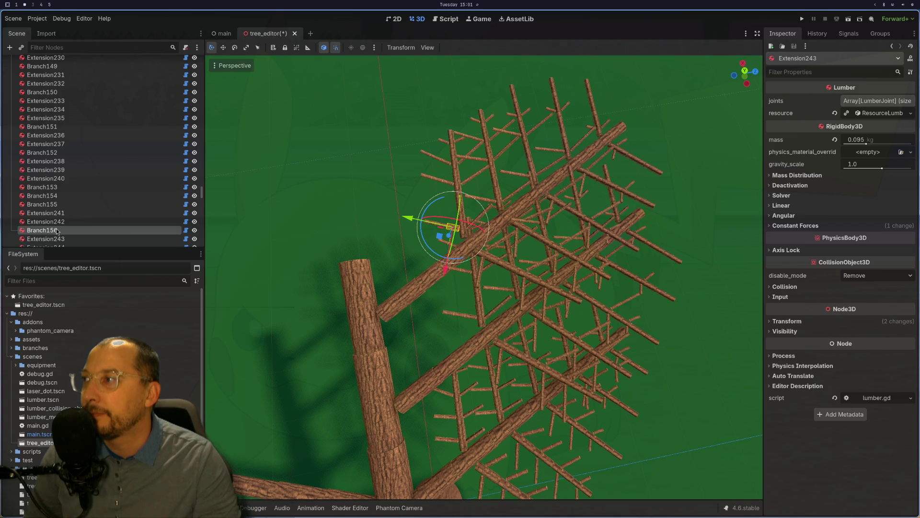
pyautogui.click(54, 239)
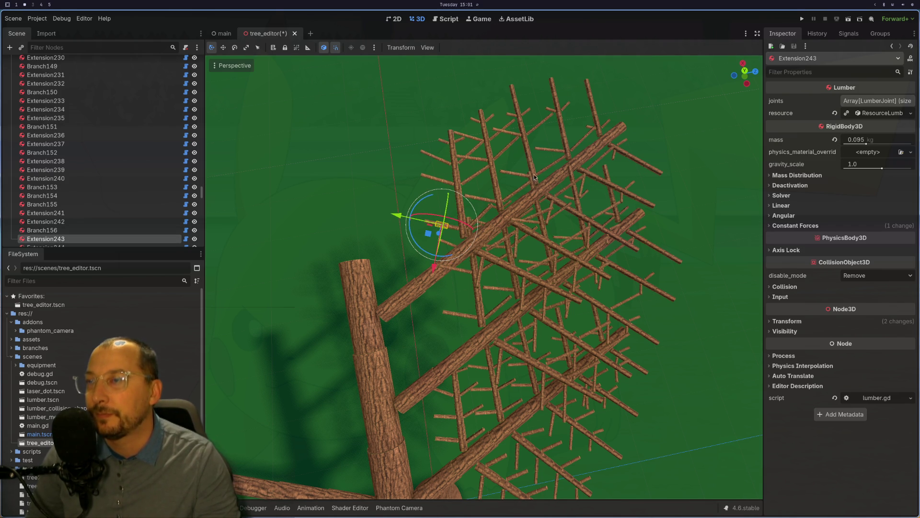
# Zoom, pan and orbit around the small log, then switch back to Neovim.
pyautogui.scroll(3, 410, 237)
pyautogui.scroll(-2, 419, 235)
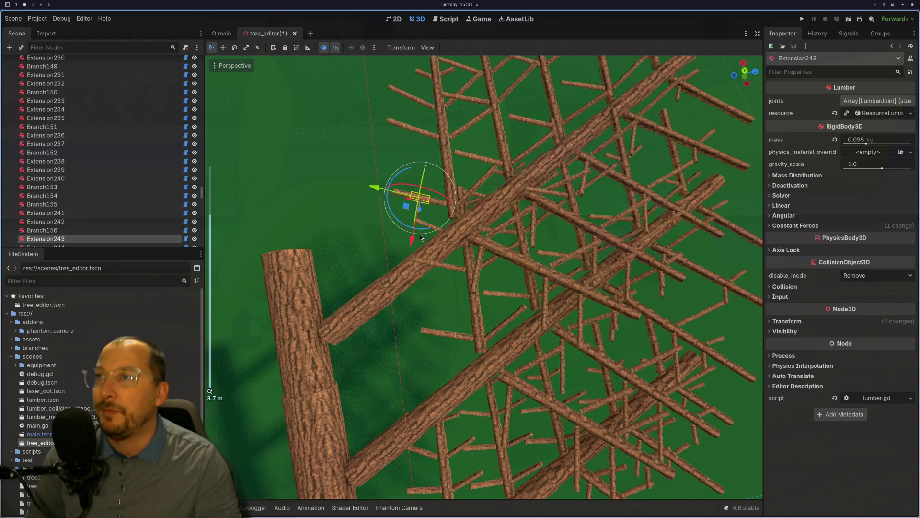
pyautogui.moveTo(419, 234); pyautogui.dragTo(491, 293)
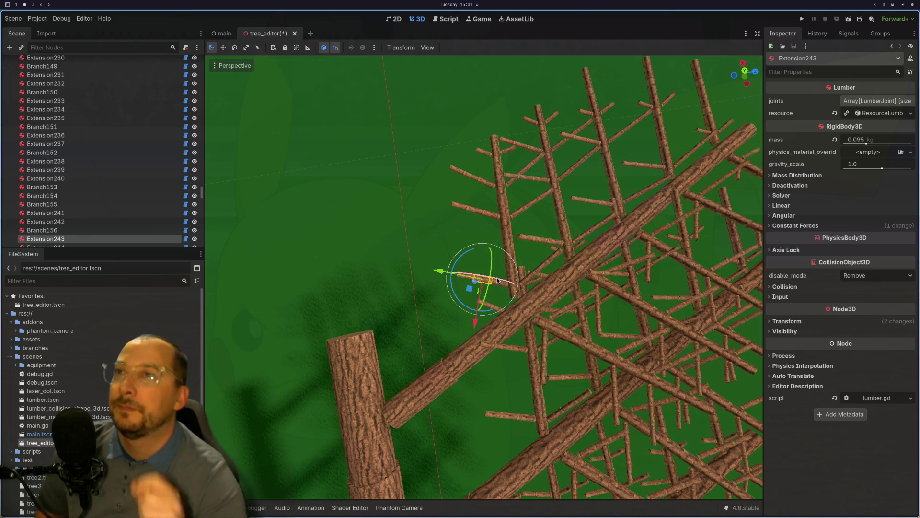
pyautogui.moveTo(497, 281)
pyautogui.mouseDown()
pyautogui.moveTo(717, 160)
pyautogui.moveTo(625, 162)
pyautogui.mouseUp()
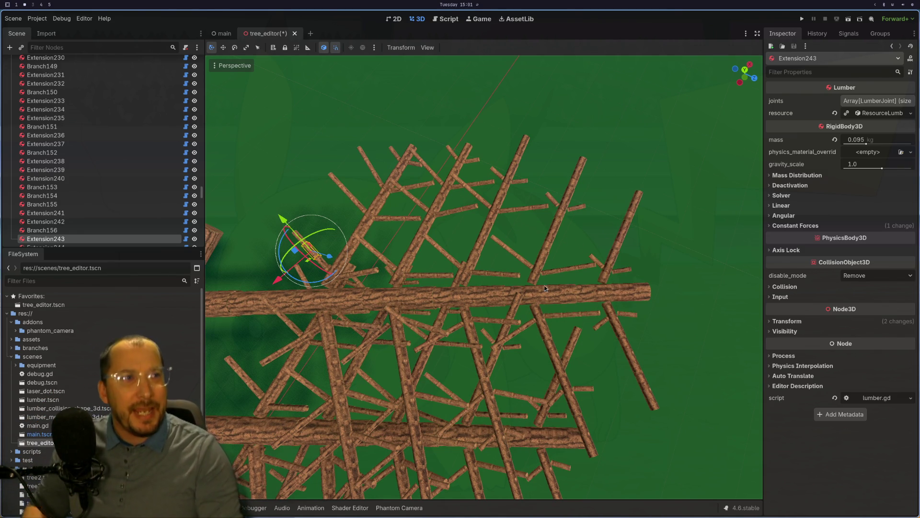
pyautogui.press('super+1')
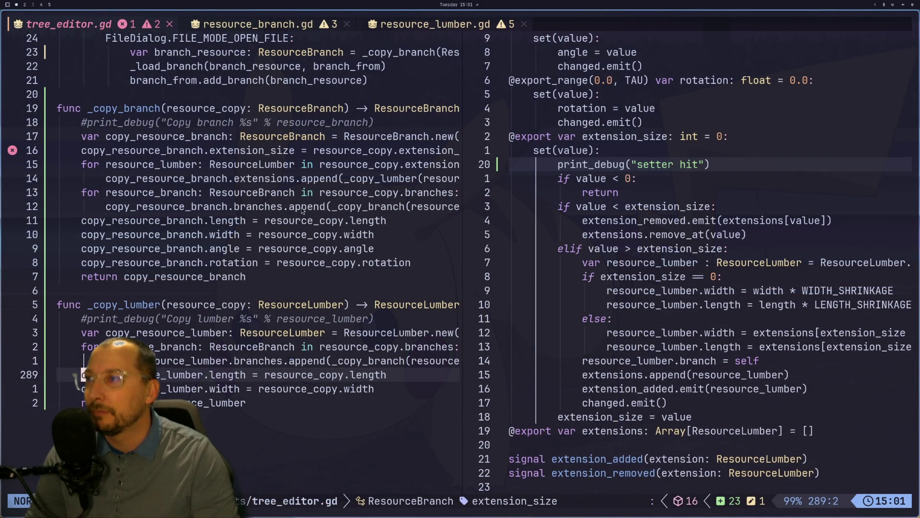
pyautogui.click(297, 190)
pyautogui.press('j')
pyautogui.press('j')
pyautogui.press('j')
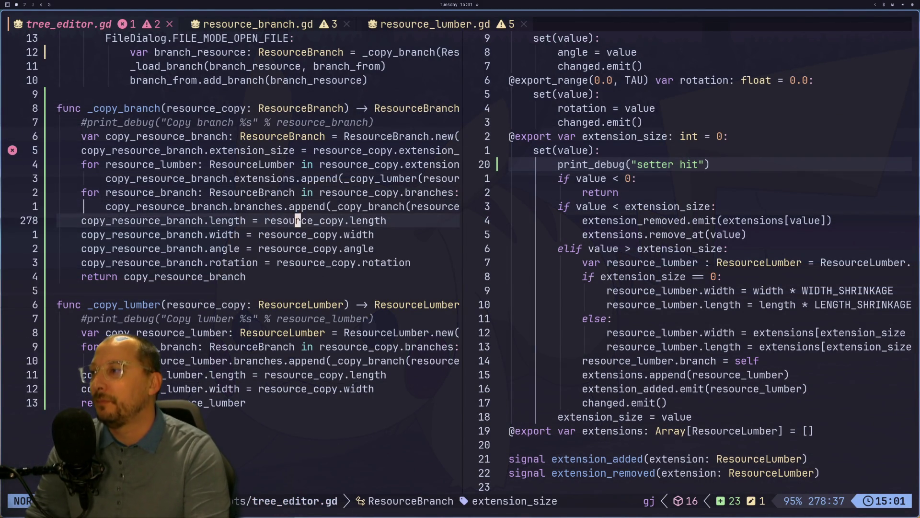
pyautogui.press('j')
pyautogui.press('j')
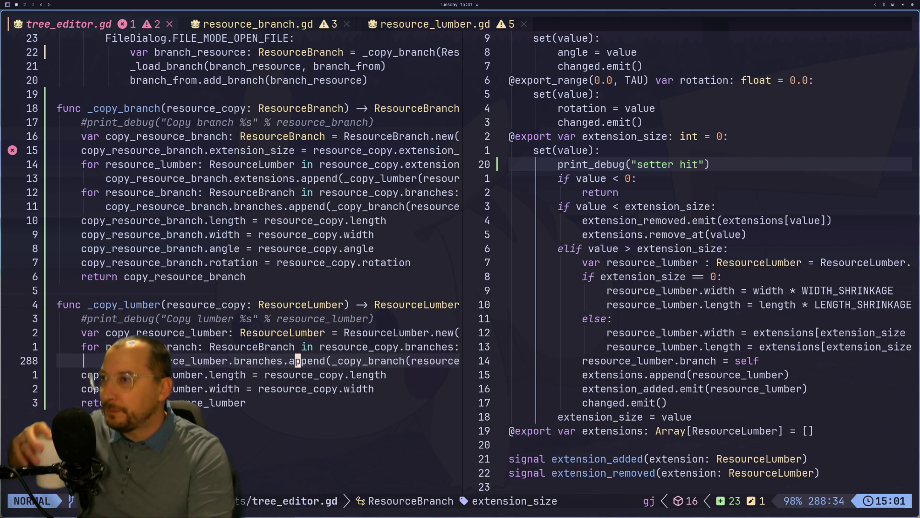
pyautogui.press('1')
pyautogui.press('0')
pyautogui.press('k')
pyautogui.press('8')
pyautogui.press('k')
pyautogui.press('l')
pyautogui.press('l')
pyautogui.press('l')
pyautogui.press('l')
pyautogui.press('j')
pyautogui.press('j')
pyautogui.press('h')
pyautogui.press('h')
pyautogui.press('h')
pyautogui.press('h')
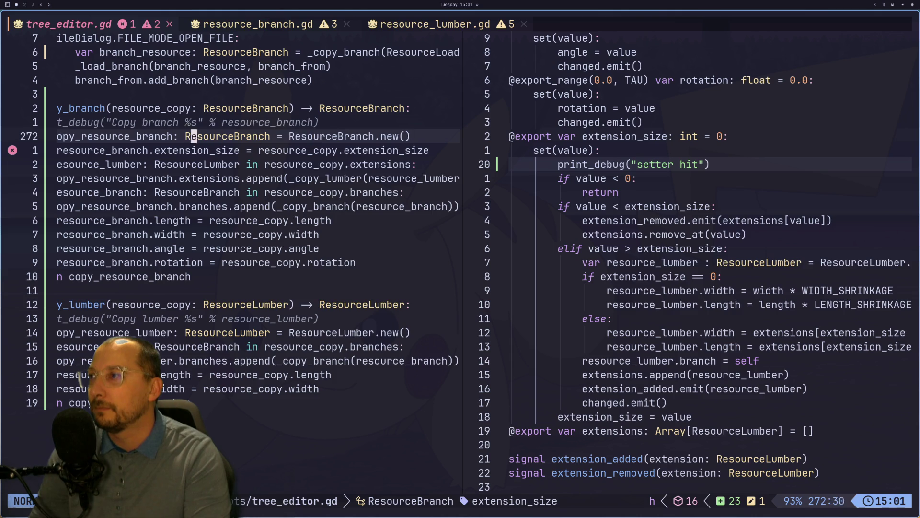
pyautogui.press('j')
pyautogui.press('l')
pyautogui.press('l')
pyautogui.press('l')
pyautogui.press('l')
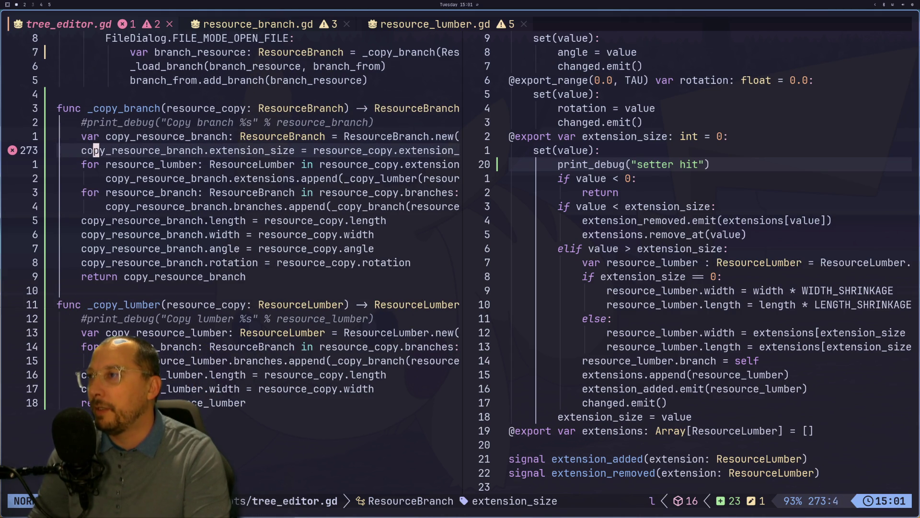
pyautogui.press('l')
pyautogui.press('e')
pyautogui.press('w')
pyautogui.press('w')
pyautogui.press('v')
pyautogui.press('2')
pyautogui.press('e')
pyautogui.press('e')
pyautogui.press('$')
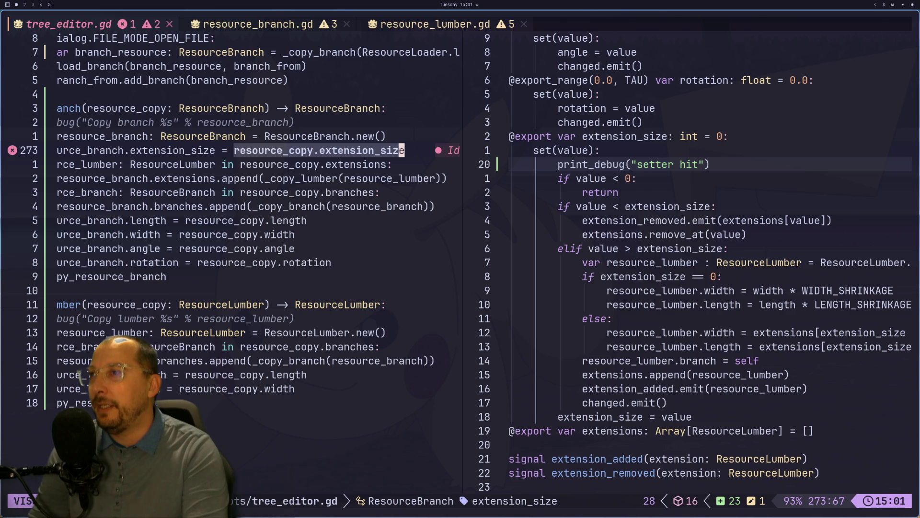
pyautogui.press('y')
pyautogui.press('g')
pyautogui.press('j')
pyautogui.press('h')
pyautogui.press('h')
pyautogui.press('h')
pyautogui.press('h')
pyautogui.press('l')
pyautogui.press('l')
pyautogui.press('l')
pyautogui.press('l')
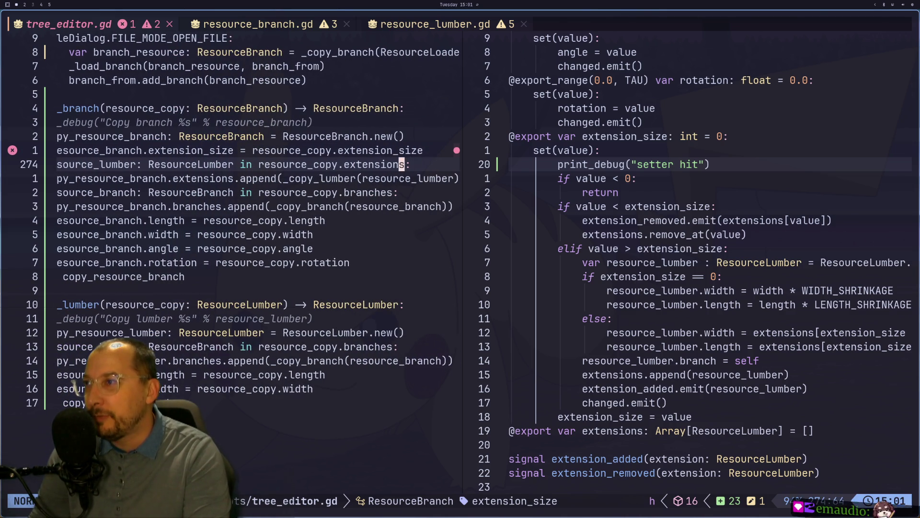
# Write the loop header 'for count in resource_copy.extension_size:' in _copy_branch.
pyautogui.write('O')
pyautogui.write('for')
pyautogui.press('BackSpace')
pyautogui.write('nt ')
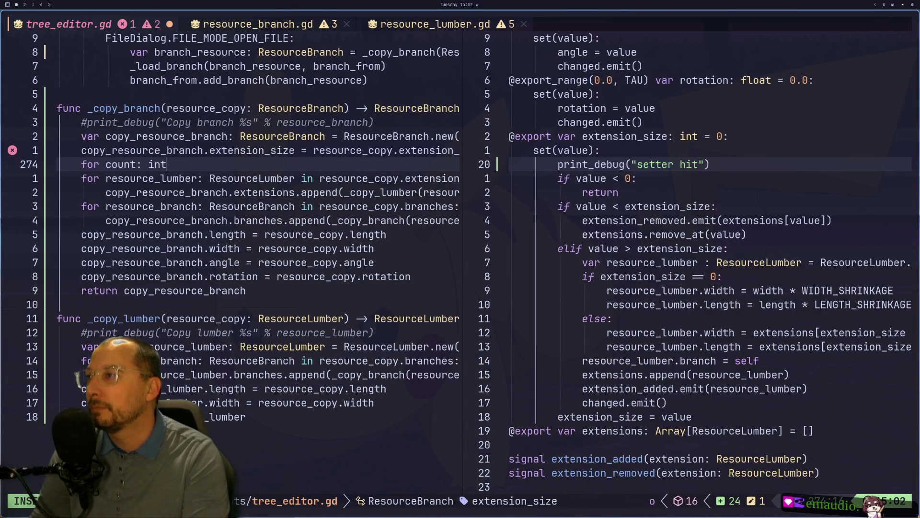
pyautogui.write('in resource_copy.extension_size')
pyautogui.press('Escape')
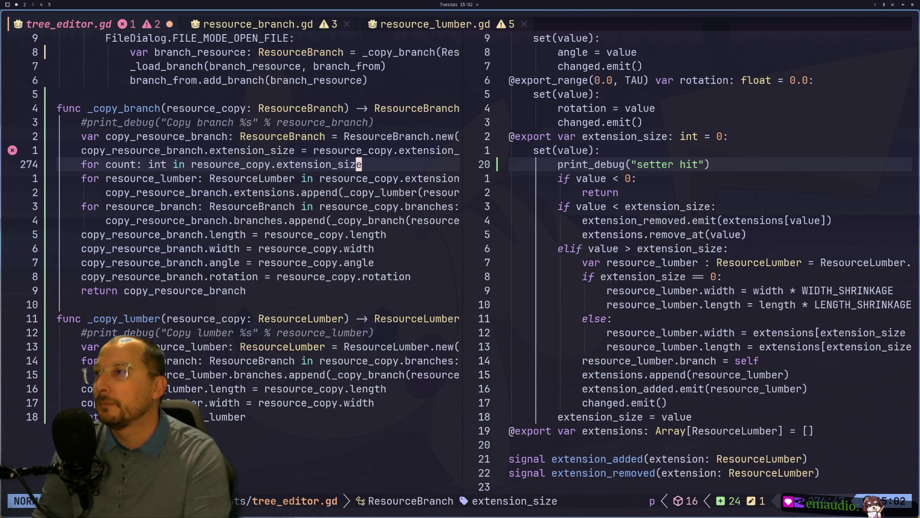
pyautogui.write('a:')
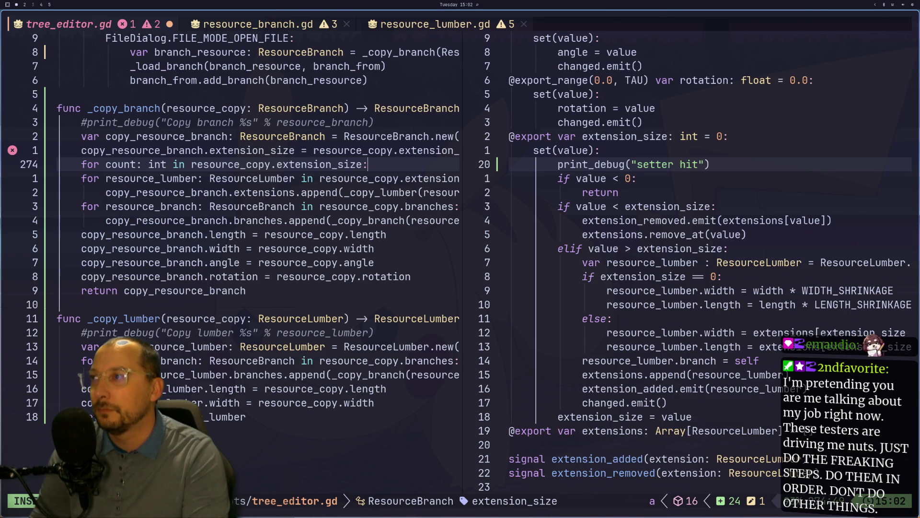
pyautogui.press('Return')
# Give the count loop a placeholder pass body and save tree_editor.gd.
pyautogui.write('o')
pyautogui.press('BackSpace')
pyautogui.press('BackSpace')
pyautogui.write('prin')
pyautogui.press('BackSpace')
pyautogui.press('BackSpace')
pyautogui.press('BackSpace')
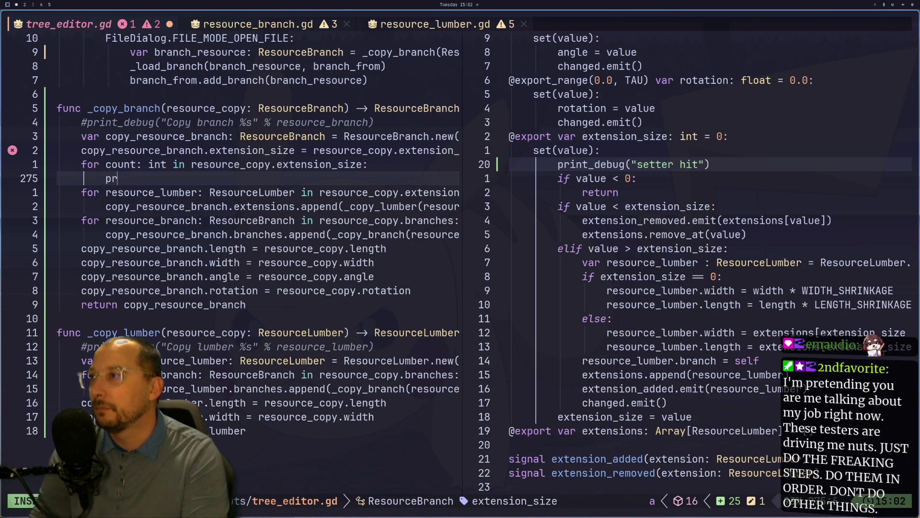
pyautogui.press('Escape')
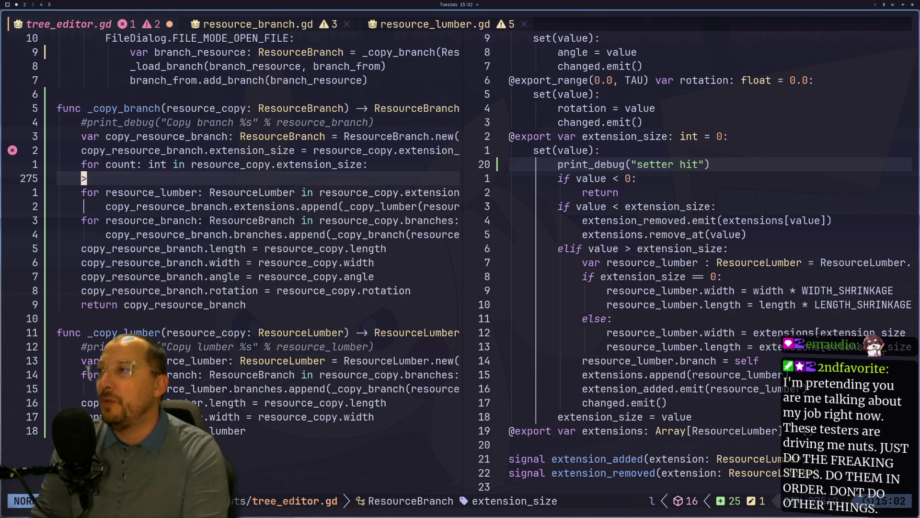
pyautogui.press('i')
pyautogui.press('BackSpace')
pyautogui.press('BackSpace')
pyautogui.press('BackSpace')
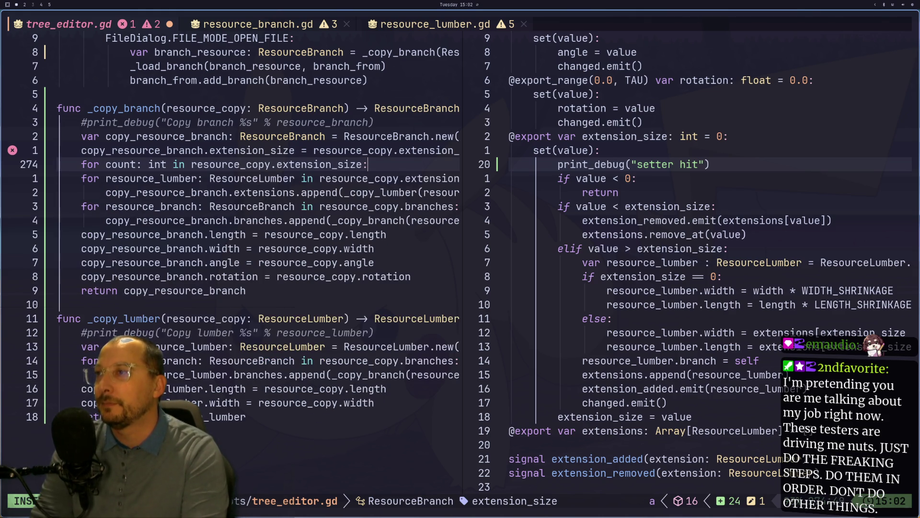
pyautogui.press('Return')
pyautogui.write('pass')
pyautogui.press('Escape')
pyautogui.click(297, 66)
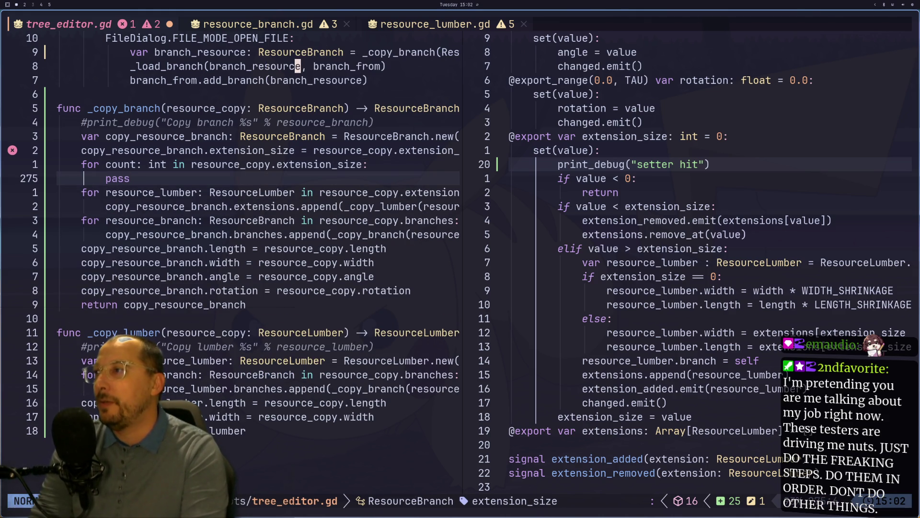
pyautogui.write('w')
pyautogui.press('Return')
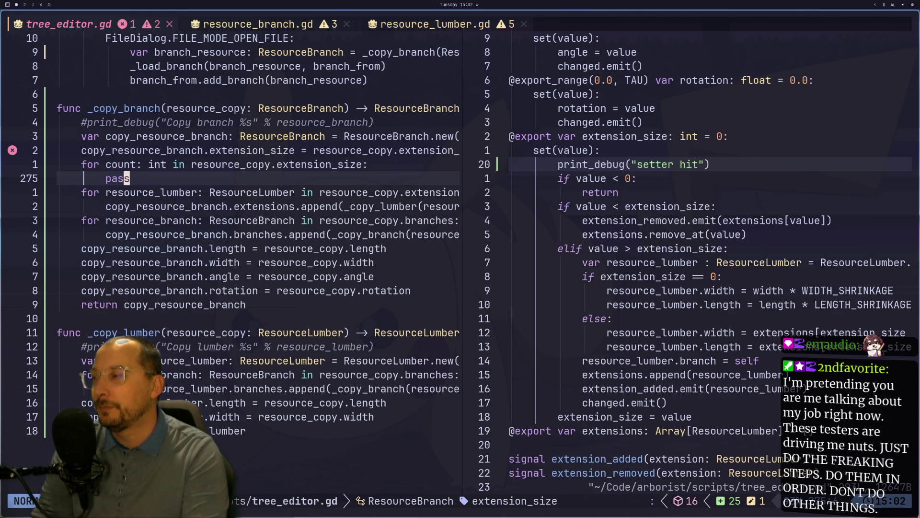
# Add print_debug("count %s" % count) inside the loop and save.
pyautogui.write('ko')
pyautogui.write('int_count')
pyautogui.write('(')
pyautogui.press('BackSpace')
pyautogui.press('BackSpace')
pyautogui.write('ug ("count ')
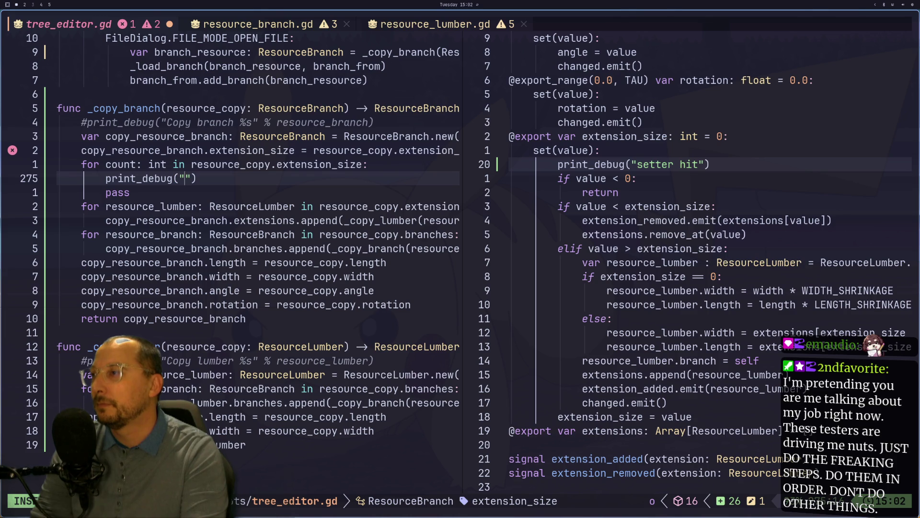
pyautogui.write('%s" % ')
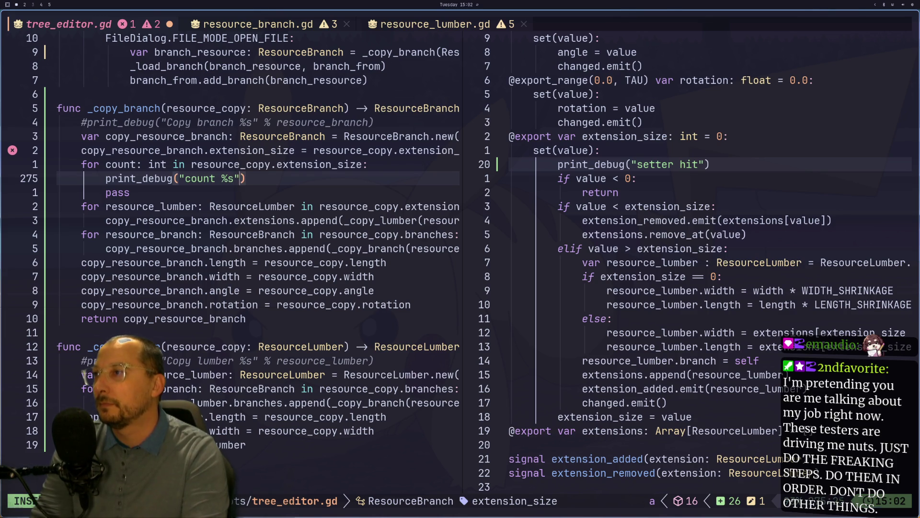
pyautogui.write('count')
pyautogui.press('Escape')
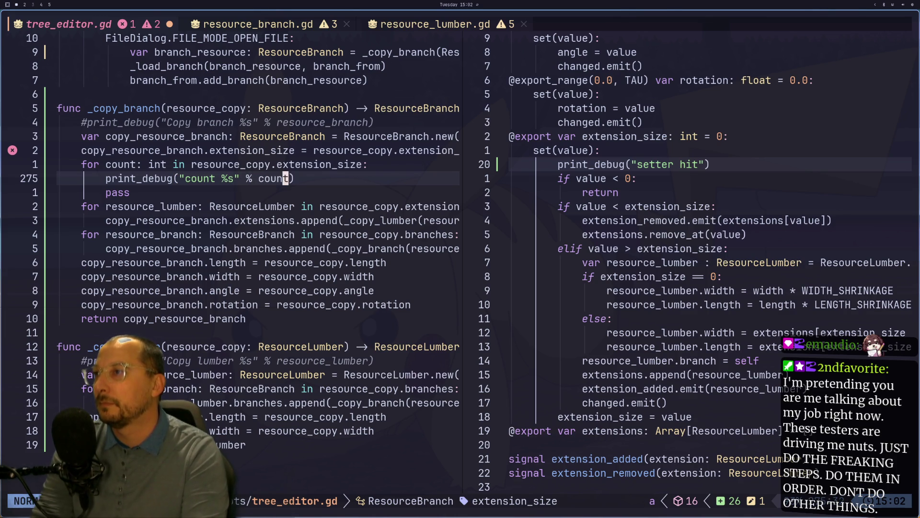
pyautogui.write(':w')
pyautogui.press('Return')
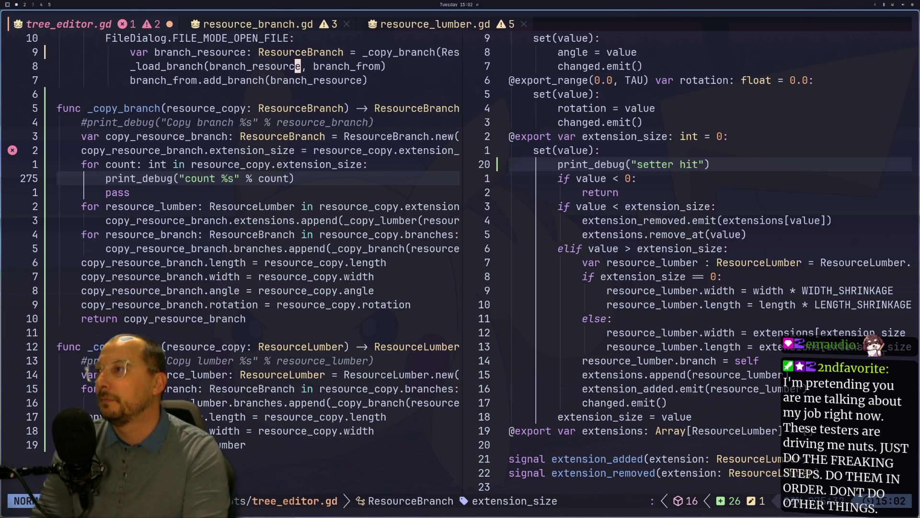
# Delete the now unneeded pass line and save the file.
pyautogui.press('j')
pyautogui.press('d')
pyautogui.press('d')
pyautogui.write(':w')
pyautogui.press('Return')
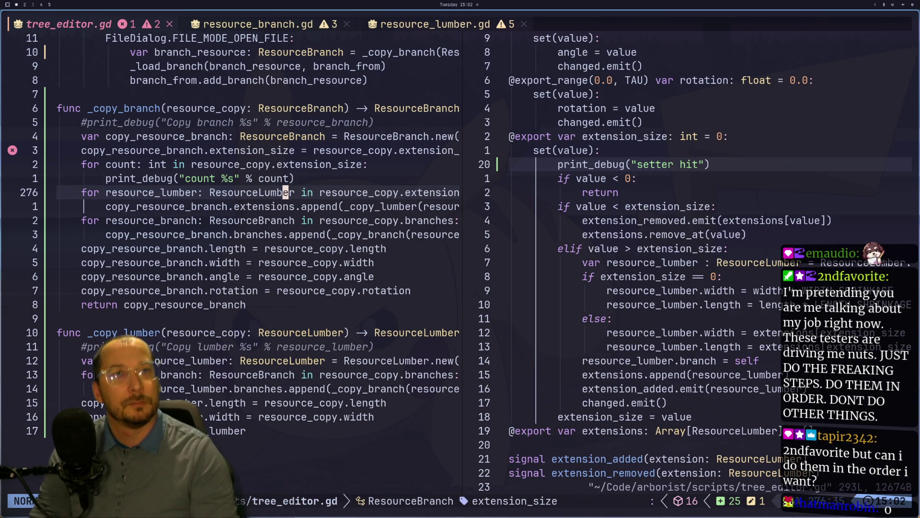
# Replace the print_debug line in the count loop with 'count' and save.
pyautogui.press('j')
pyautogui.press('g')
pyautogui.press('k')
pyautogui.press('g')
pyautogui.press('k')
pyautogui.press('k')
pyautogui.press('j')
pyautogui.press('d')
pyautogui.press('d')
pyautogui.write('k')
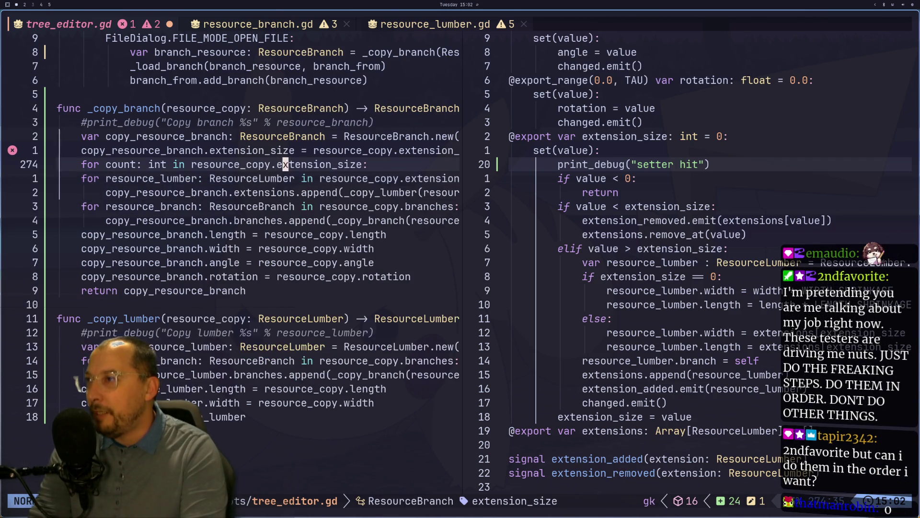
pyautogui.write('ocount')
pyautogui.press('Escape')
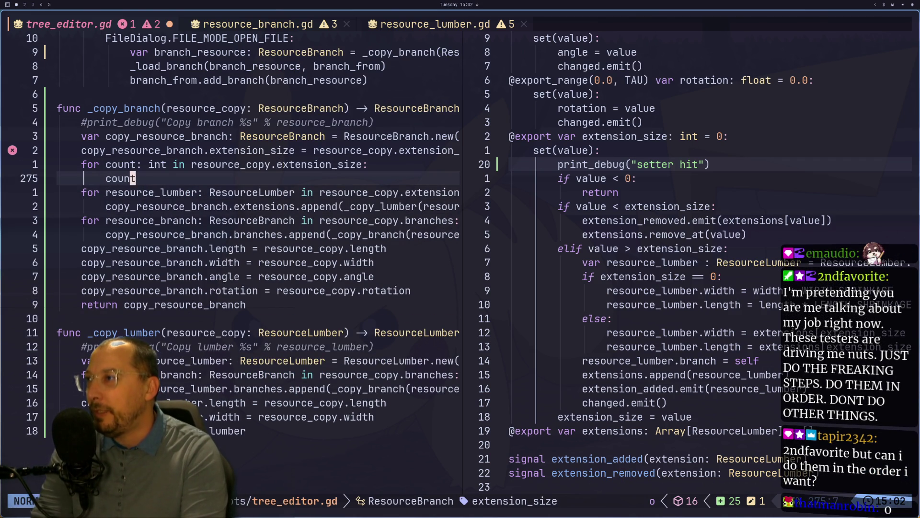
pyautogui.write(':w')
pyautogui.press('Return')
pyautogui.press('Escape')
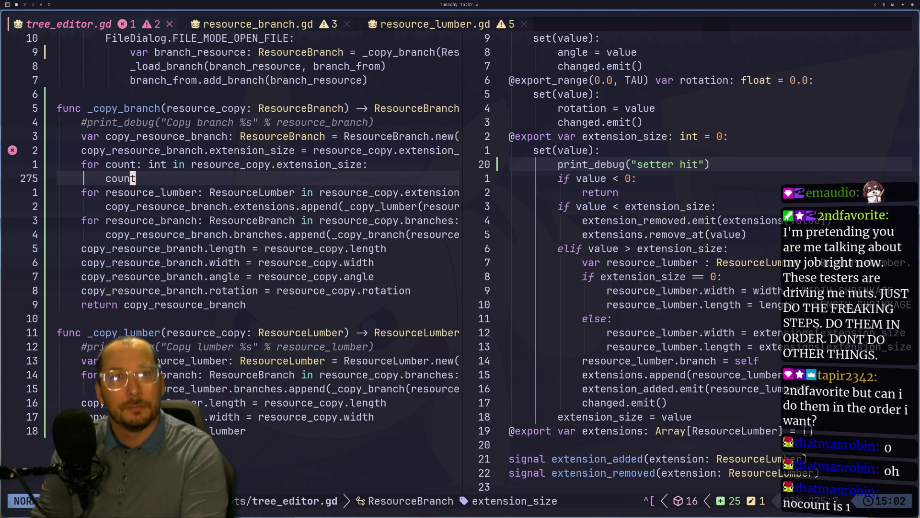
# Append ' - 1' to the count body line and after count in the loop header.
pyautogui.write('A - 1')
pyautogui.press('Escape')
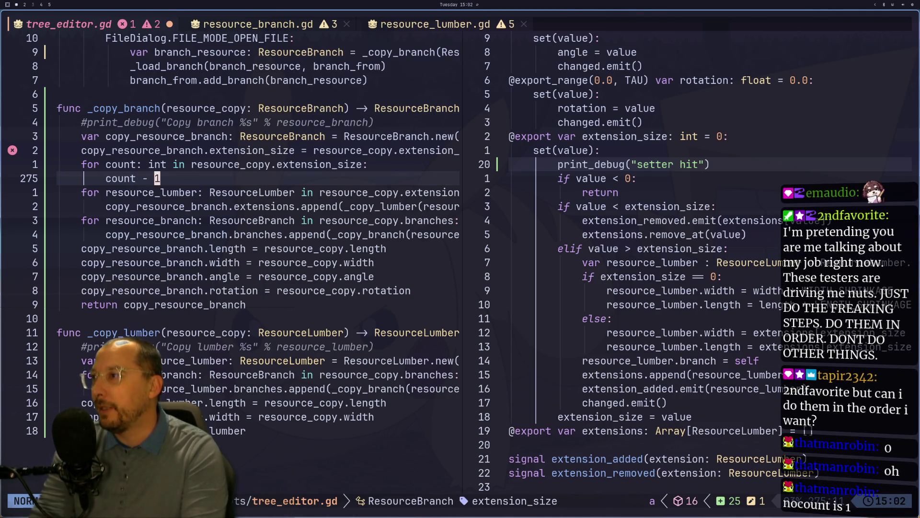
pyautogui.press(':')
pyautogui.write('w')
pyautogui.press('Return')
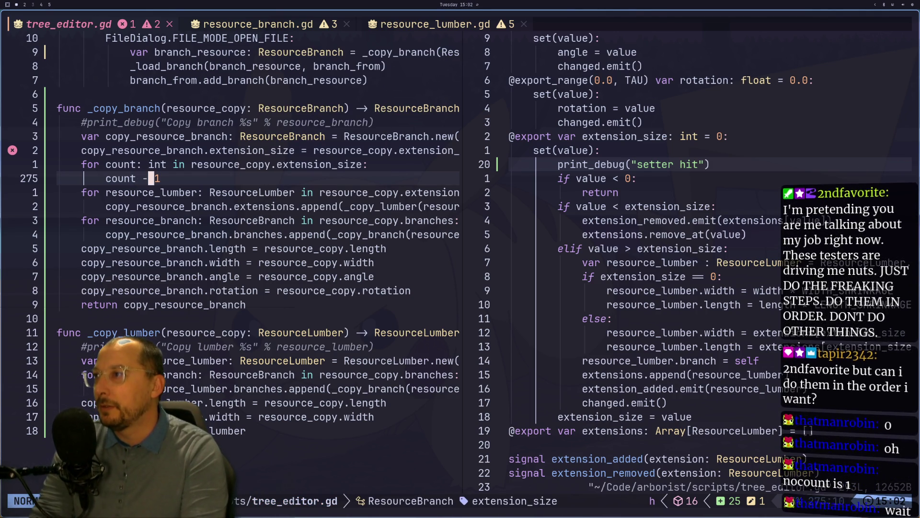
pyautogui.write('gkea - 1')
pyautogui.press('Escape')
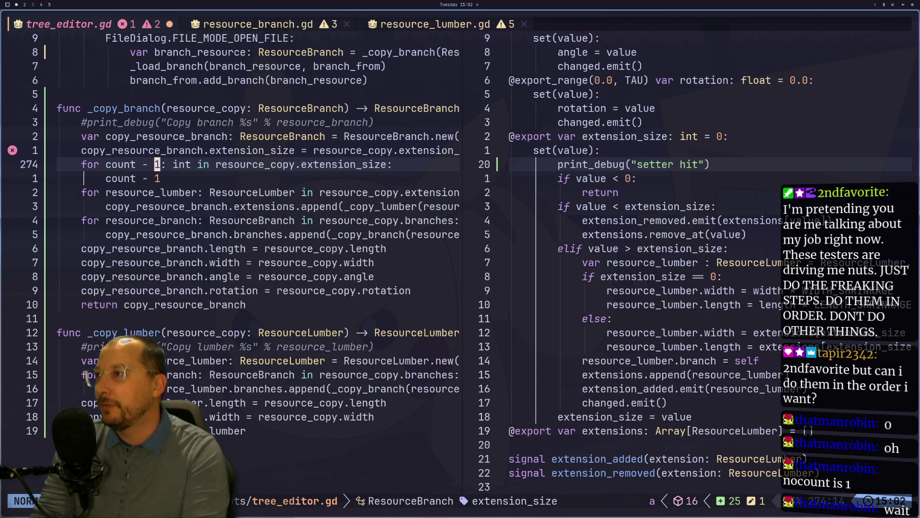
pyautogui.press('g')
pyautogui.press('j')
# Swap the count - 1 body line for a pass line and save tree_editor.gd.
pyautogui.press('g')
pyautogui.press('k')
pyautogui.press('g')
pyautogui.press('j')
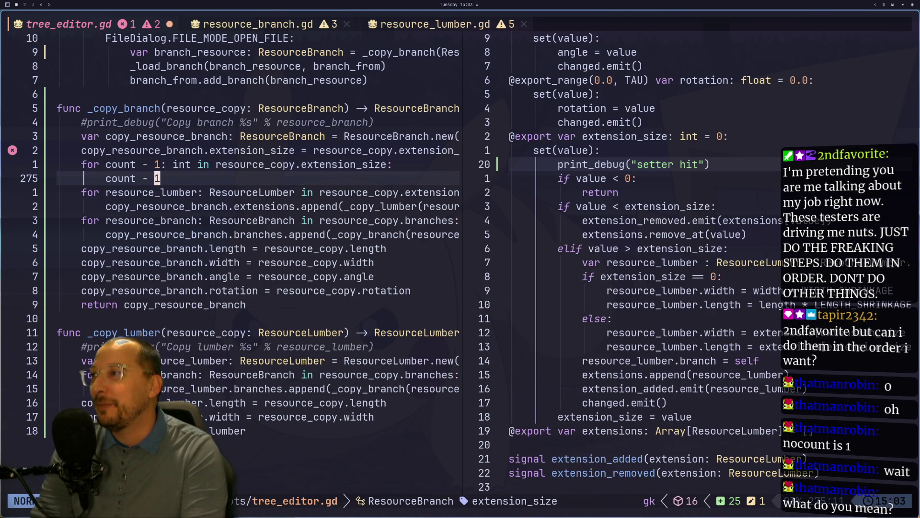
pyautogui.press('d')
pyautogui.press('d')
pyautogui.press('g')
pyautogui.press('j')
pyautogui.press('k')
pyautogui.press('k')
pyautogui.write('op')
pyautogui.write('ss')
pyautogui.press('Escape')
pyautogui.press(':')
pyautogui.write('w')
pyautogui.press('Return')
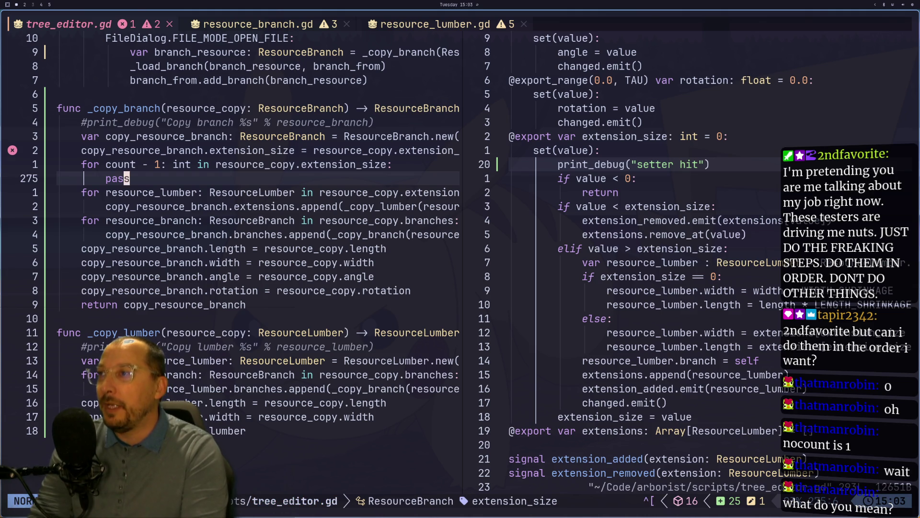
pyautogui.press('k')
# Undo the pass body and retype the loop body as 'count - 1'.
pyautogui.click(194, 165)
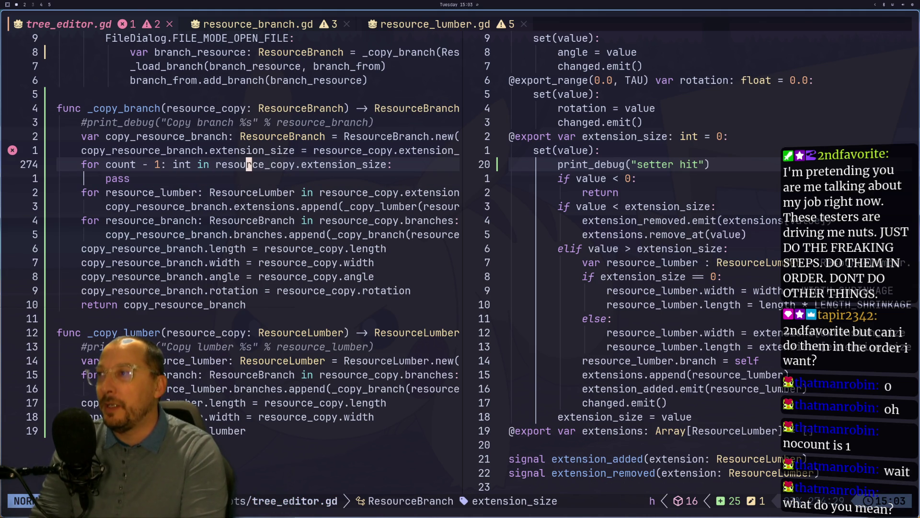
pyautogui.click(218, 165)
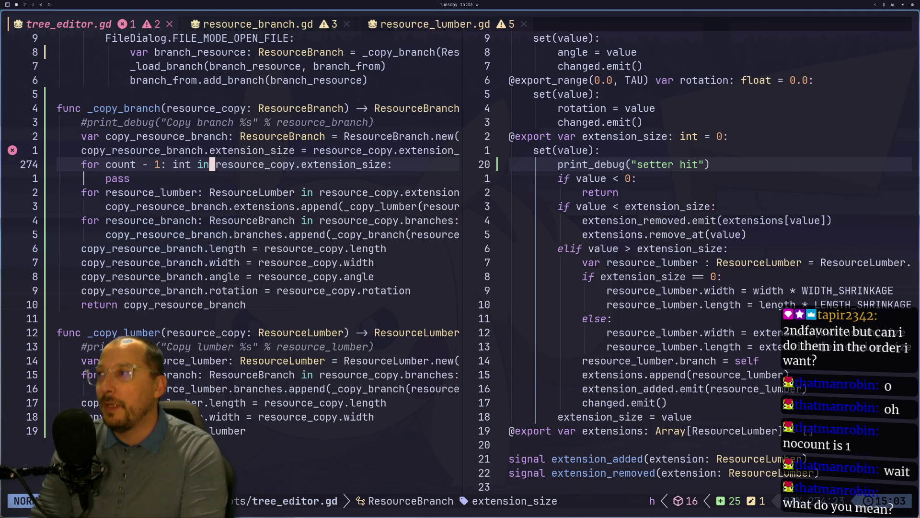
pyautogui.click(133, 164)
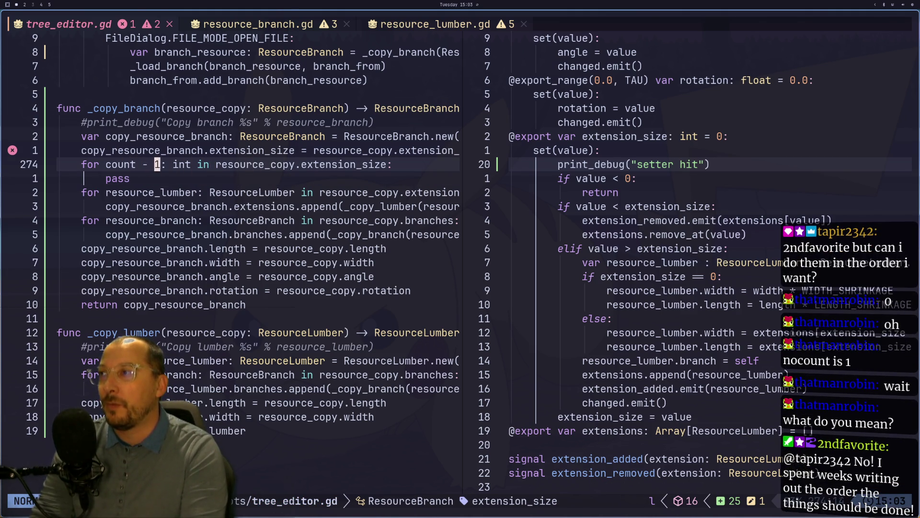
pyautogui.press('g')
pyautogui.press('j')
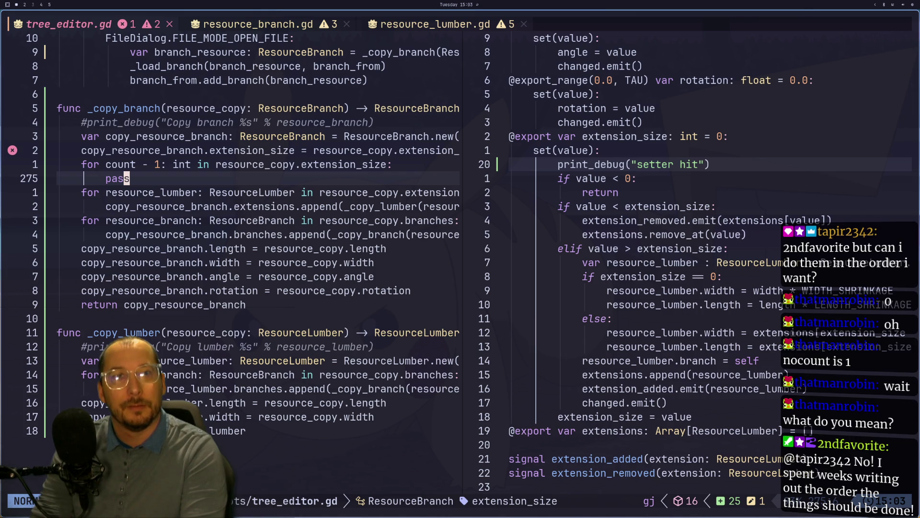
pyautogui.press('u')
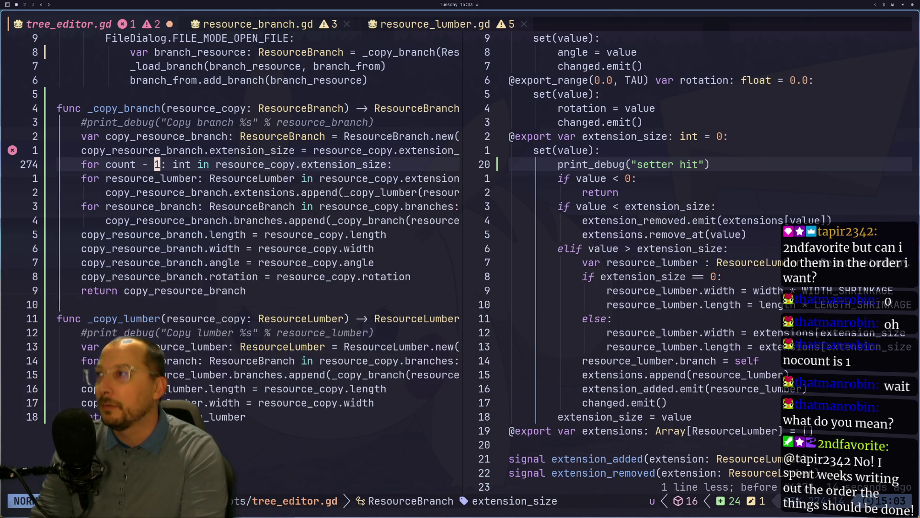
pyautogui.write('o')
pyautogui.write('c')
pyautogui.write('nt -')
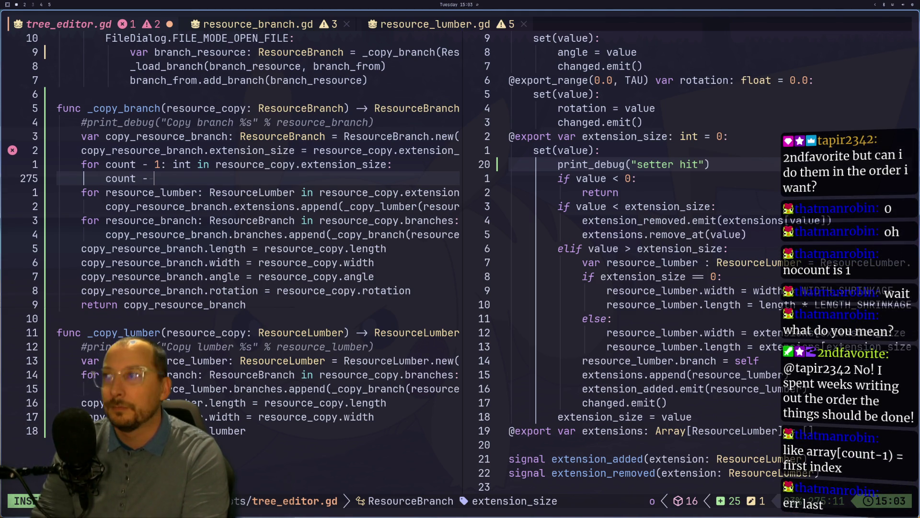
pyautogui.write('1')
pyautogui.press('Escape')
# Finish the count - 1 body line and save tree_editor.gd with :w.
pyautogui.press('h')
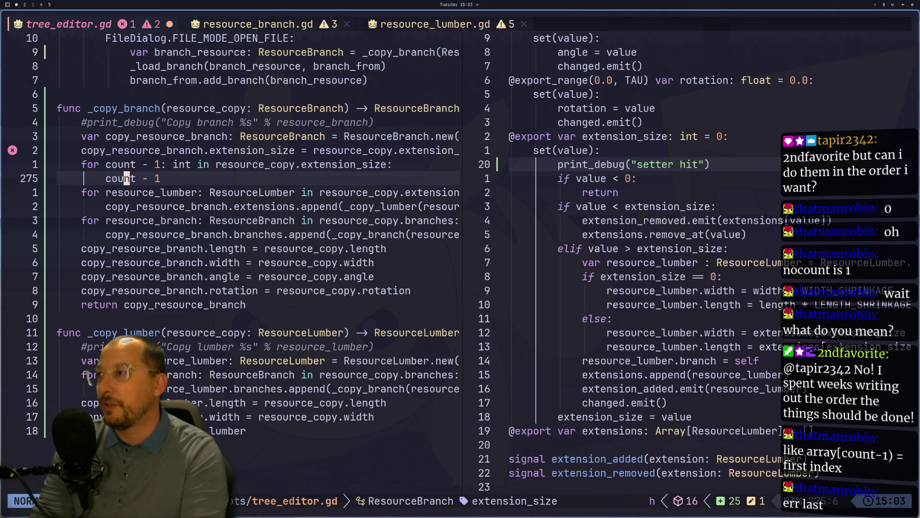
pyautogui.write(':')
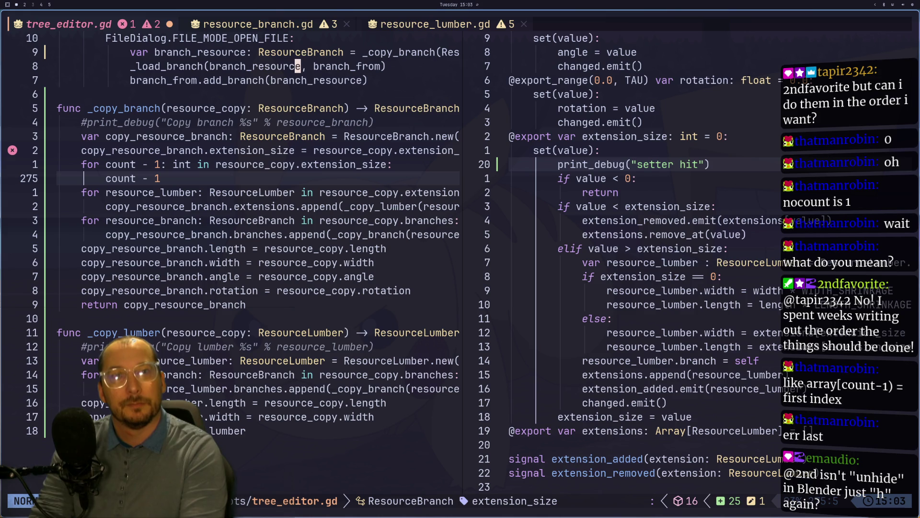
pyautogui.write('w')
pyautogui.press('Return')
pyautogui.press('Escape')
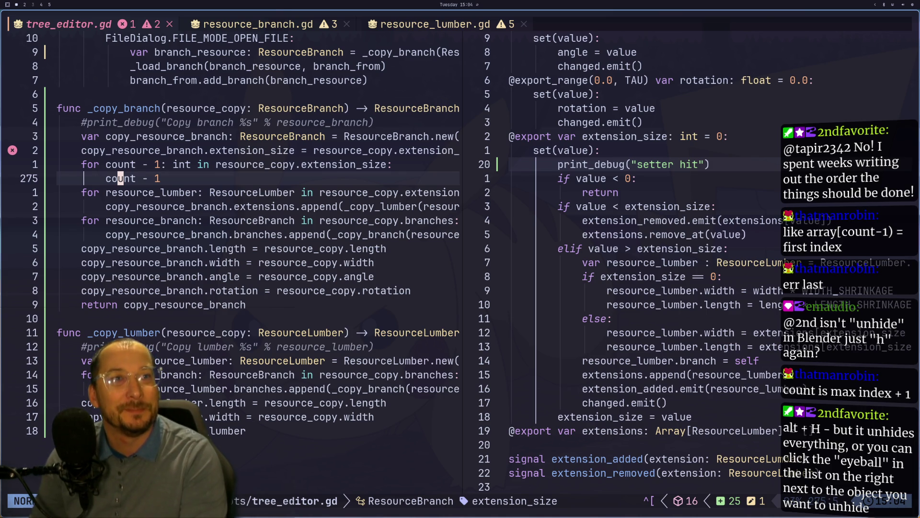
# Move along the for count - 1 loop header and back down to the count - 1 line.
pyautogui.press('j')
pyautogui.press('k')
pyautogui.press('k')
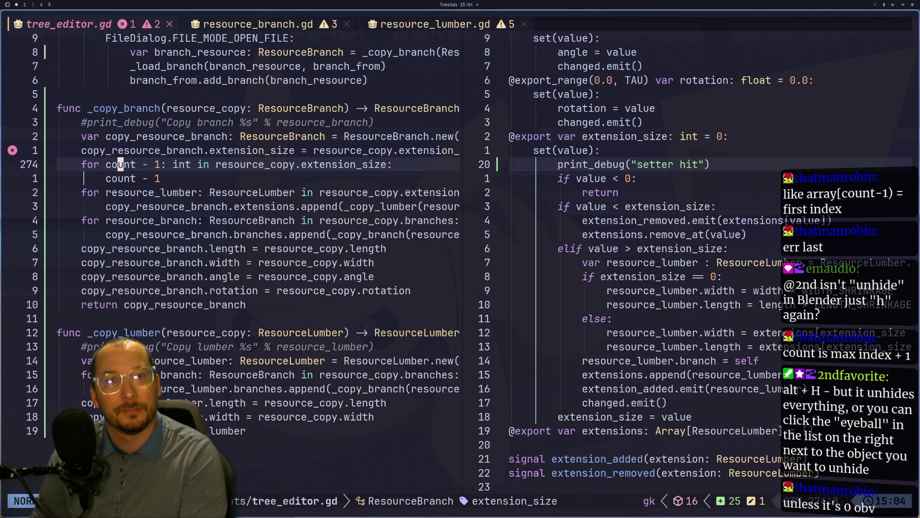
pyautogui.press('l')
pyautogui.press('l')
pyautogui.press('l')
pyautogui.press('h')
pyautogui.press('h')
pyautogui.press('h')
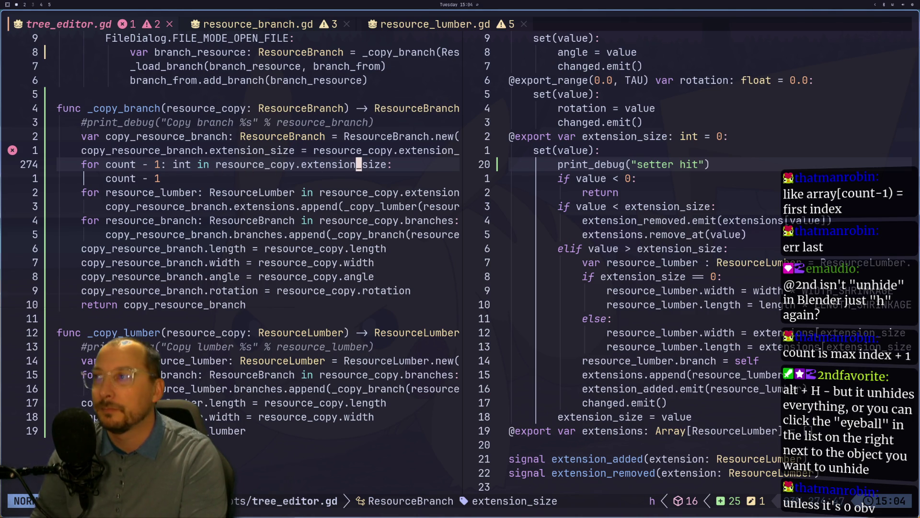
pyautogui.press('g')
pyautogui.press('j')
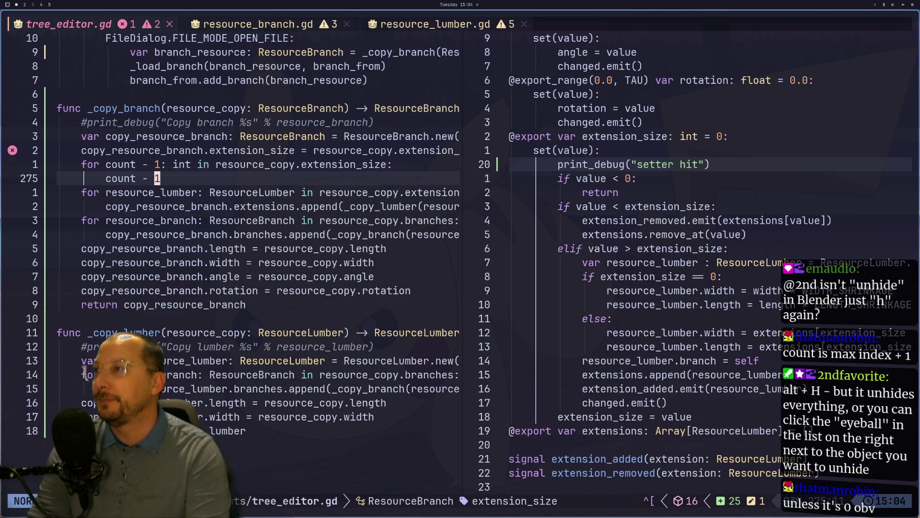
# Comment out the direct copy_resource_branch.extension_size assignment on line 273 with #.
pyautogui.press('k')
pyautogui.press('k')
pyautogui.press('h')
pyautogui.press('h')
pyautogui.press('h')
pyautogui.press('h')
pyautogui.press('h')
pyautogui.press('h')
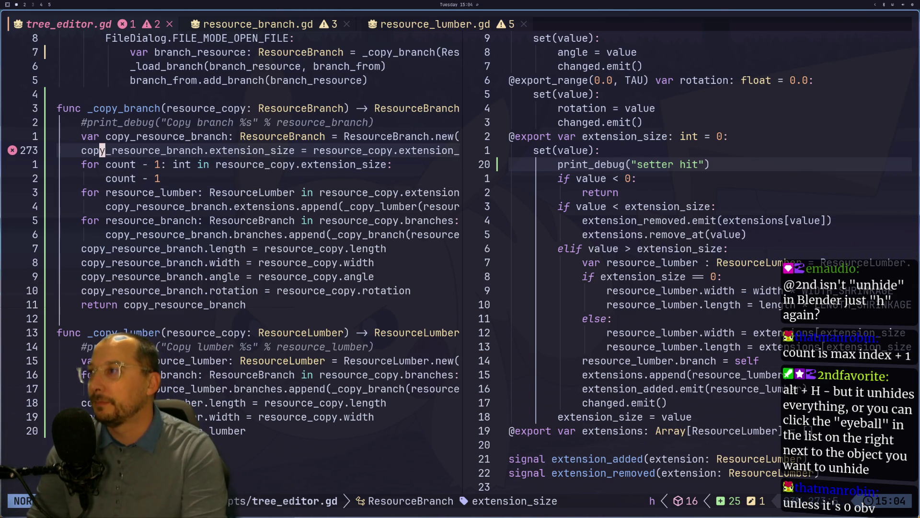
pyautogui.press('v')
pyautogui.press('l')
pyautogui.press('l')
pyautogui.press('l')
pyautogui.press('l')
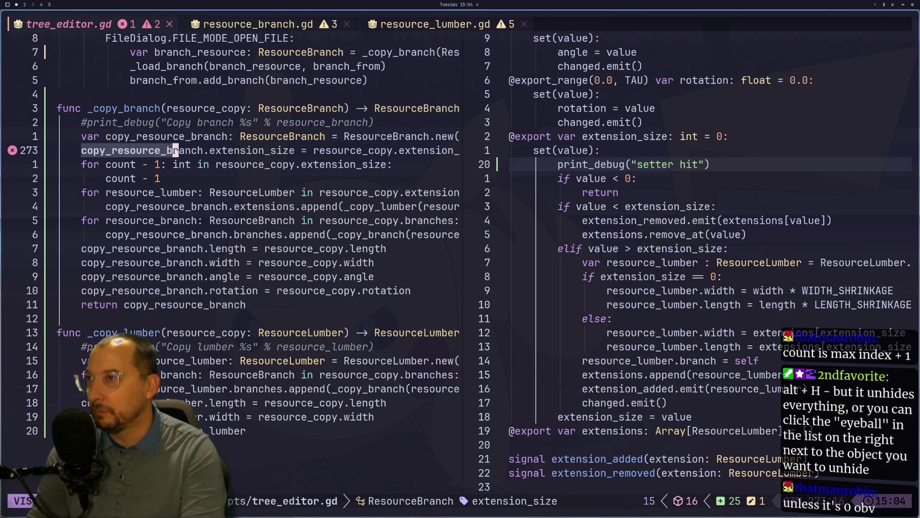
pyautogui.press('Escape')
pyautogui.press('n')
pyautogui.press('k')
pyautogui.press('k')
pyautogui.press('k')
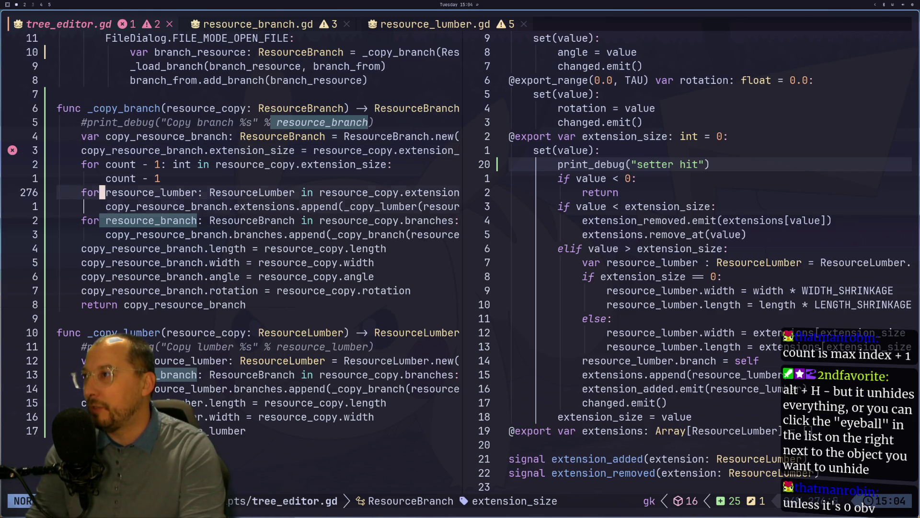
pyautogui.press('h')
pyautogui.press('h')
pyautogui.press('h')
pyautogui.write('i@')
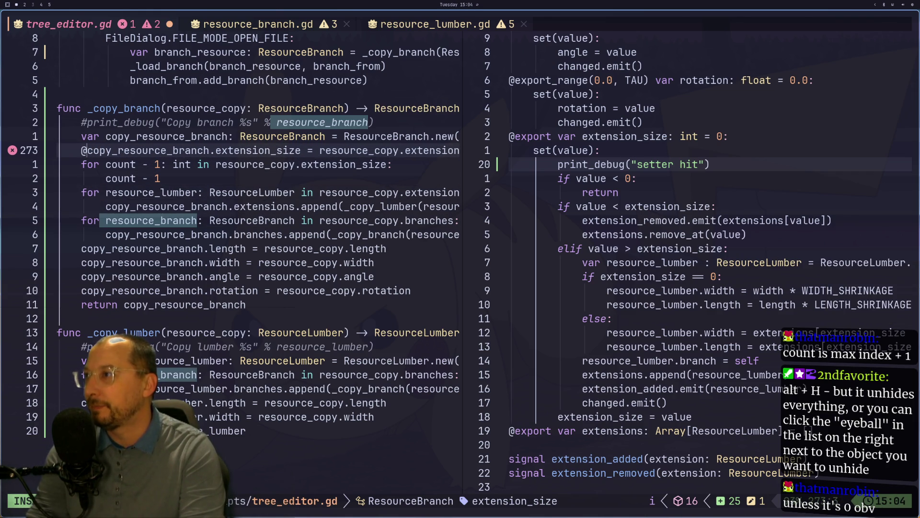
pyautogui.press('BackSpace')
pyautogui.write('#')
pyautogui.press('Escape')
# Change the loop header from 'for count - 1:' to 'for count:'.
pyautogui.press('g')
pyautogui.press('j')
pyautogui.press('k')
pyautogui.press('j')
pyautogui.press('w')
pyautogui.press('f')
pyautogui.press('1')
pyautogui.press('j')
pyautogui.press('k')
pyautogui.press('h')
pyautogui.press('h')
pyautogui.press('c')
pyautogui.press('t')
pyautogui.press(':')
pyautogui.press('BackSpace')
pyautogui.press('Escape')
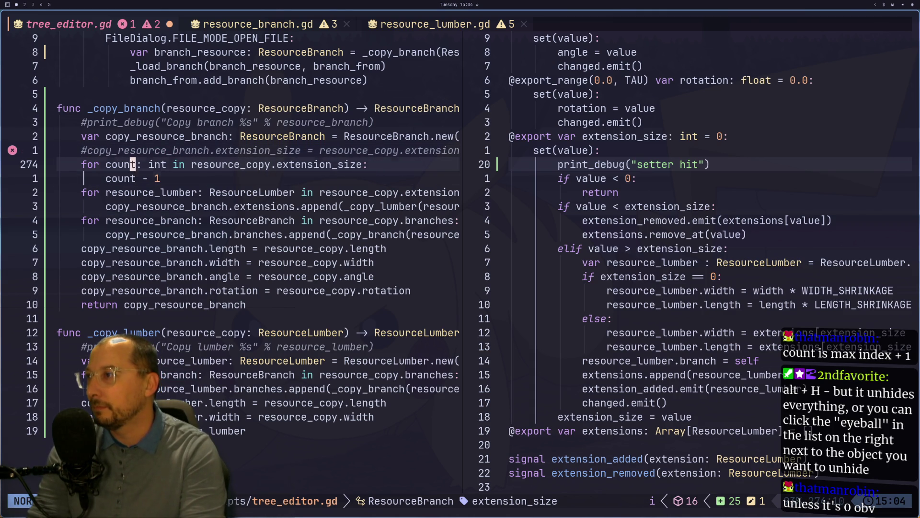
# Make the loop body read copy_resource_branch.extension_size = count - 1.
pyautogui.press('j')
pyautogui.press('h')
pyautogui.press('h')
pyautogui.press('h')
pyautogui.press('p')
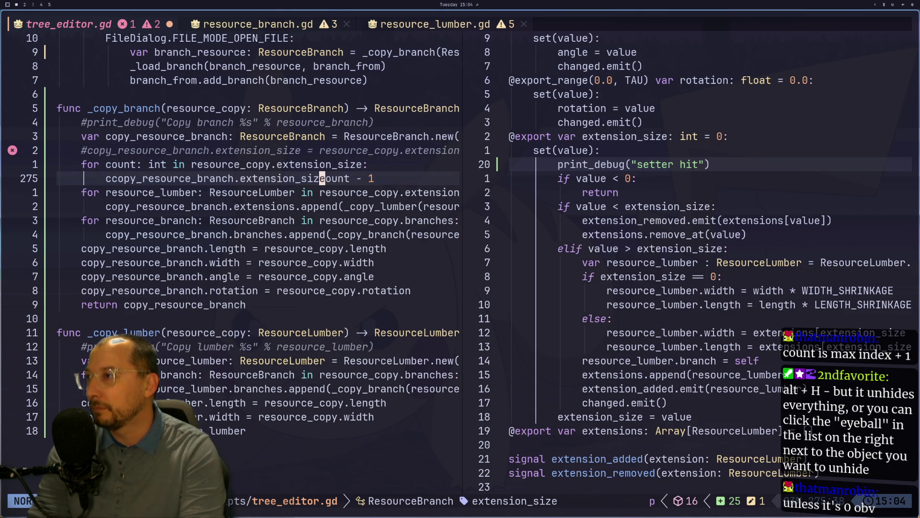
pyautogui.press('u')
pyautogui.press('less')
pyautogui.press('less')
pyautogui.press('P')
pyautogui.press('h')
pyautogui.press('h')
pyautogui.press('h')
pyautogui.press('h')
pyautogui.press('h')
pyautogui.press('h')
pyautogui.press('>')
pyautogui.press('>')
pyautogui.press('l')
pyautogui.press('w')
pyautogui.press('w')
pyautogui.press('w')
pyautogui.write('ize = c')
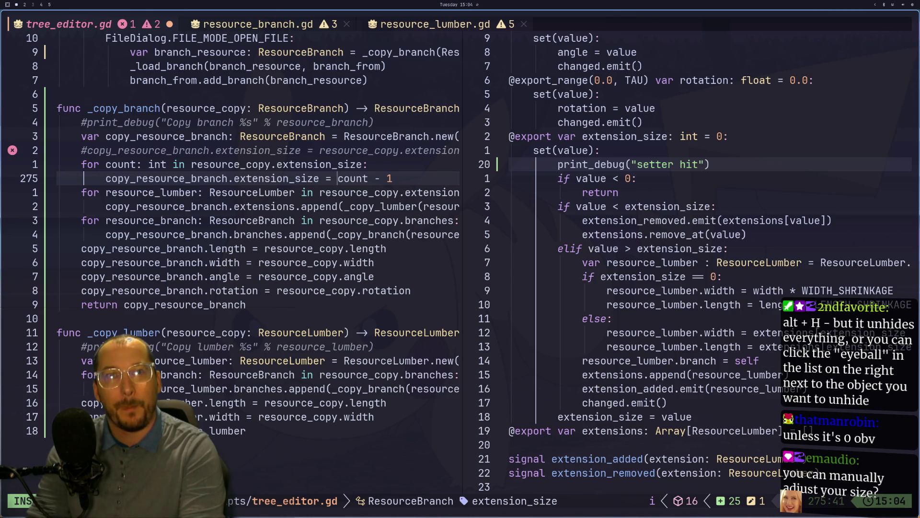
# Review the new extension_size assignment and the for count header above it.
pyautogui.press('Escape')
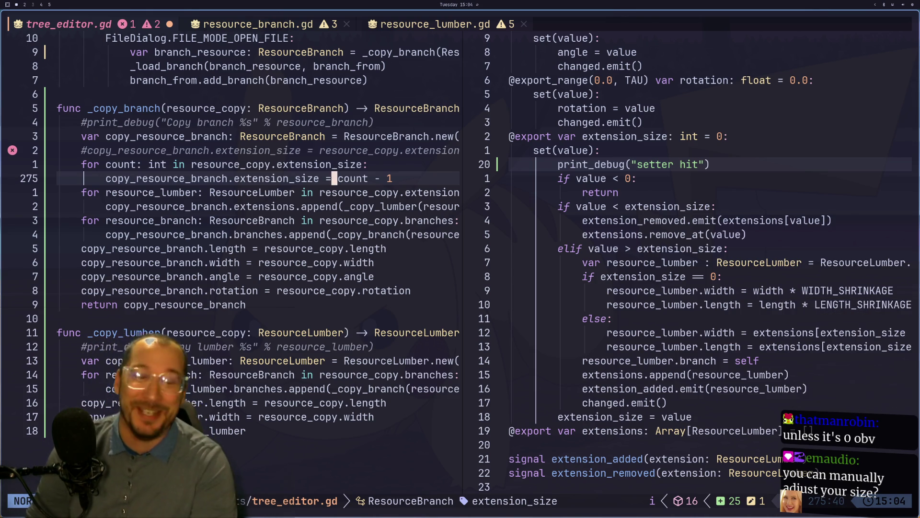
pyautogui.press('g')
pyautogui.press('k')
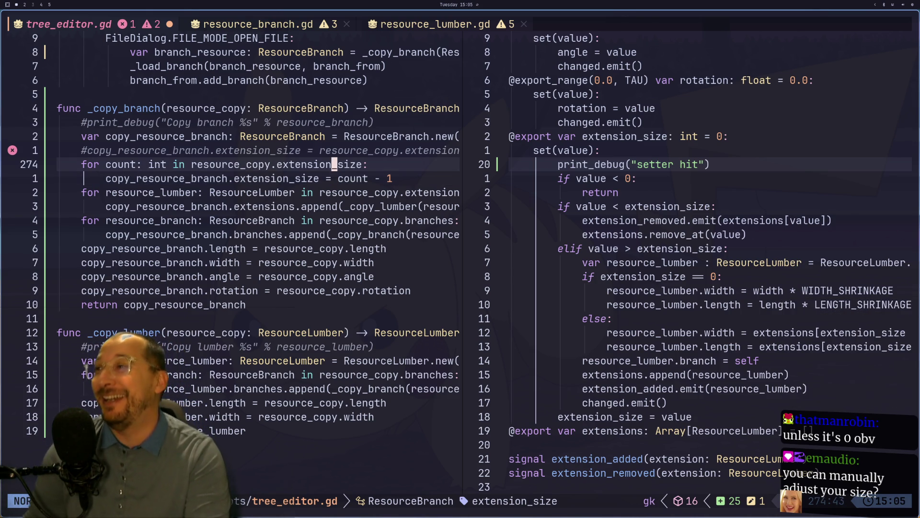
pyautogui.press('g')
pyautogui.press('j')
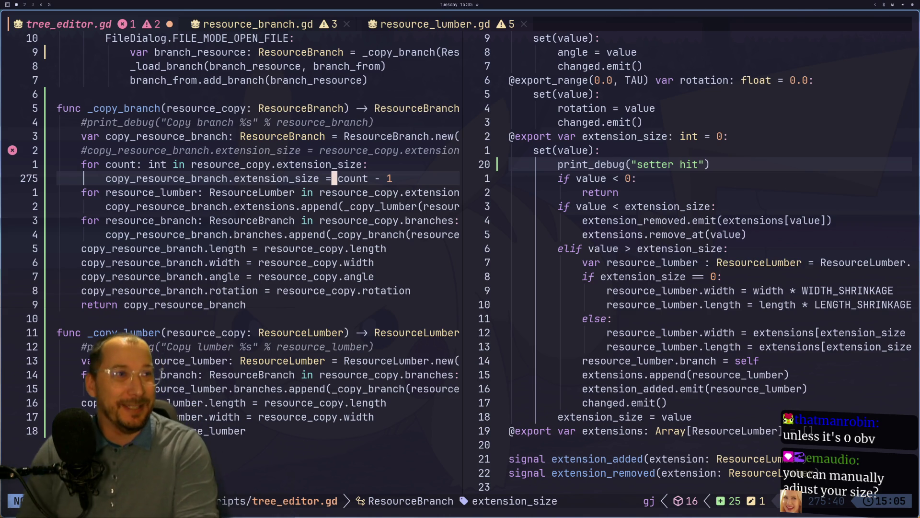
pyautogui.press('l')
pyautogui.press('l')
pyautogui.press('l')
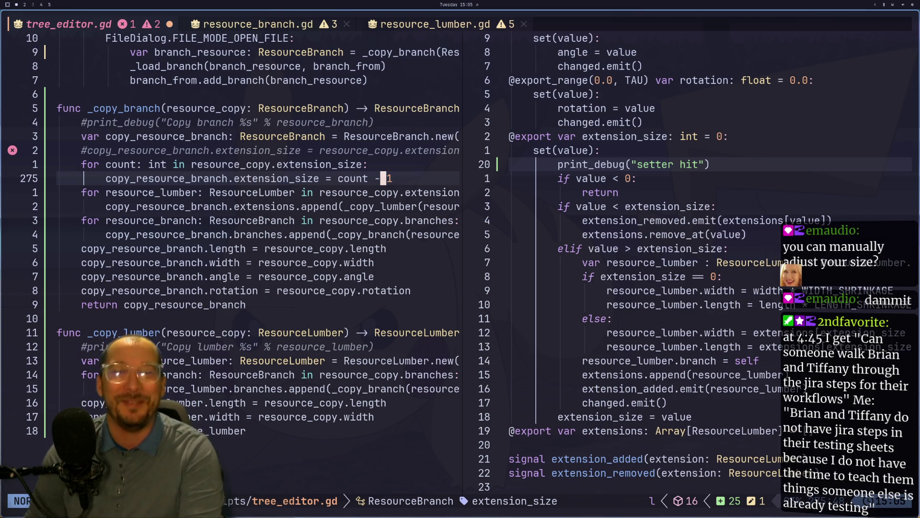
pyautogui.press('l')
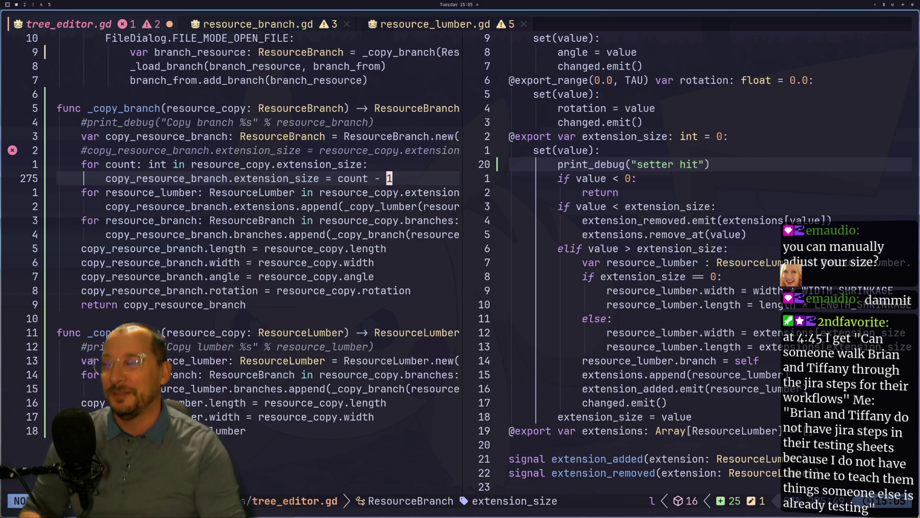
pyautogui.press('j')
pyautogui.press('g')
pyautogui.press('k')
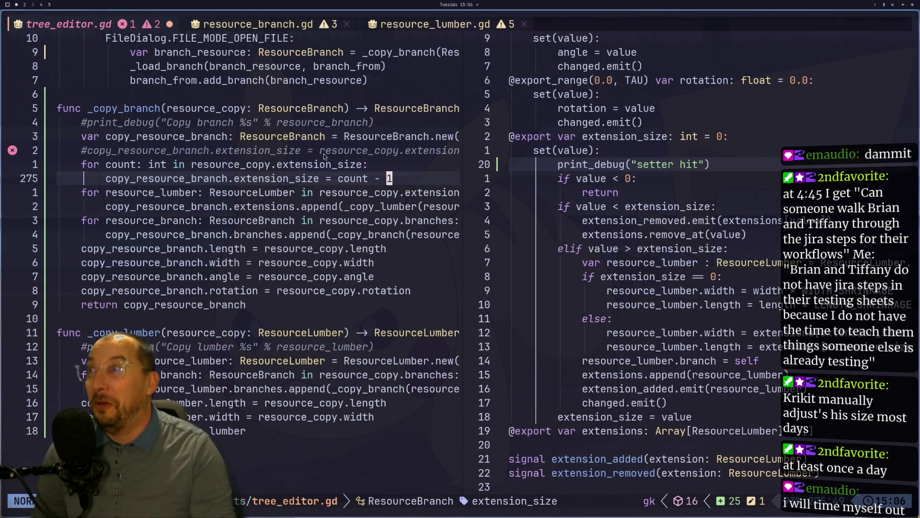
# Save tree_editor.gd with Ctrl+S and return to line 275.
pyautogui.click(407, 193)
pyautogui.press('k')
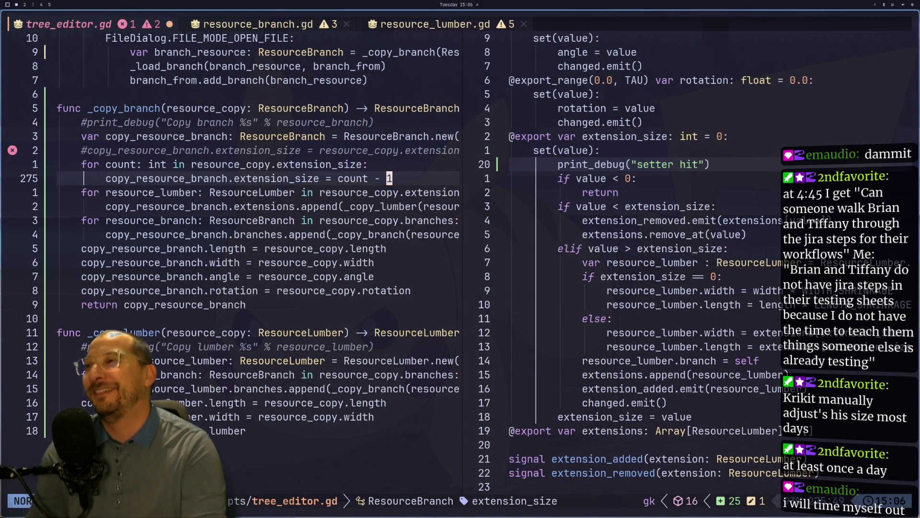
pyautogui.write(':w')
pyautogui.press('Escape')
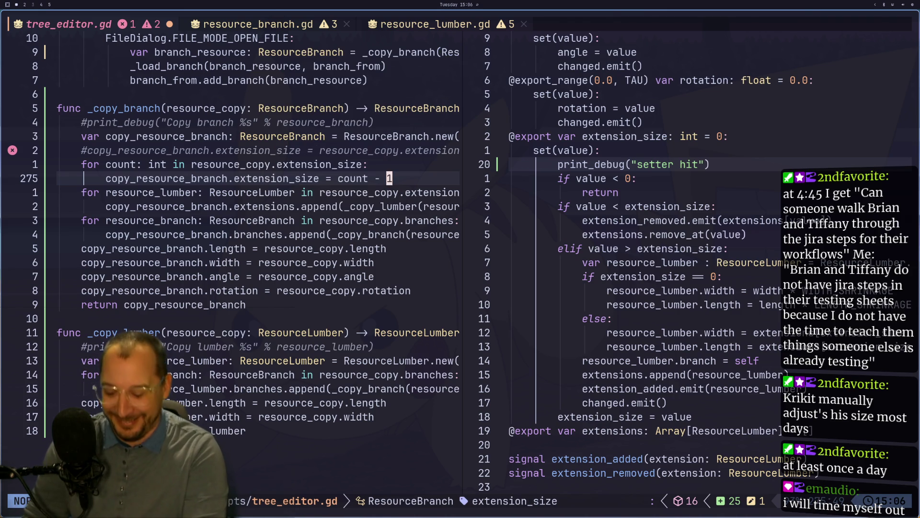
pyautogui.click(297, 67)
pyautogui.click(389, 178)
pyautogui.hotkey('ctrl', 's')
pyautogui.press('j')
pyautogui.press('j')
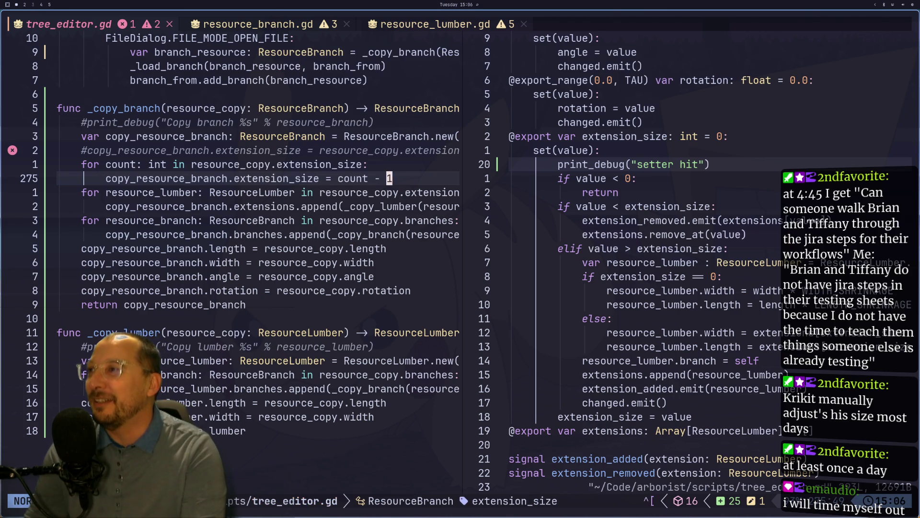
pyautogui.press('k')
pyautogui.press('k')
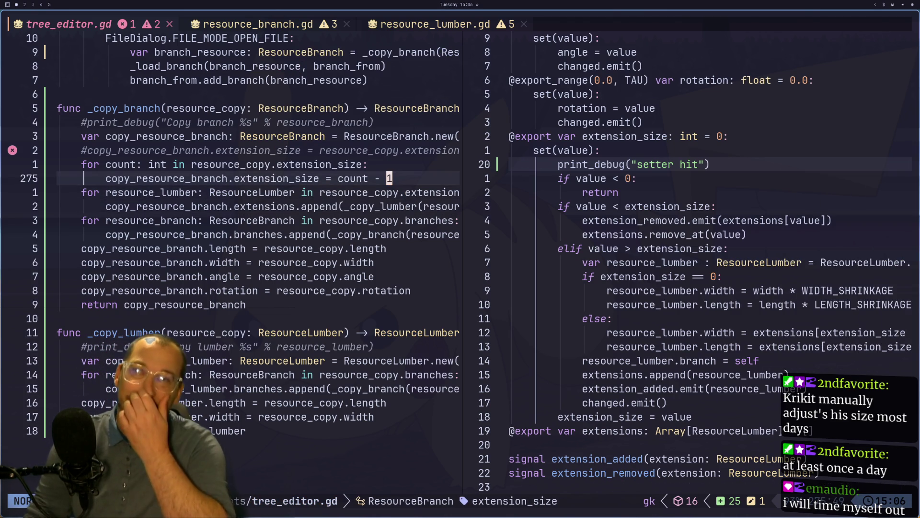
pyautogui.press('Escape')
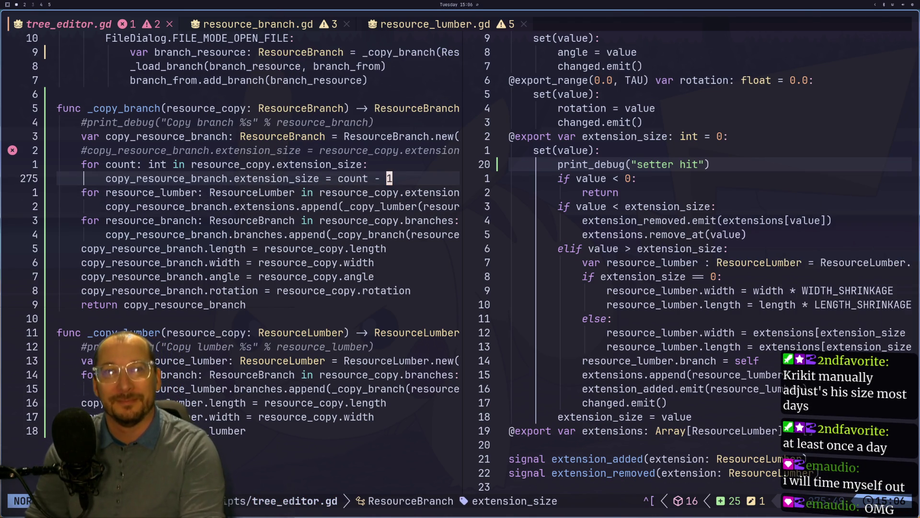
pyautogui.press('g')
pyautogui.press('j')
pyautogui.press('g')
pyautogui.press('k')
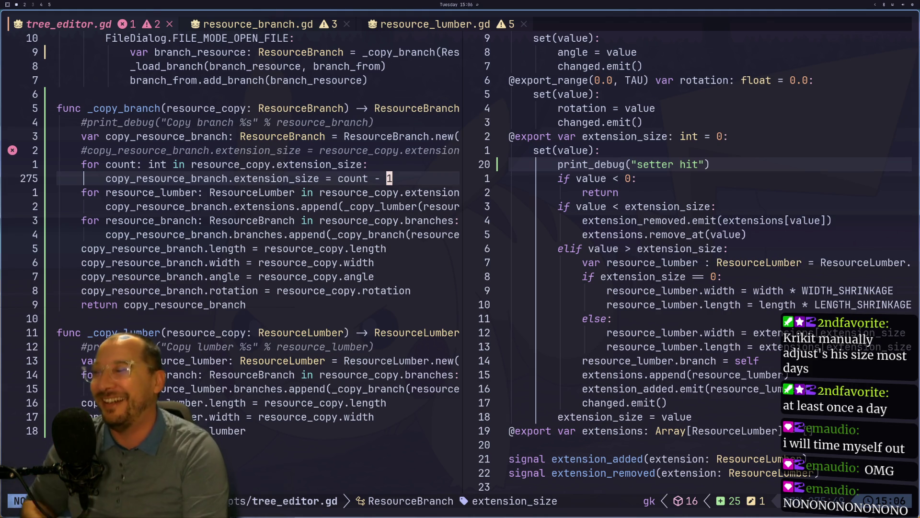
pyautogui.press('g')
pyautogui.press('j')
pyautogui.press('g')
pyautogui.press('j')
pyautogui.press('l')
pyautogui.press('l')
pyautogui.press('l')
pyautogui.press('h')
pyautogui.press('h')
pyautogui.press('h')
pyautogui.press('h')
pyautogui.press('h')
pyautogui.press('h')
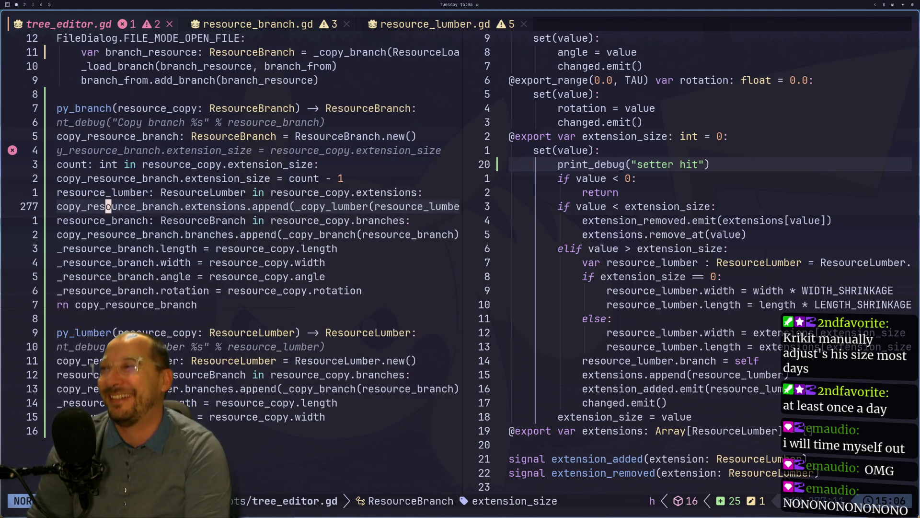
pyautogui.press('0')
pyautogui.press('k')
pyautogui.press('k')
pyautogui.press('l')
pyautogui.press('l')
pyautogui.press('l')
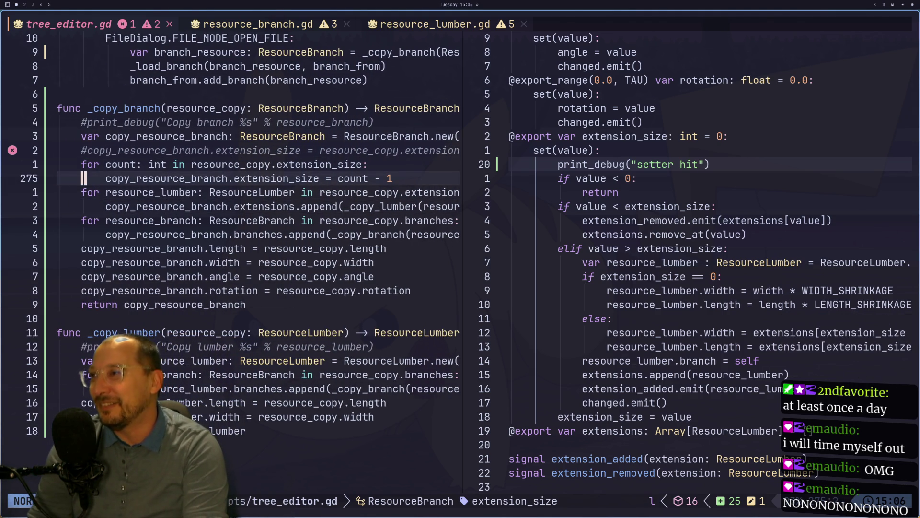
pyautogui.press('l')
pyautogui.press('l')
pyautogui.press('l')
pyautogui.press('h')
pyautogui.press('h')
pyautogui.press('h')
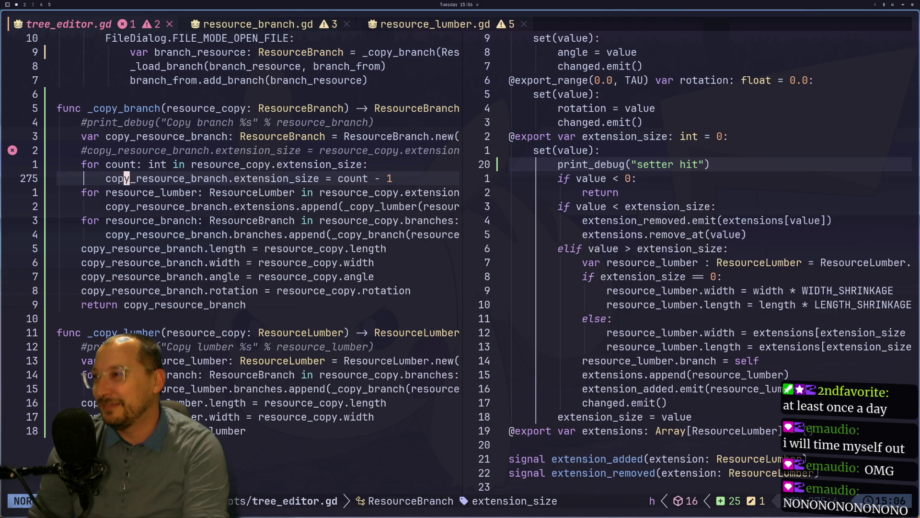
pyautogui.press('v')
pyautogui.press('h')
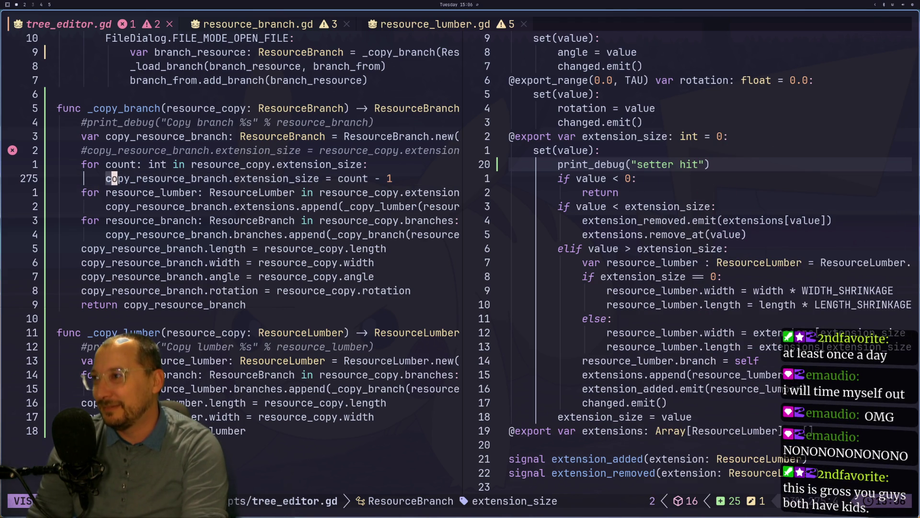
pyautogui.press('l')
pyautogui.press('l')
pyautogui.press('l')
pyautogui.press('l')
pyautogui.press('l')
pyautogui.press('l')
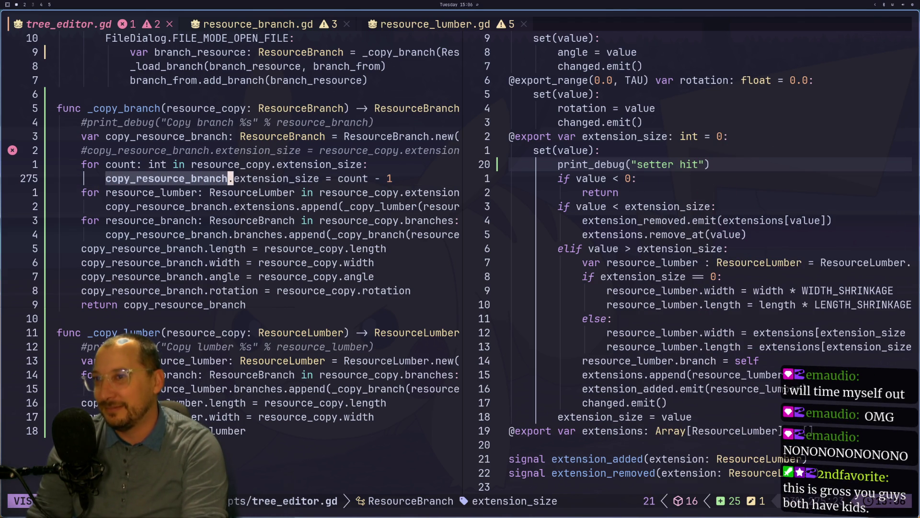
pyautogui.press('Escape')
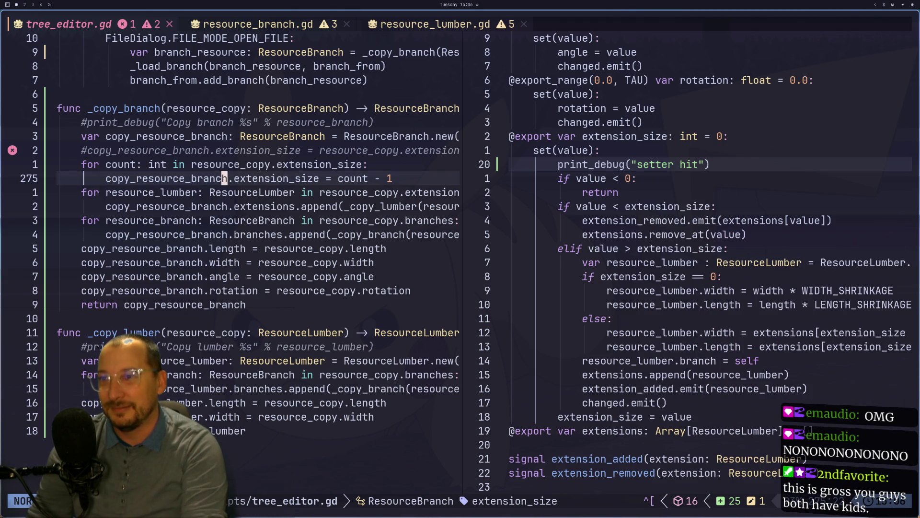
pyautogui.press('j')
pyautogui.press('j')
pyautogui.press('j')
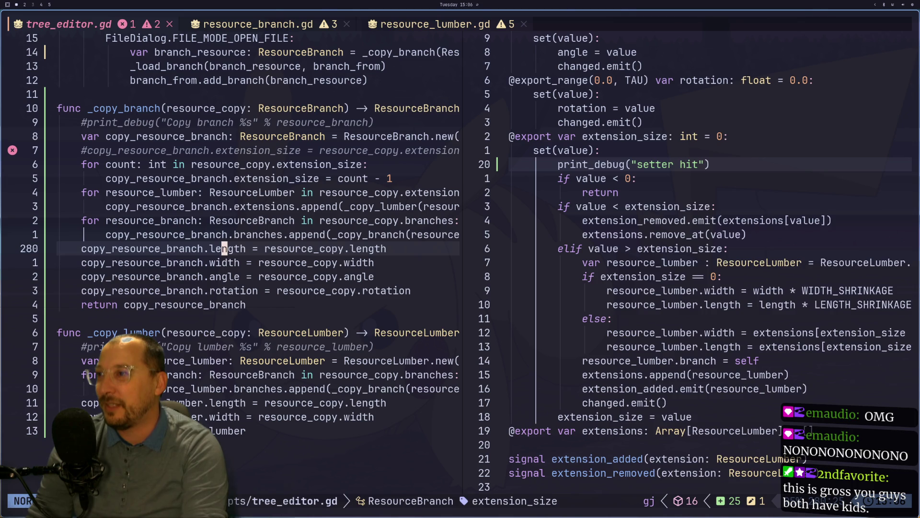
pyautogui.press('d')
pyautogui.press('3')
pyautogui.press('j')
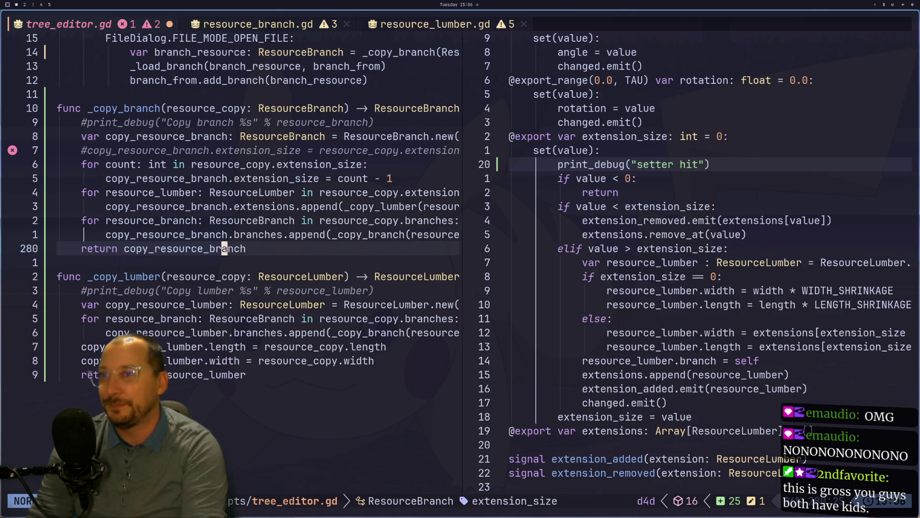
pyautogui.press('k')
pyautogui.press('k')
pyautogui.press('k')
pyautogui.press('k')
pyautogui.press('k')
pyautogui.press('k')
pyautogui.write('P')
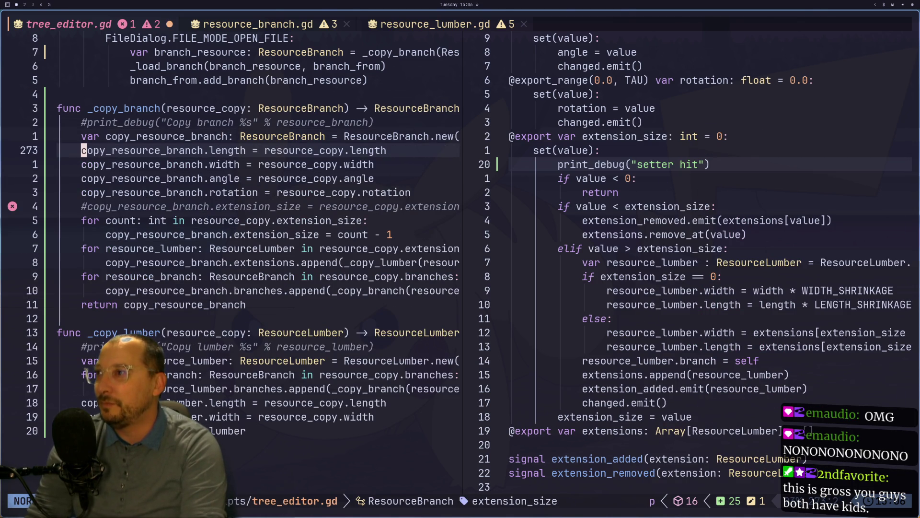
pyautogui.write(':w')
pyautogui.press('Return')
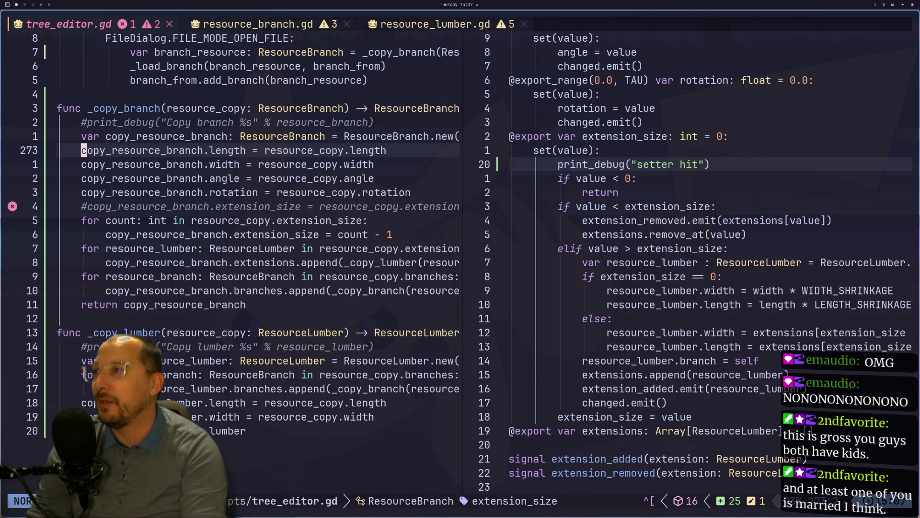
pyautogui.press('j')
pyautogui.press('j')
pyautogui.press('j')
pyautogui.press('j')
pyautogui.press('j')
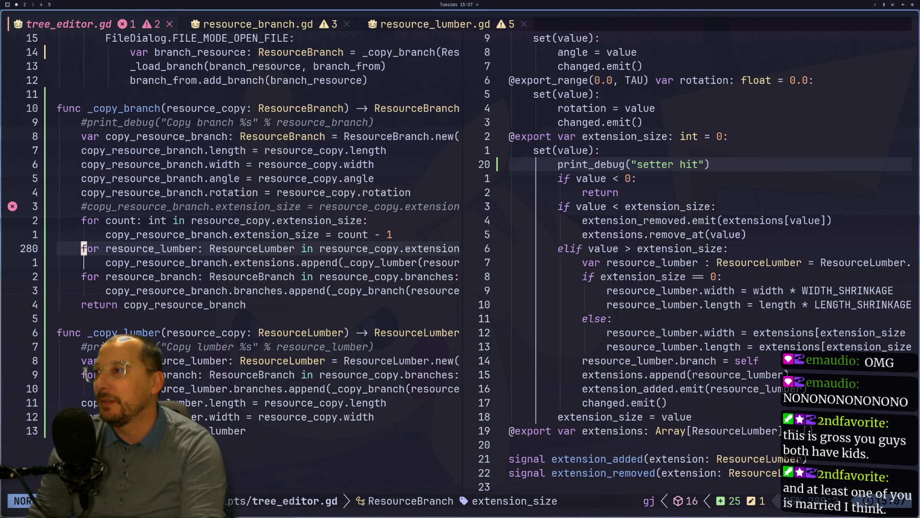
pyautogui.press('j')
pyautogui.press('j')
pyautogui.press('j')
pyautogui.press('k')
pyautogui.press('k')
pyautogui.press('j')
pyautogui.press('l')
pyautogui.press('l')
pyautogui.press('l')
pyautogui.press('k')
pyautogui.press('k')
pyautogui.press('k')
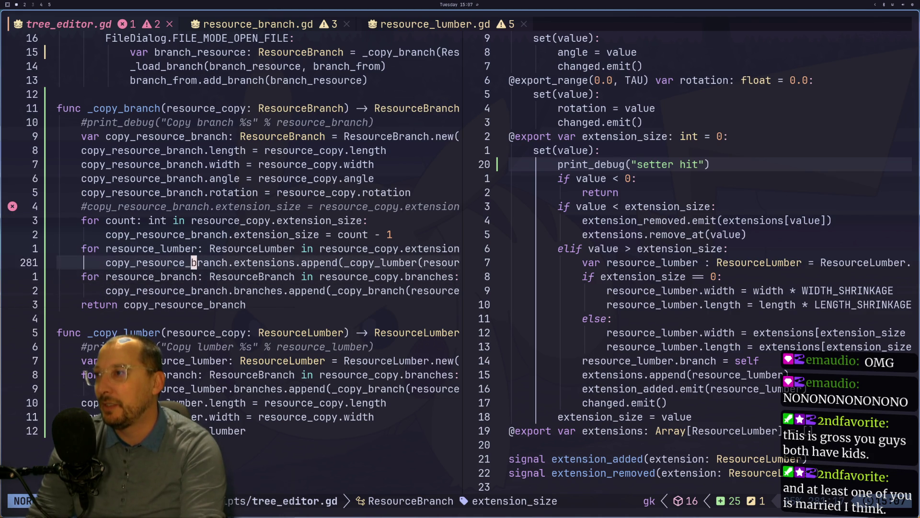
pyautogui.press('v')
pyautogui.press('l')
pyautogui.press('l')
pyautogui.press('l')
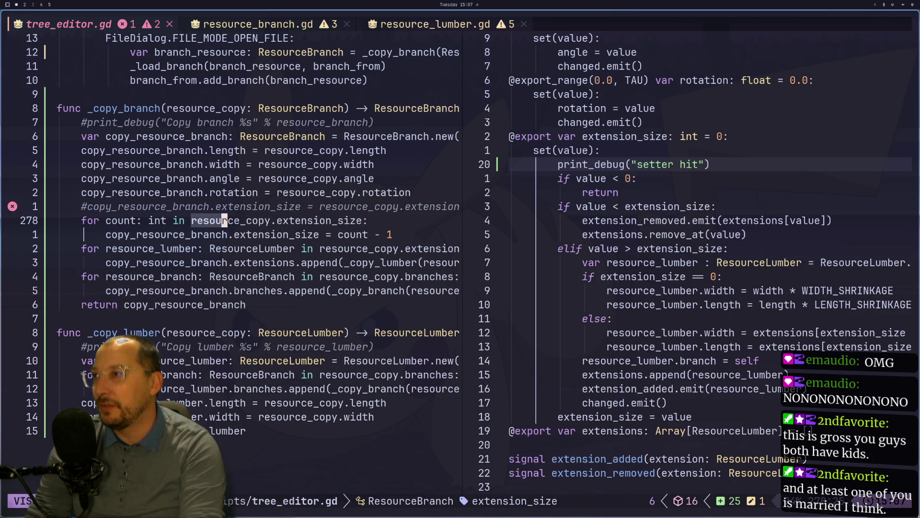
pyautogui.press('l')
pyautogui.press('l')
pyautogui.press('l')
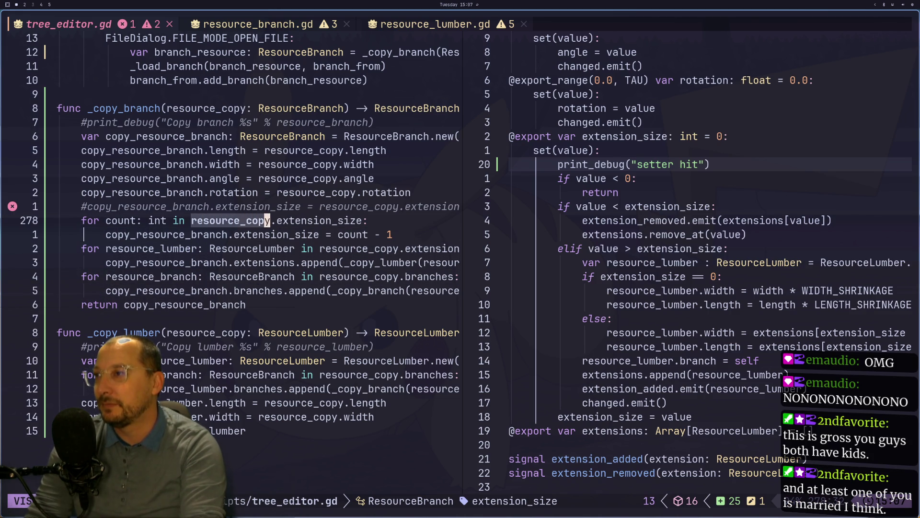
pyautogui.press('Escape')
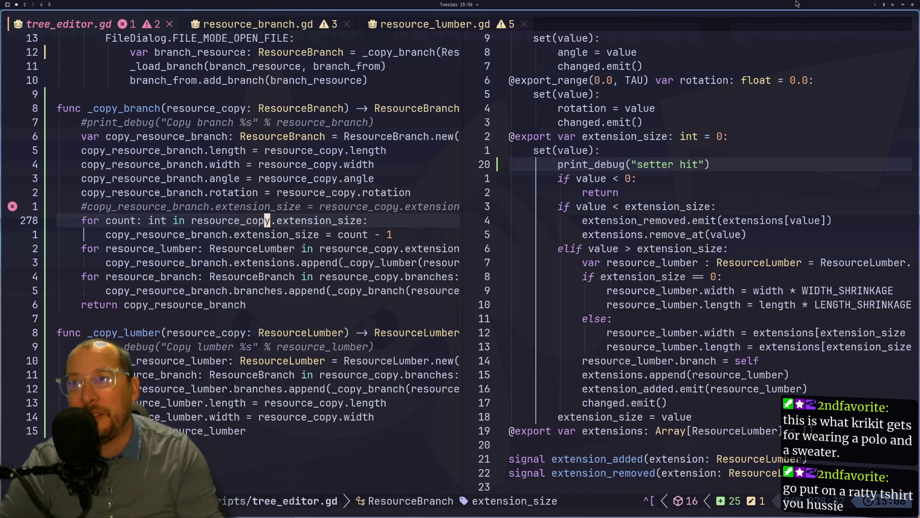
pyautogui.scroll(-1, 665, 152)
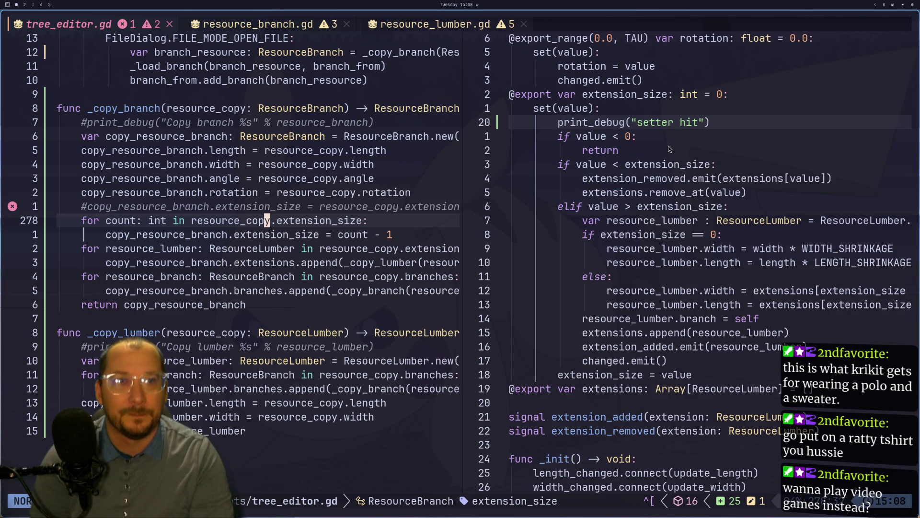
# Focus the print_debug call in the resource_branch.gd split, then return to Godot.
pyautogui.click(627, 122)
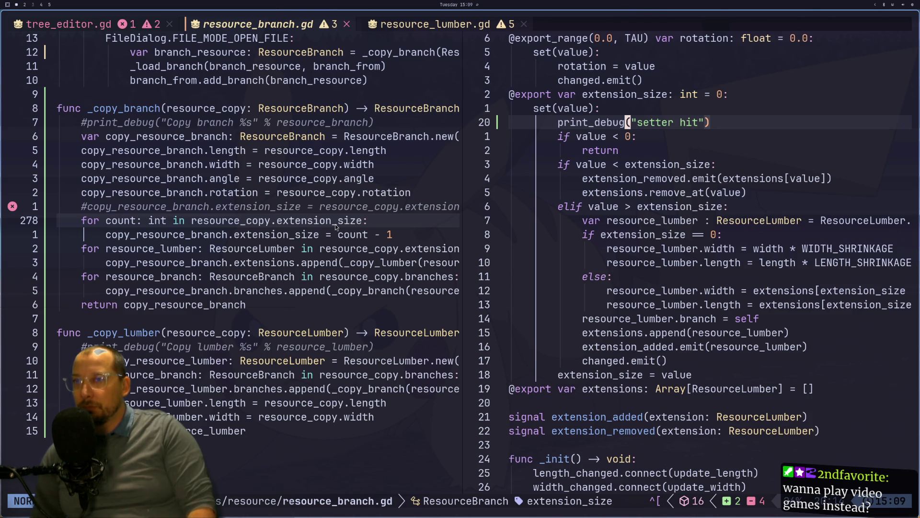
pyautogui.press('super+2')
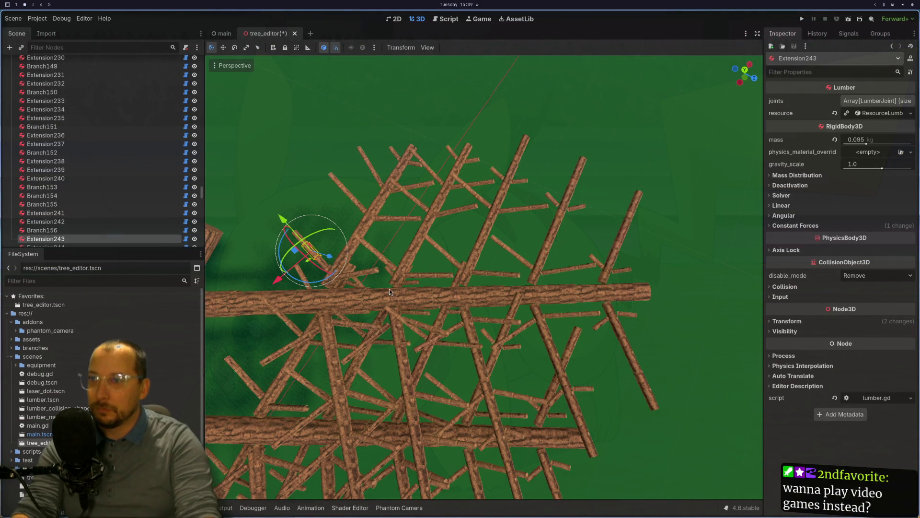
pyautogui.scroll(-5, 389, 292)
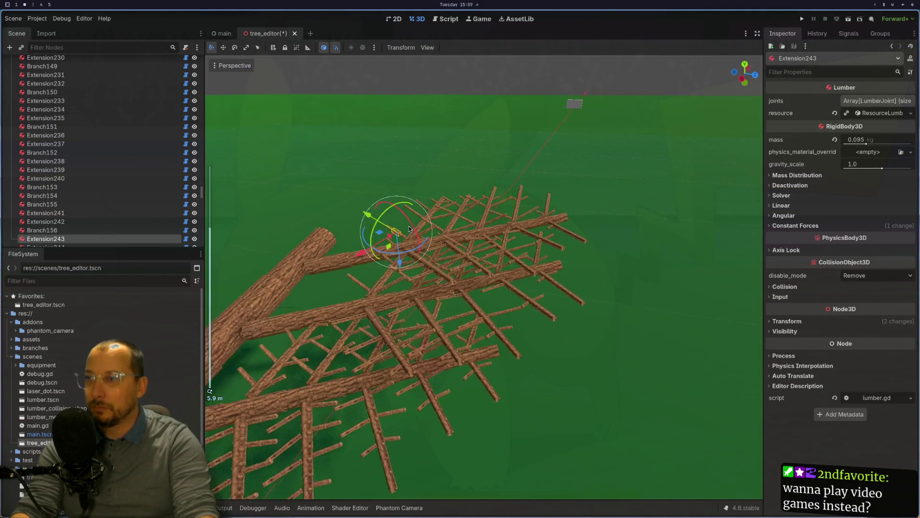
pyautogui.scroll(3, 410, 229)
pyautogui.press('super+1')
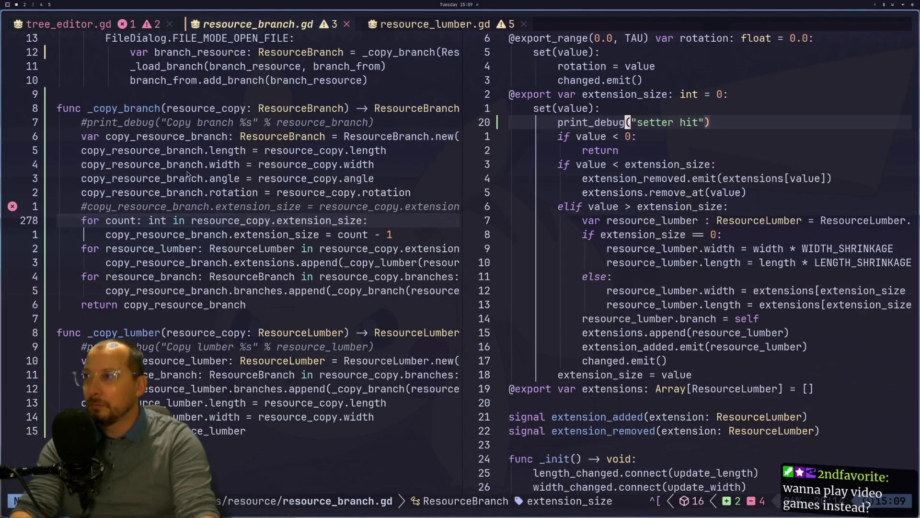
pyautogui.click(168, 234)
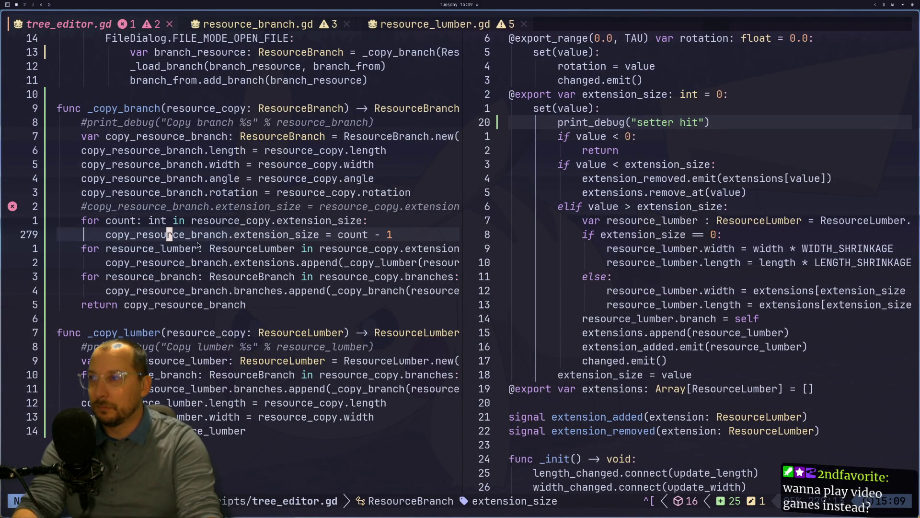
pyautogui.click(188, 248)
pyautogui.click(139, 248)
pyautogui.click(139, 262)
pyautogui.press('l')
pyautogui.press('l')
pyautogui.press('l')
pyautogui.press('l')
pyautogui.press('h')
pyautogui.press('h')
pyautogui.press('h')
pyautogui.press('h')
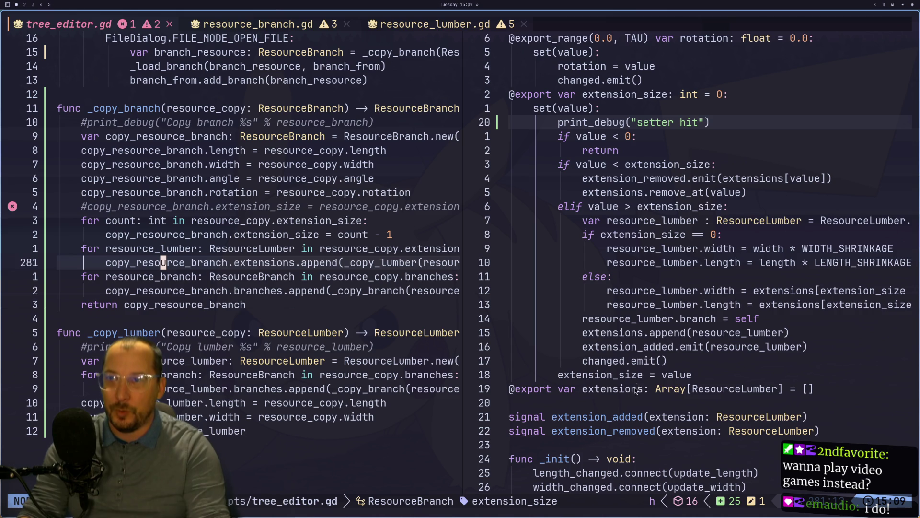
pyautogui.doubleClick(709, 333)
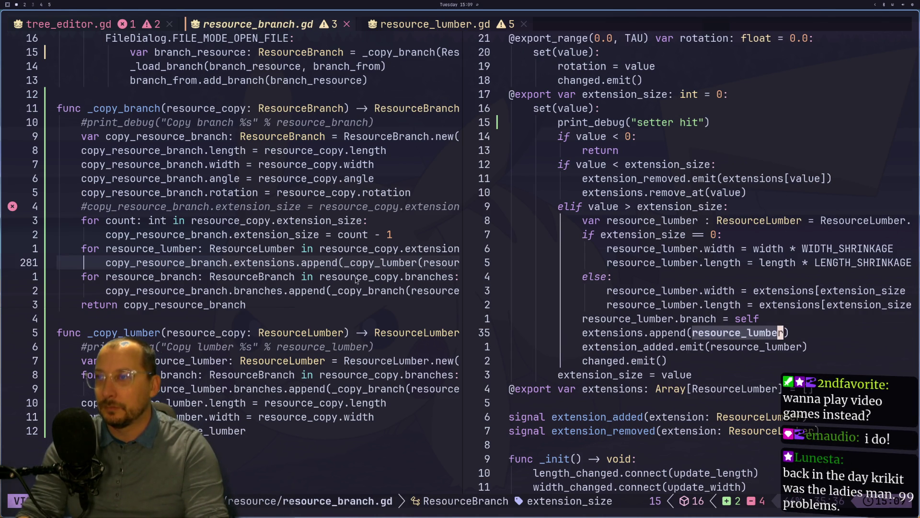
pyautogui.click(341, 263)
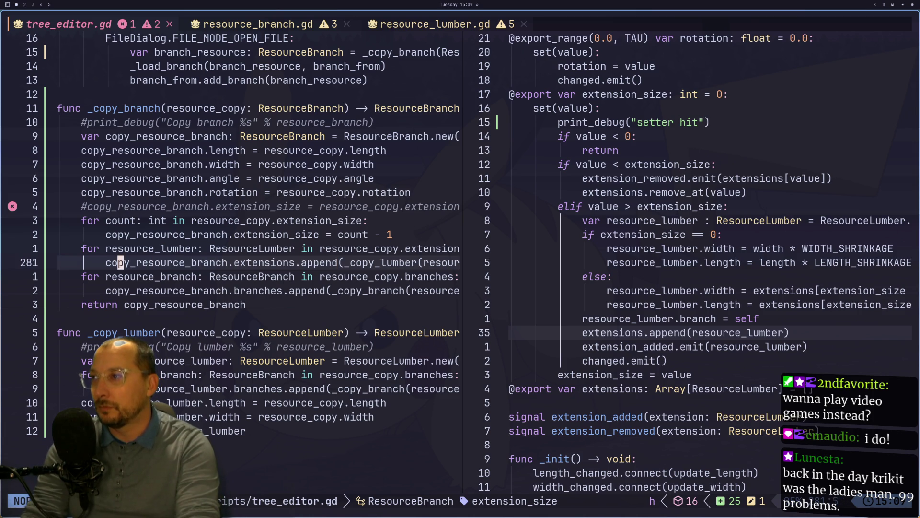
# Duplicate the extensions append line into the count loop and copy the count - 1 expression.
pyautogui.click(107, 262)
pyautogui.press('y')
pyautogui.press('y')
pyautogui.press('k')
pyautogui.press('P')
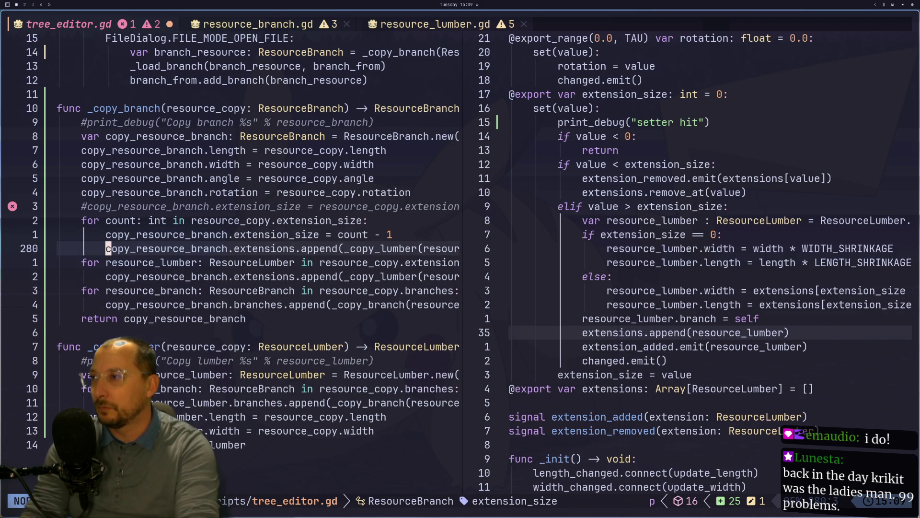
pyautogui.press('l')
pyautogui.press('l')
pyautogui.press('l')
pyautogui.press('l')
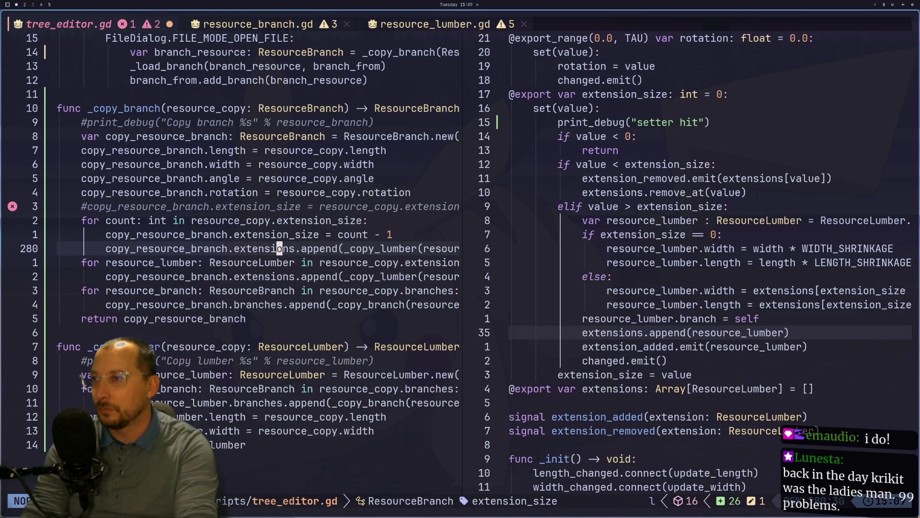
pyautogui.press('h')
pyautogui.press('h')
pyautogui.press('h')
pyautogui.press('h')
pyautogui.press('h')
pyautogui.press('k')
pyautogui.press('l')
pyautogui.press('v')
pyautogui.press('l')
pyautogui.press('l')
pyautogui.press('l')
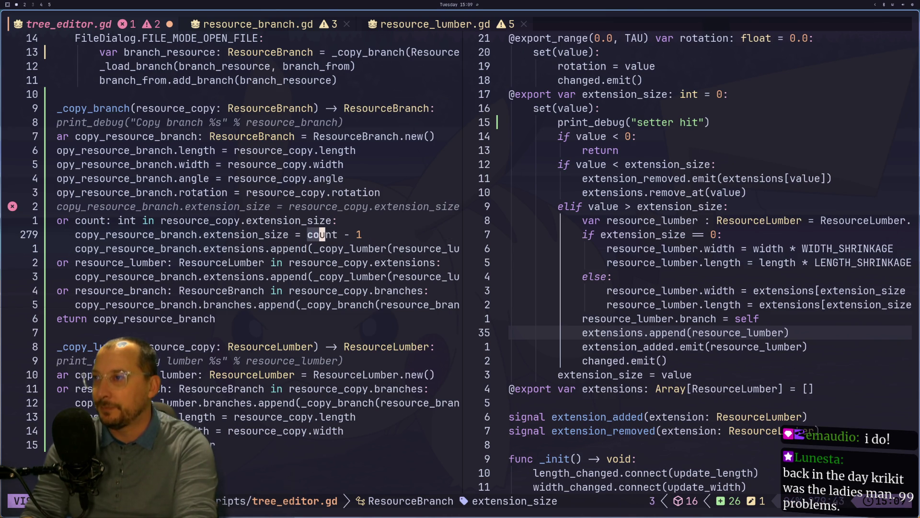
pyautogui.press('y')
# Replace .append on the new line with [count - 1].
pyautogui.press('j')
pyautogui.press('a')
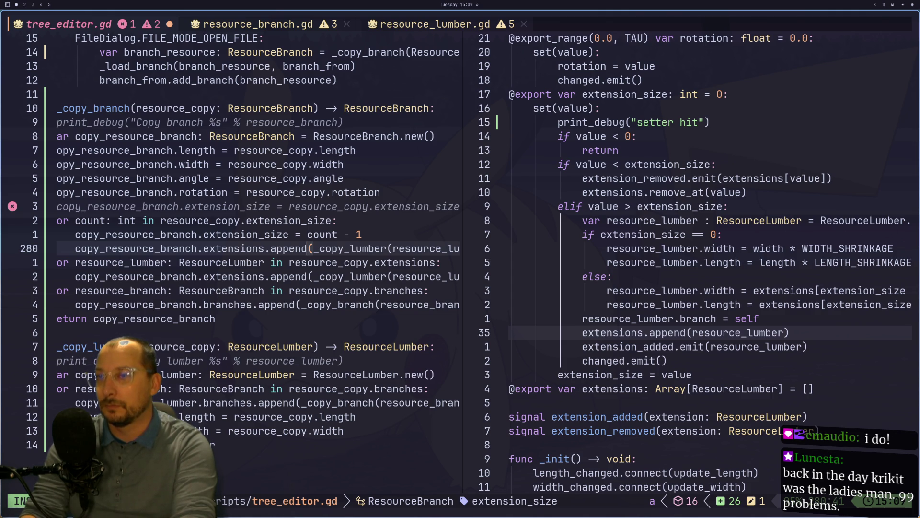
pyautogui.press('BackSpace')
pyautogui.press('BackSpace')
pyautogui.press('BackSpace')
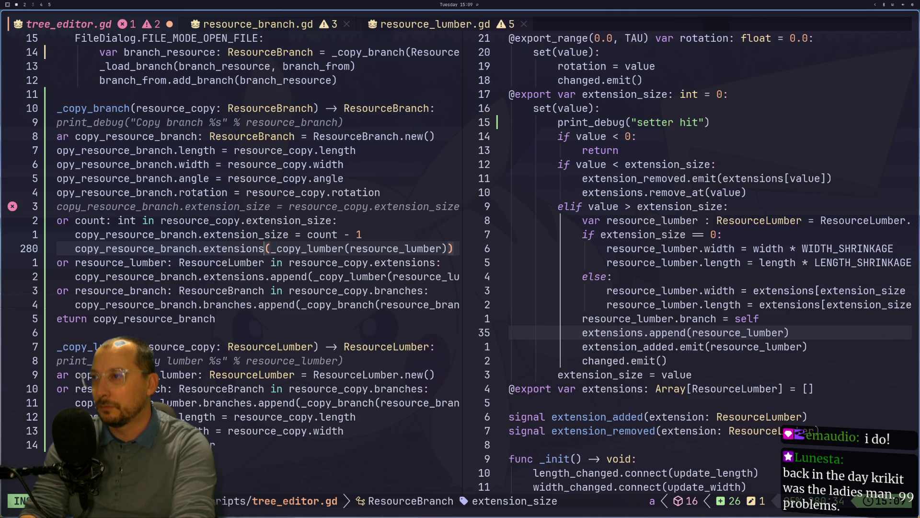
pyautogui.write('[')
pyautogui.press('Escape')
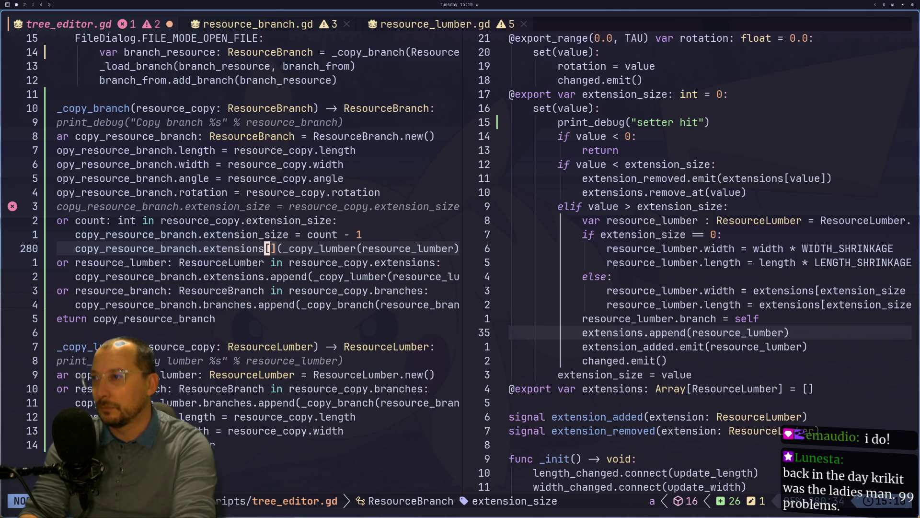
pyautogui.press('o')
pyautogui.press('Escape')
pyautogui.press('k')
pyautogui.press('l')
pyautogui.press('l')
pyautogui.press('l')
pyautogui.press('l')
pyautogui.press('p')
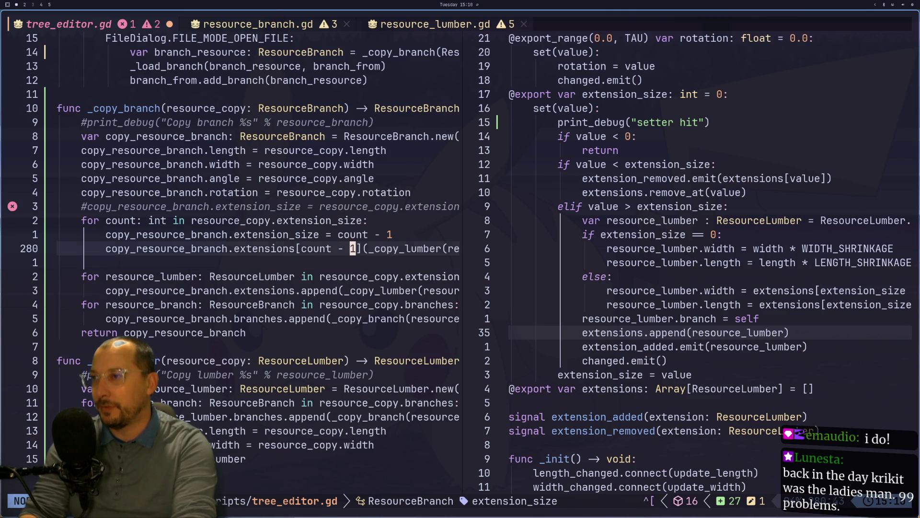
# Comment out the old lumber append loop with gc.
pyautogui.press('j')
pyautogui.press('j')
pyautogui.press('h')
pyautogui.press('h')
pyautogui.press('h')
pyautogui.press('h')
pyautogui.press('h')
pyautogui.press('h')
pyautogui.press('v')
pyautogui.press('j')
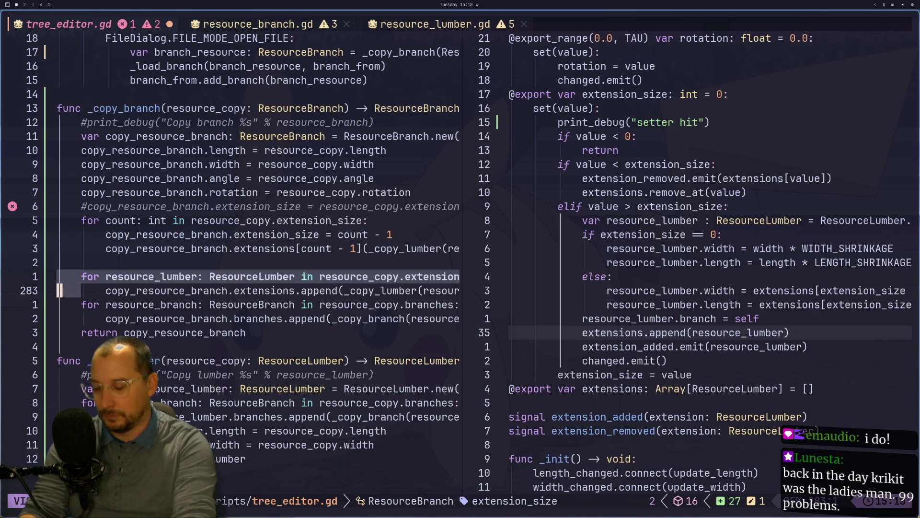
pyautogui.press('Escape')
pyautogui.press('g')
pyautogui.press('k')
pyautogui.press('2')
pyautogui.press('g')
pyautogui.press('c')
pyautogui.press('c')
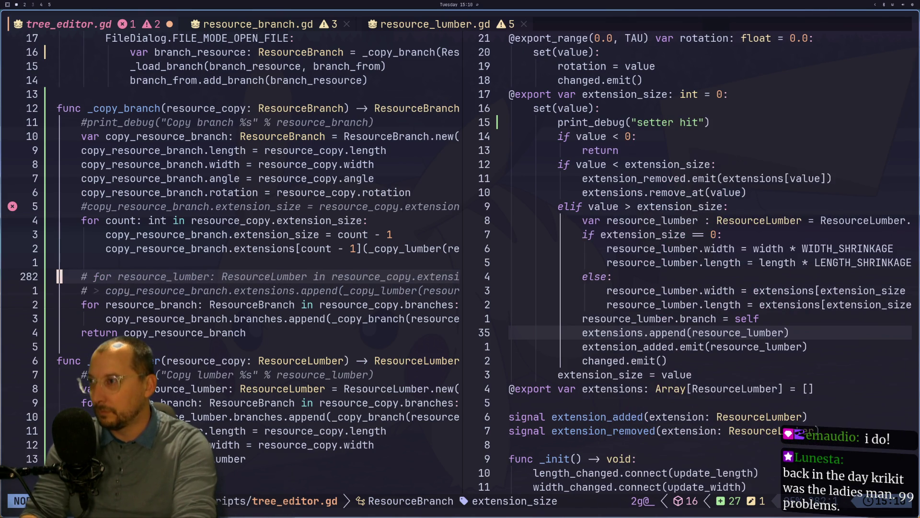
# Save tree_editor.gd with :w and move to extension_size on line 279.
pyautogui.write(':w')
pyautogui.press('Return')
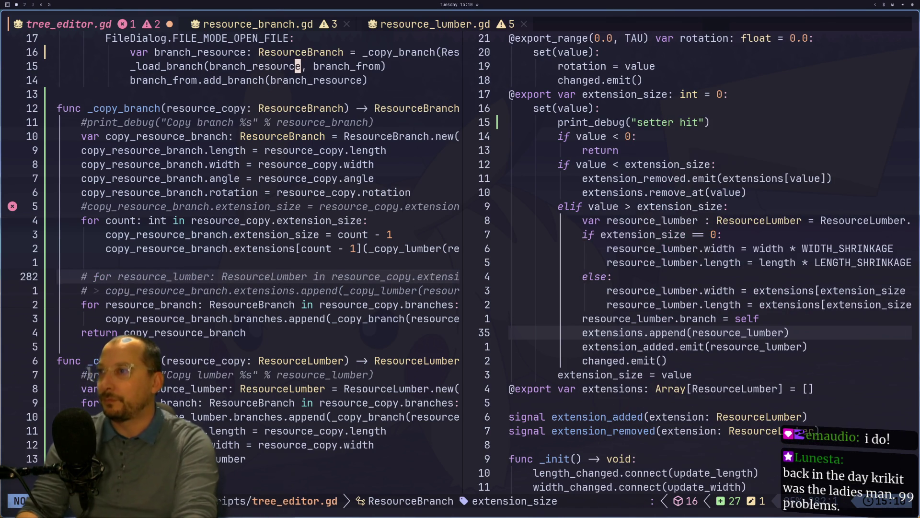
pyautogui.press('Escape')
pyautogui.press('k')
pyautogui.press('k')
pyautogui.press('k')
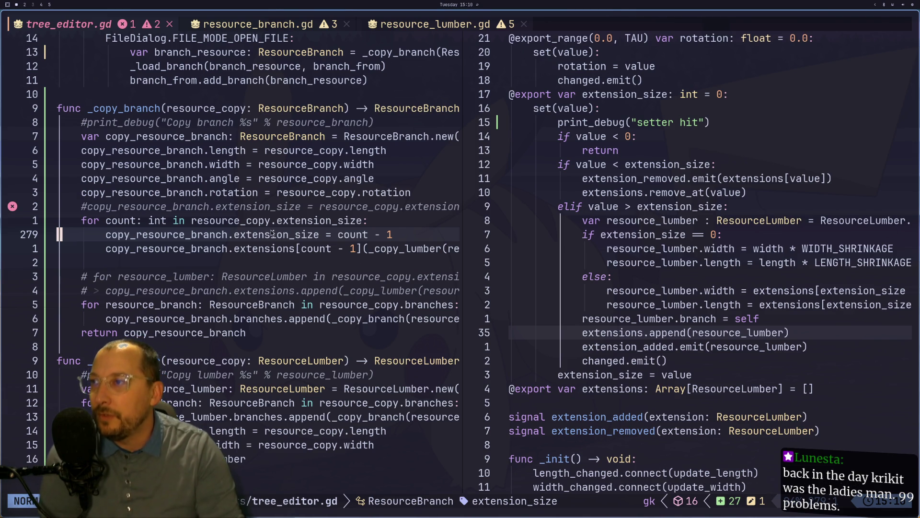
pyautogui.click(300, 235)
# Close the tree_editor scene discarding unsaved changes, then reopen it with Ctrl+Shift+T.
pyautogui.press('v')
pyautogui.press('super+2')
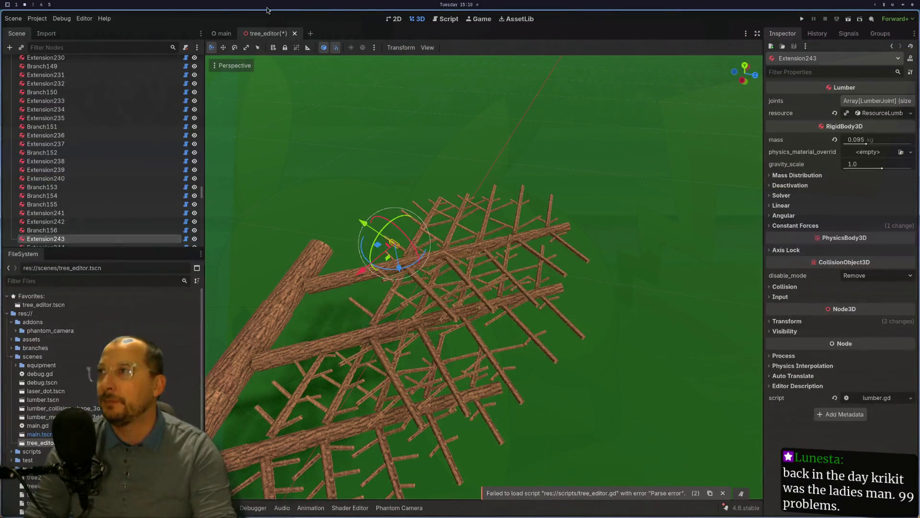
pyautogui.click(294, 33)
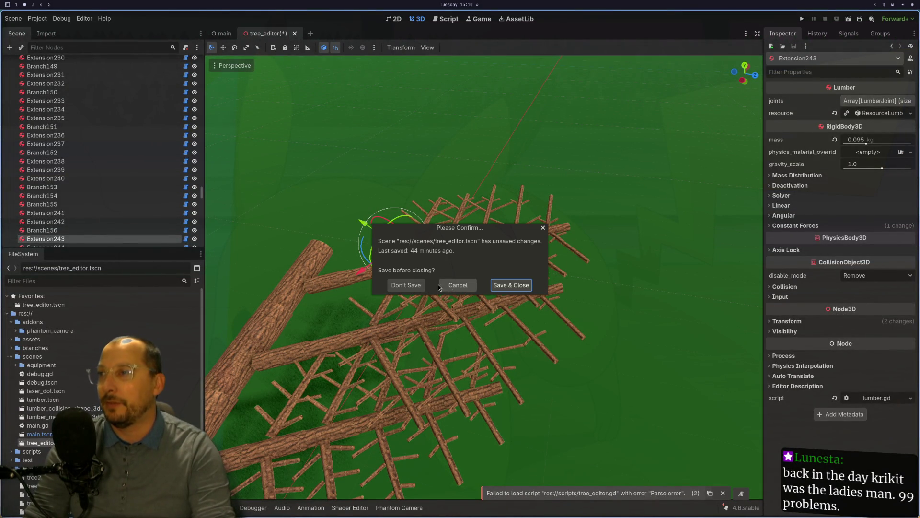
pyautogui.click(406, 285)
pyautogui.hotkey('ctrl', 'shift', 't')
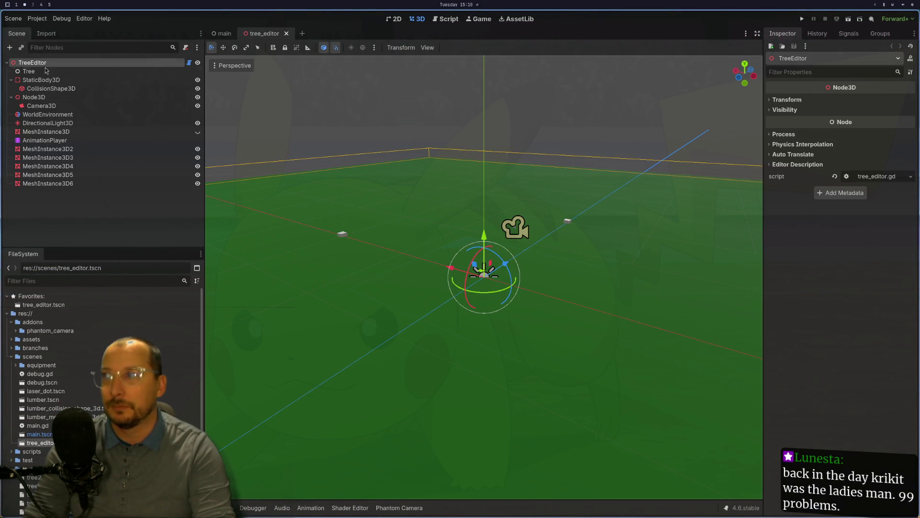
# In Neovim, move to the _copy_lumber call on line 280.
pyautogui.press('super+1')
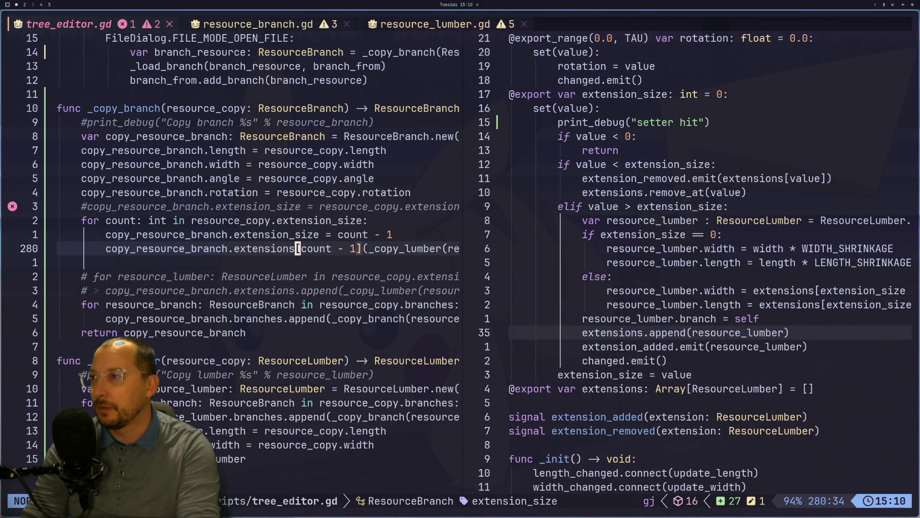
pyautogui.press('h')
pyautogui.press('h')
pyautogui.press('h')
pyautogui.press('j')
pyautogui.press('l')
pyautogui.press('l')
pyautogui.press('l')
pyautogui.press('l')
pyautogui.press('l')
pyautogui.press('l')
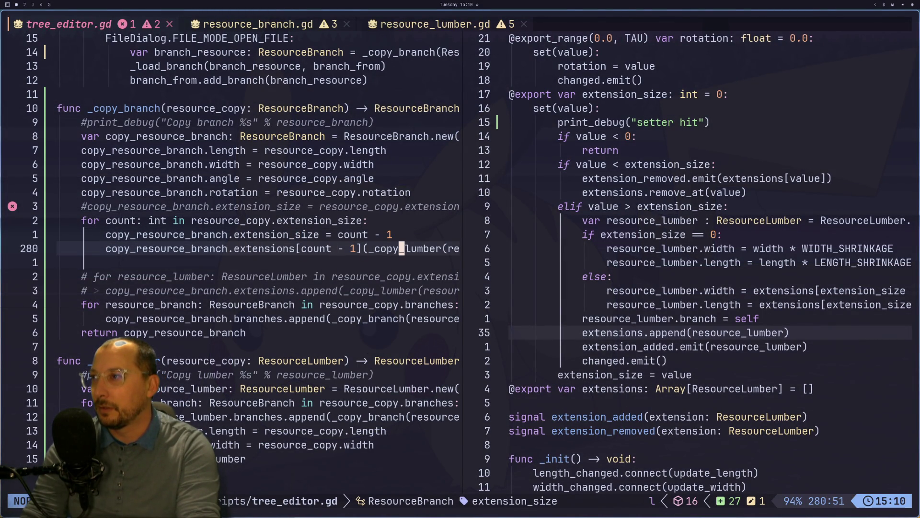
# Clear Godot's output log, close the scene and reopen tree_editor.tscn from the FileSystem dock.
pyautogui.press('super+2')
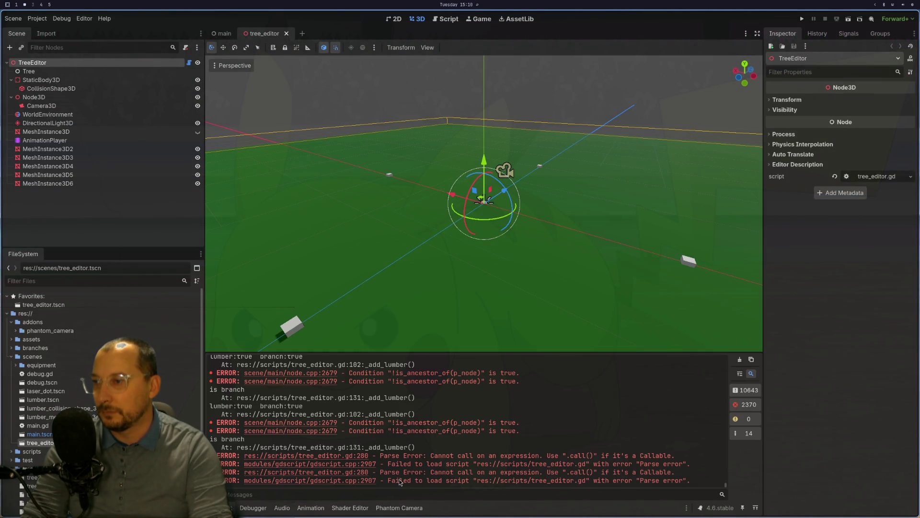
pyautogui.click(738, 360)
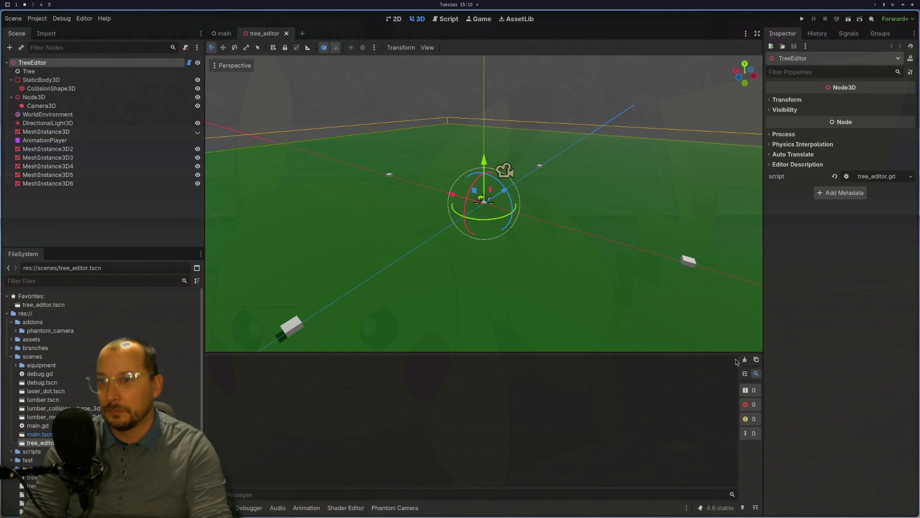
pyautogui.click(287, 33)
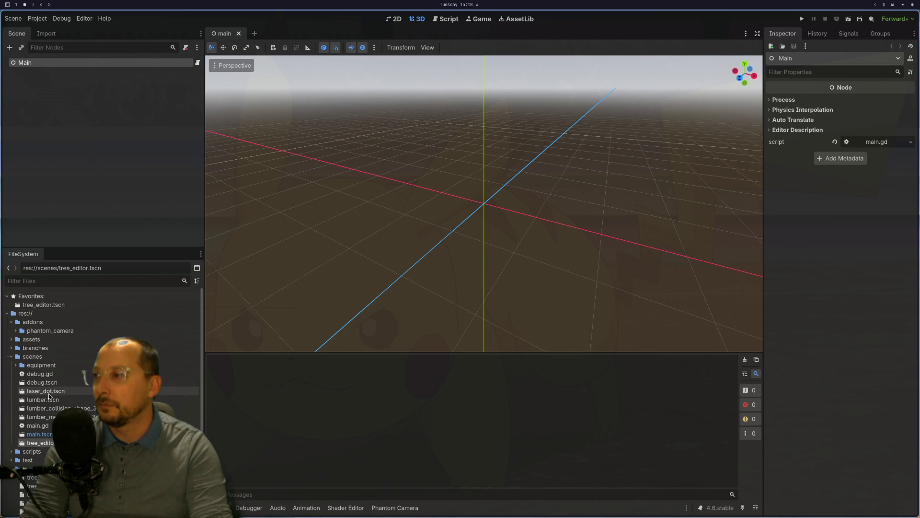
pyautogui.doubleClick(40, 442)
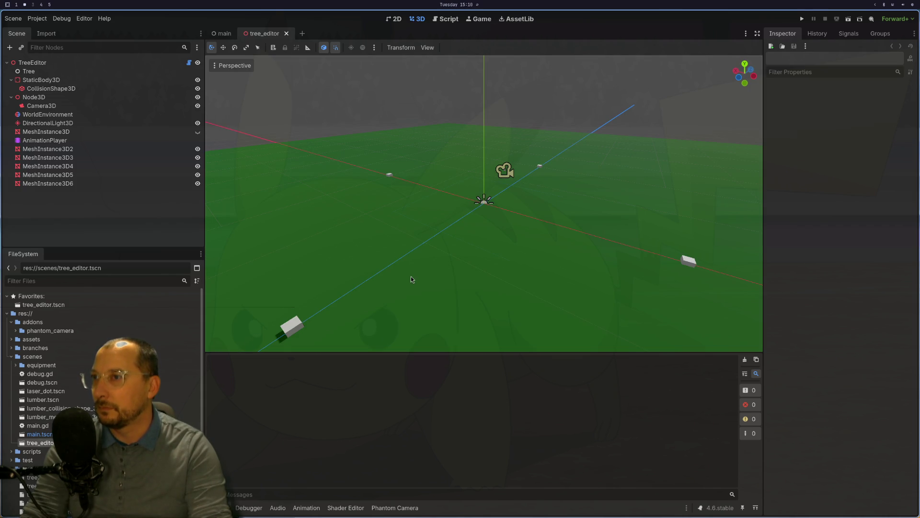
pyautogui.press('super+1')
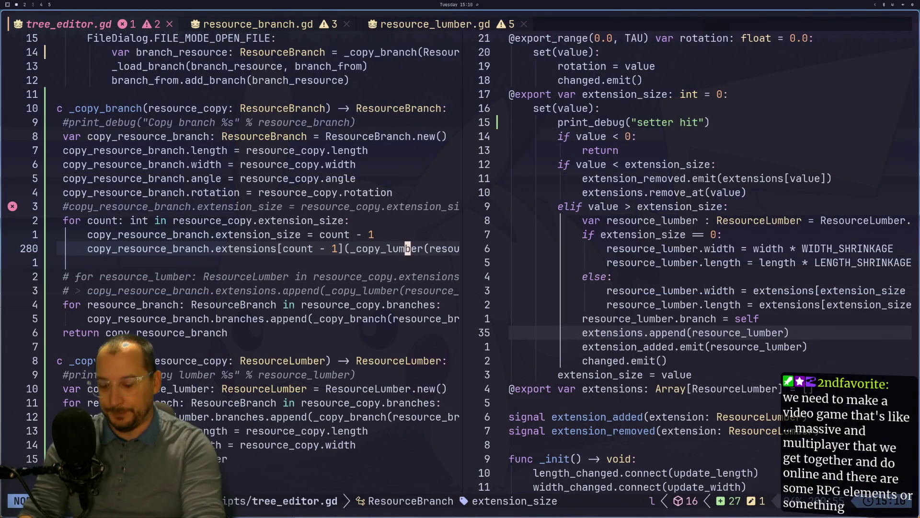
# Quit Neovim by running :q twice.
pyautogui.press(':')
pyautogui.write('q')
pyautogui.press('Return')
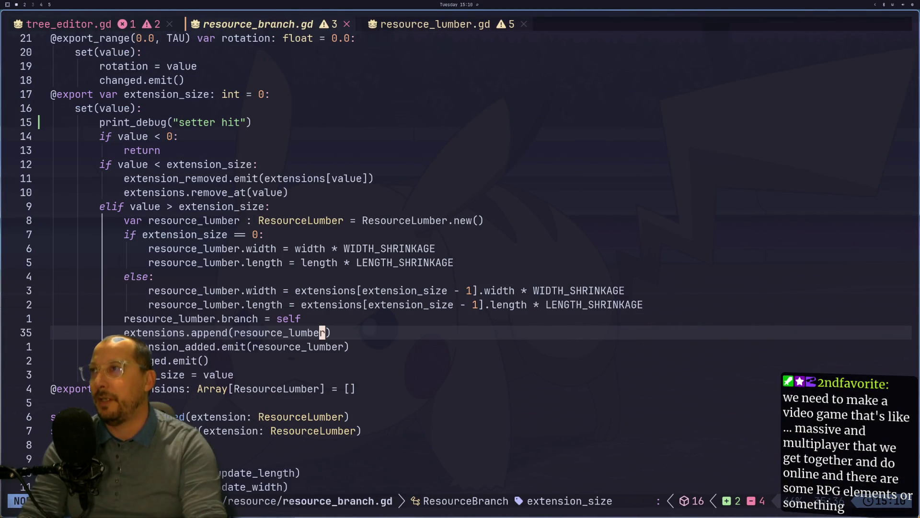
pyautogui.press('j')
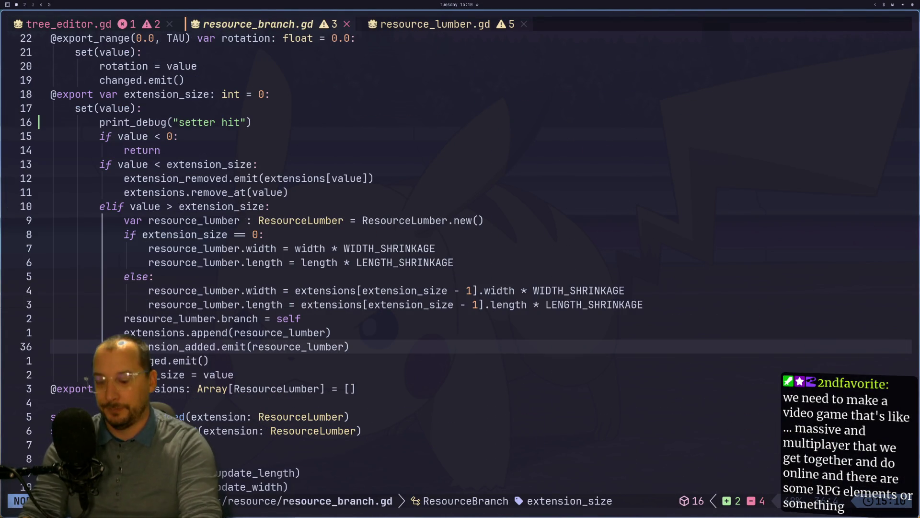
pyautogui.press(':')
pyautogui.write('q')
pyautogui.press('Return')
pyautogui.press('Return')
# Relaunch gdvim, restore the saved session, and open read-only at the swap prompt.
pyautogui.press('space')
pyautogui.press('q')
pyautogui.press('s')
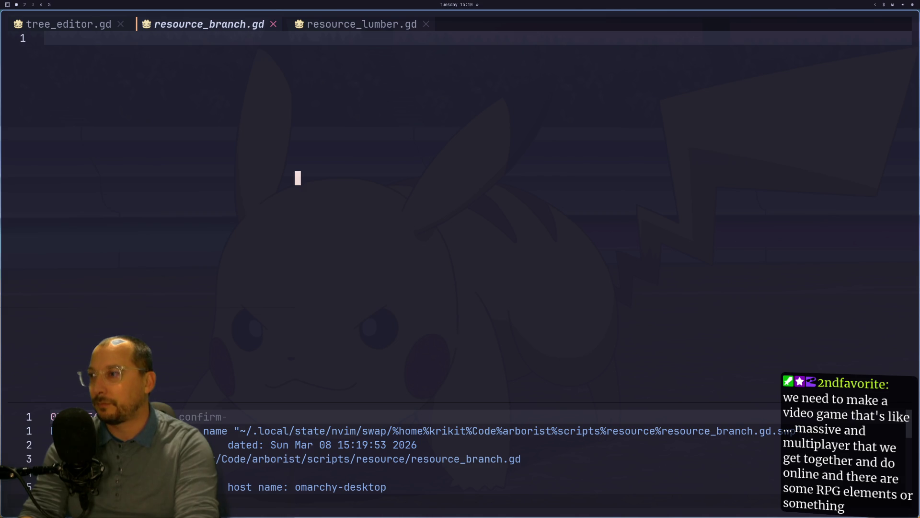
pyautogui.press('o')
# Browse resource_branch.gd, then switch to tree_editor.gd.
pyautogui.press('j')
pyautogui.press('j')
pyautogui.press('j')
pyautogui.press('j')
pyautogui.press('j')
pyautogui.hotkey('shift', 'h')
pyautogui.hotkey('shift', 'l')
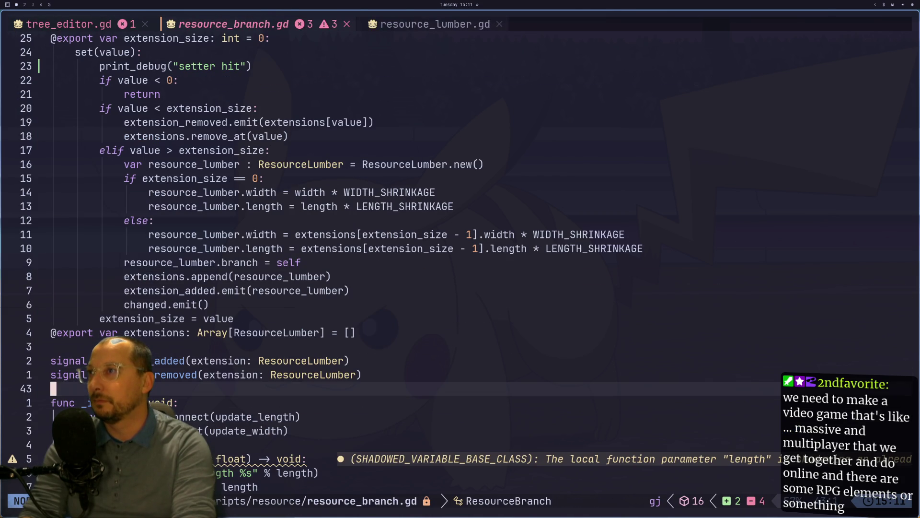
pyautogui.press('j')
pyautogui.press('j')
pyautogui.press('j')
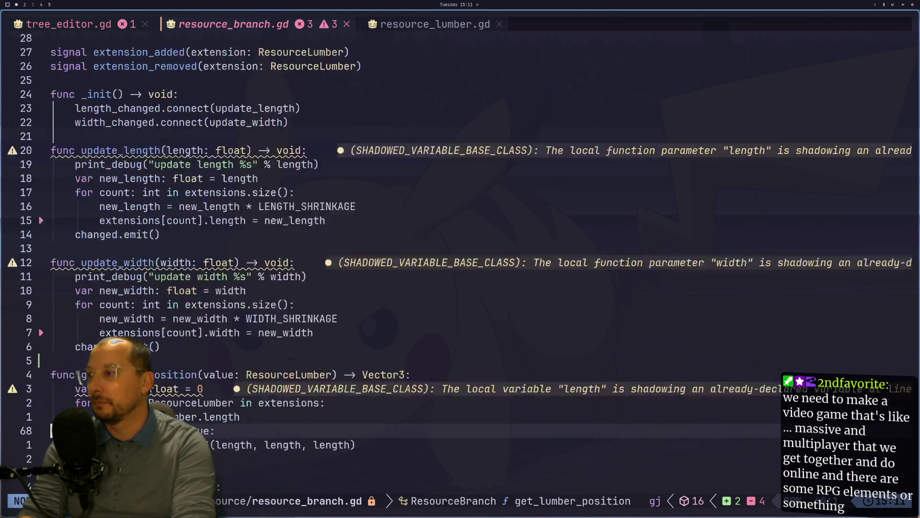
pyautogui.press('k')
pyautogui.press('k')
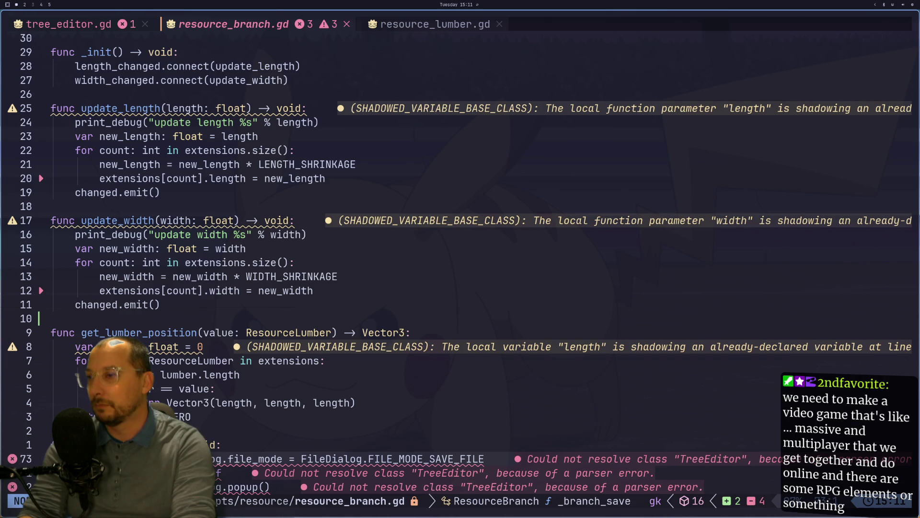
pyautogui.hotkey('shift', 'h')
# Try moving line 280 below the commented resource_lumber loop, then undo the move.
pyautogui.press('j')
pyautogui.press('j')
pyautogui.press('j')
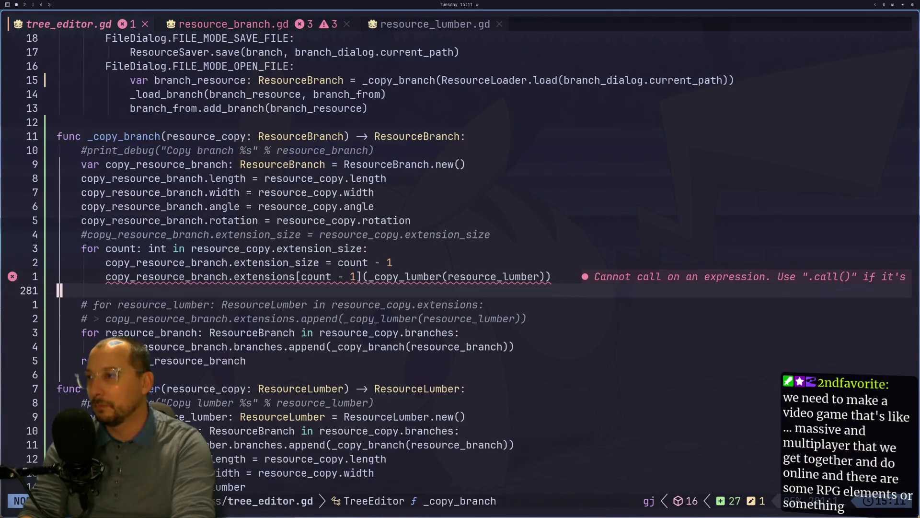
pyautogui.press('k')
pyautogui.press('k')
pyautogui.press('k')
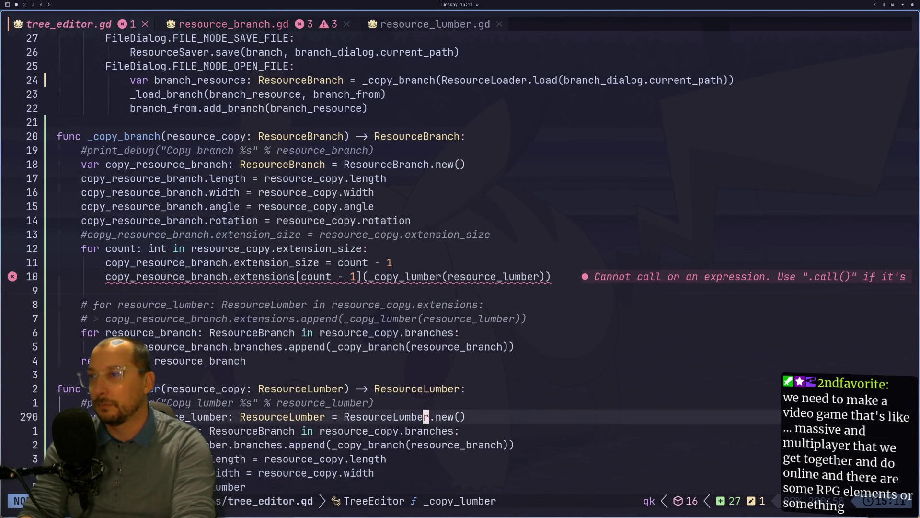
pyautogui.press('k')
pyautogui.press('j')
pyautogui.press('h')
pyautogui.press('h')
pyautogui.press('h')
pyautogui.press('b')
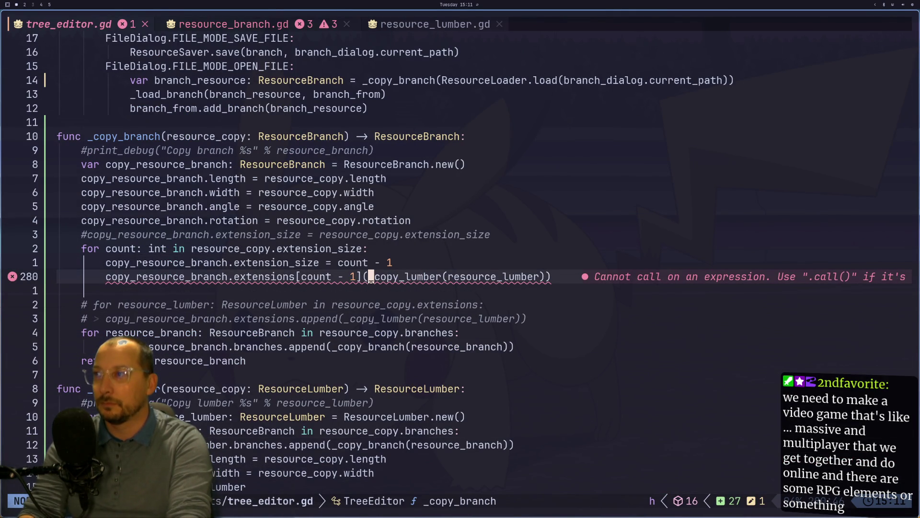
pyautogui.press('b')
pyautogui.press('b')
pyautogui.press('b')
pyautogui.press('b')
pyautogui.press('d')
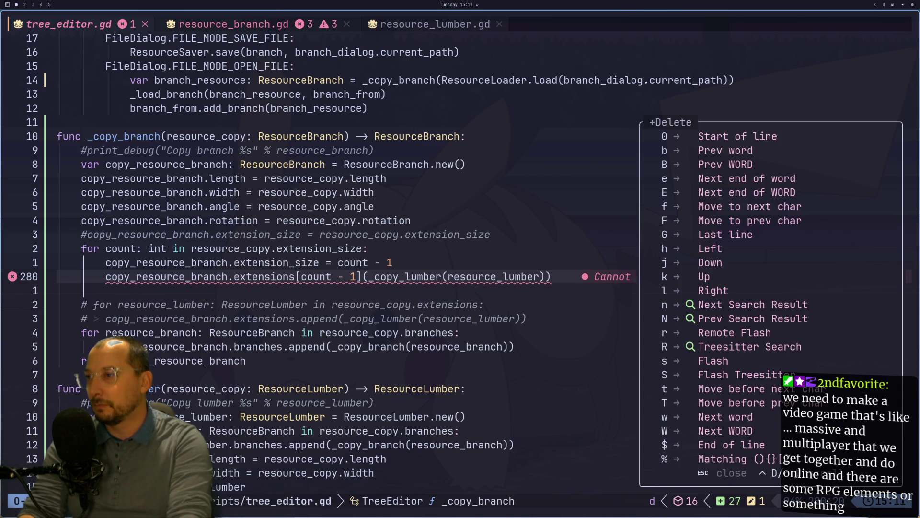
pyautogui.press('d')
pyautogui.press('j')
pyautogui.press('p')
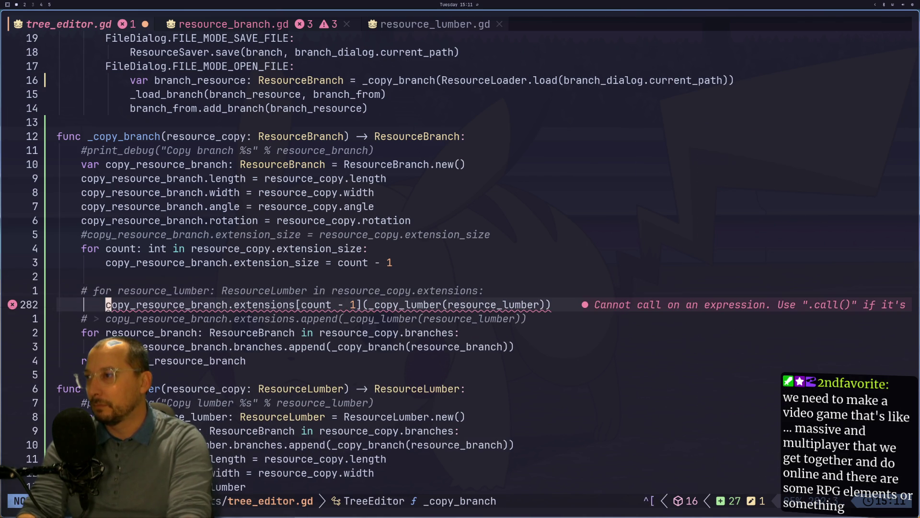
pyautogui.press('k')
pyautogui.press('w')
pyautogui.press('l')
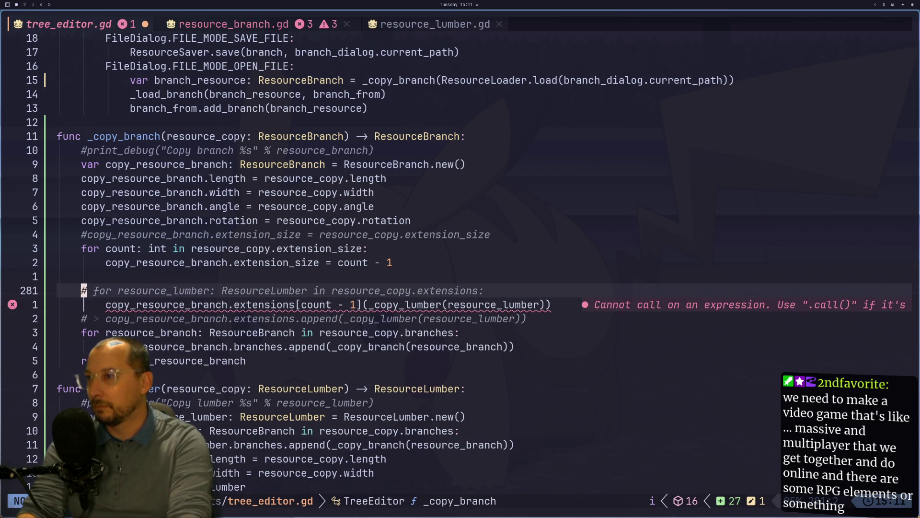
pyautogui.press('u')
pyautogui.press('u')
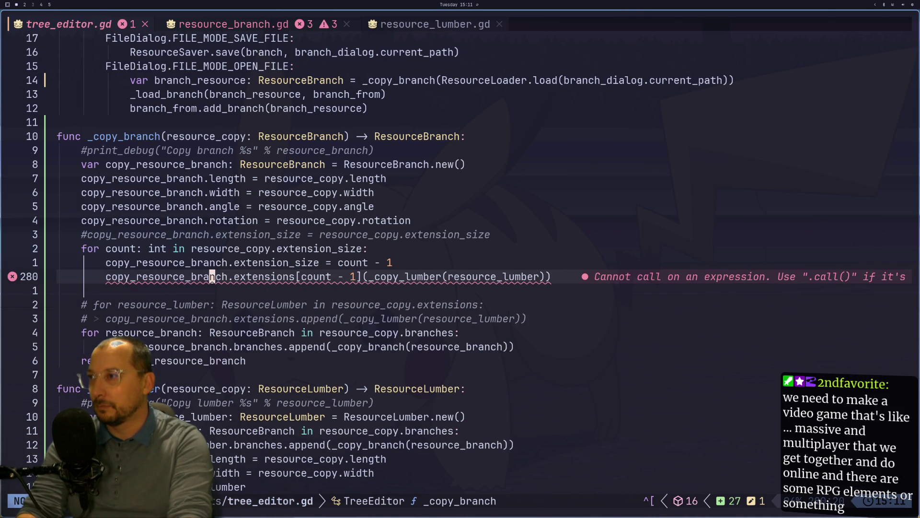
# Yank the loop's range expression resource_copy.extension from the for count line.
pyautogui.press('k')
pyautogui.press('k')
pyautogui.press('h')
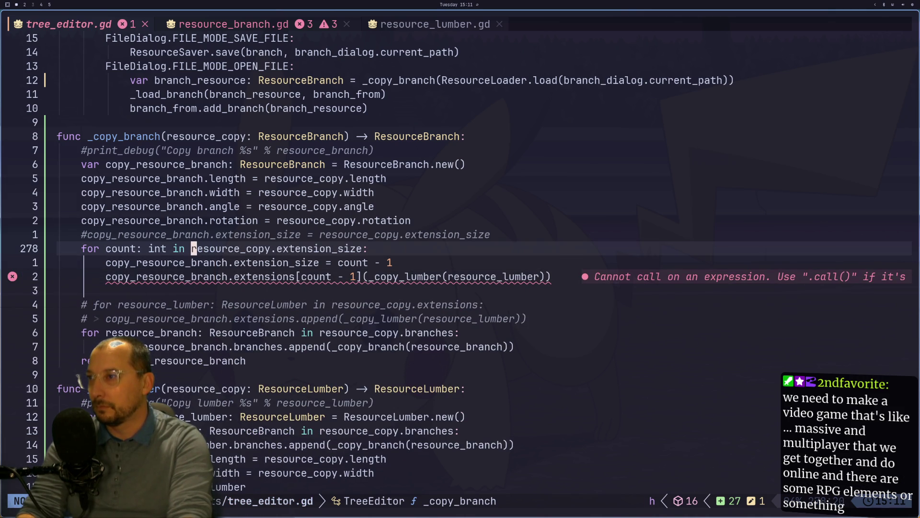
pyautogui.press('l')
pyautogui.press('l')
pyautogui.press('l')
pyautogui.press('j')
pyautogui.press('h')
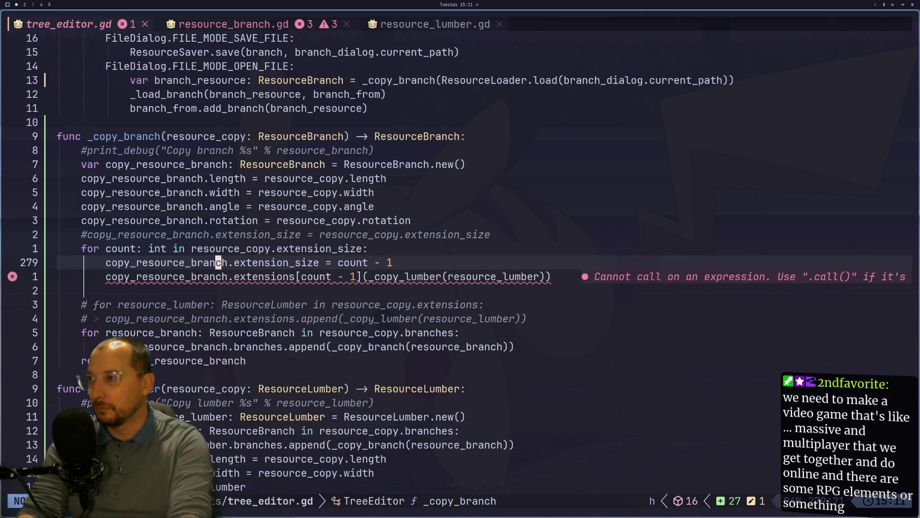
pyautogui.press('j')
pyautogui.press('h')
pyautogui.press('k')
pyautogui.press('k')
pyautogui.press('h')
pyautogui.press('h')
pyautogui.press('v')
pyautogui.press('l')
pyautogui.press('l')
pyautogui.press('l')
pyautogui.press('y')
# Rewrite the _copy_lumber argument to resource_copy.extensions[count - 1] and save with :w.
pyautogui.press('j')
pyautogui.press('j')
pyautogui.press('l')
pyautogui.press('l')
pyautogui.press('l')
pyautogui.press('l')
pyautogui.press('l')
pyautogui.press('l')
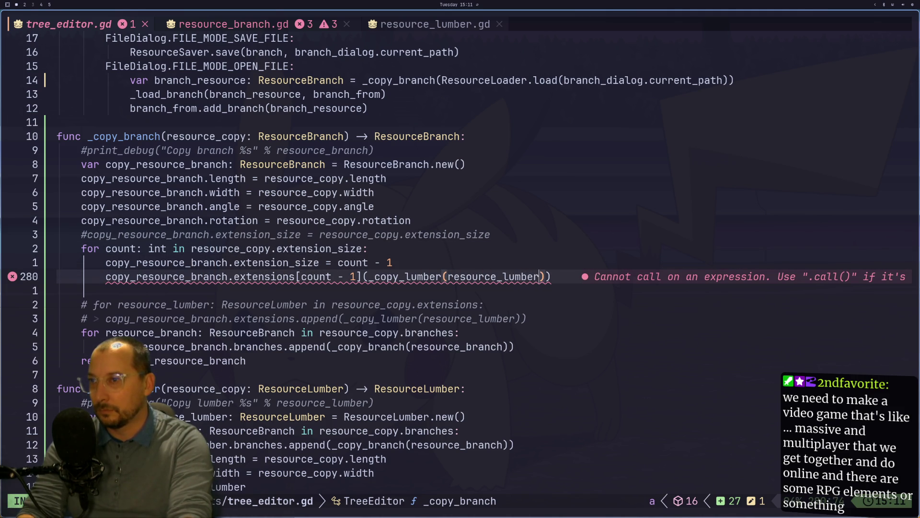
pyautogui.press('a')
pyautogui.press('BackSpace')
pyautogui.press('BackSpace')
pyautogui.press('BackSpace')
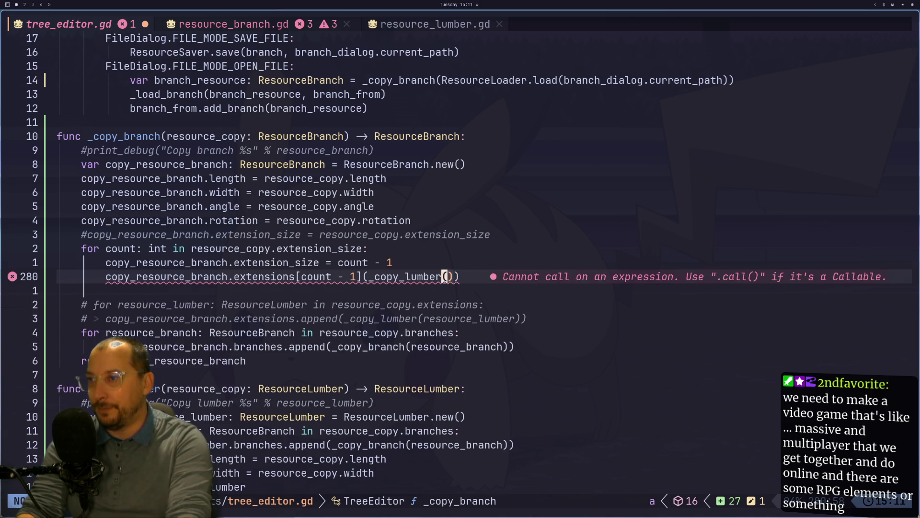
pyautogui.write('esource_copy.extension')
pyautogui.write('s[c')
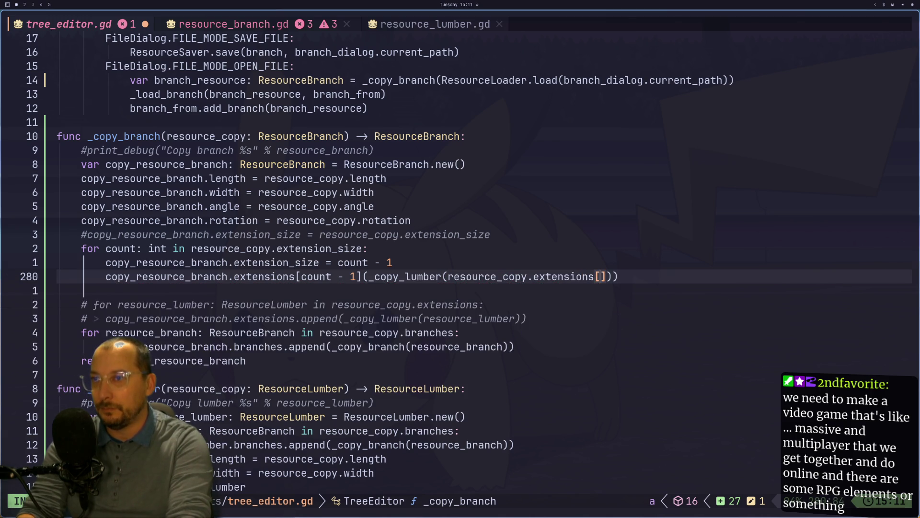
pyautogui.write('- 1')
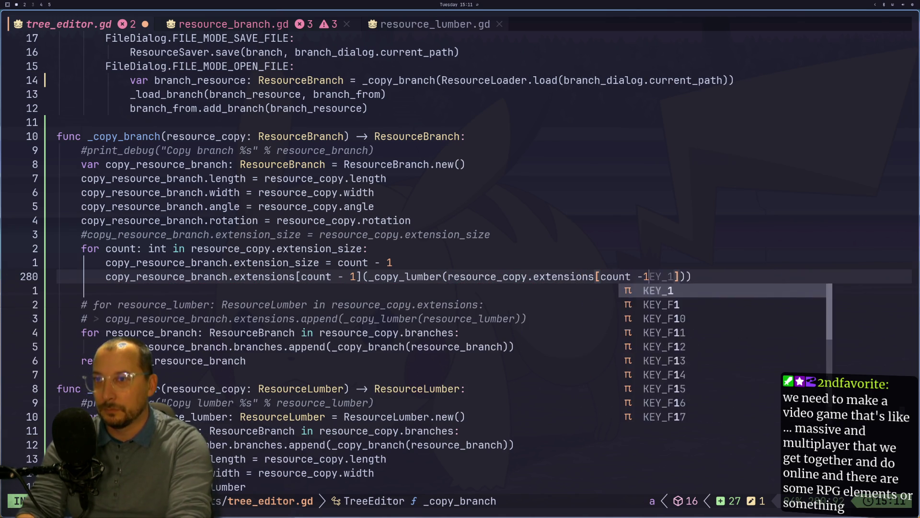
pyautogui.press('Escape')
pyautogui.write(':w')
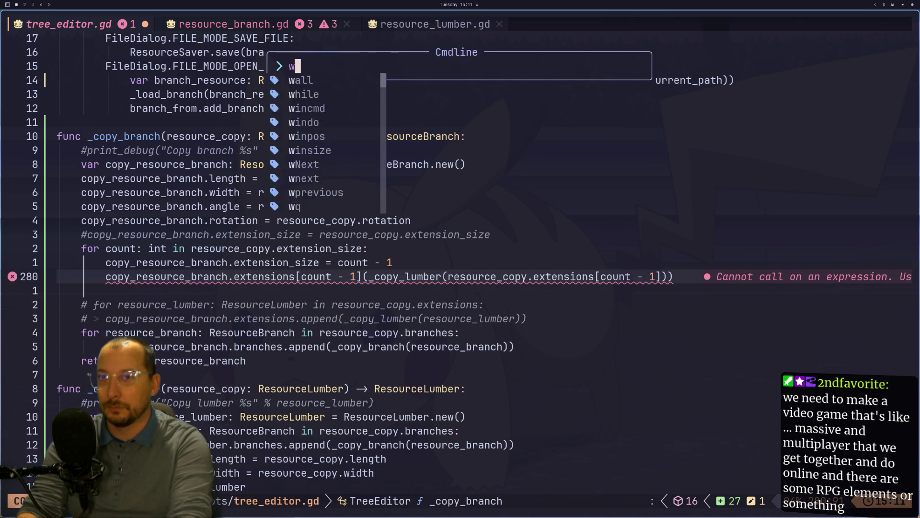
pyautogui.press('Return')
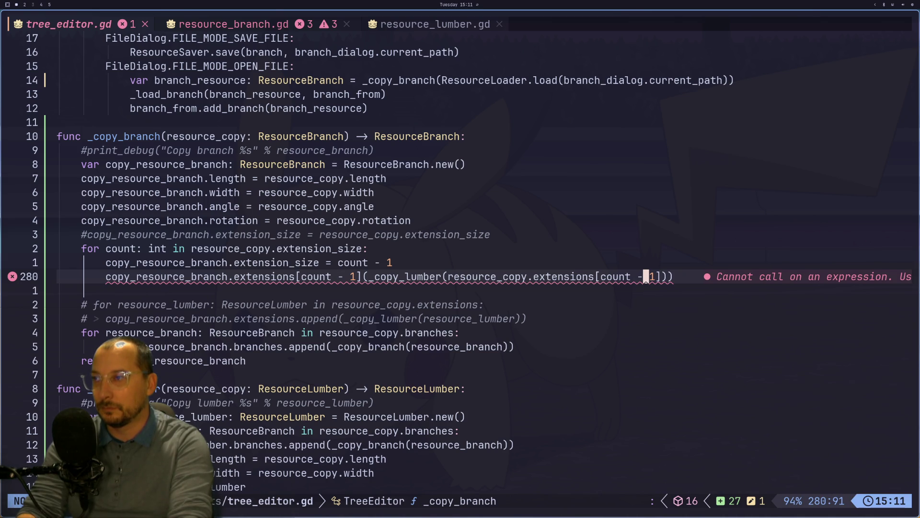
# Open the diagnostics list and jump to the line 280 error.
pyautogui.press('l')
pyautogui.press('l')
pyautogui.press('l')
pyautogui.press('l')
pyautogui.press('space')
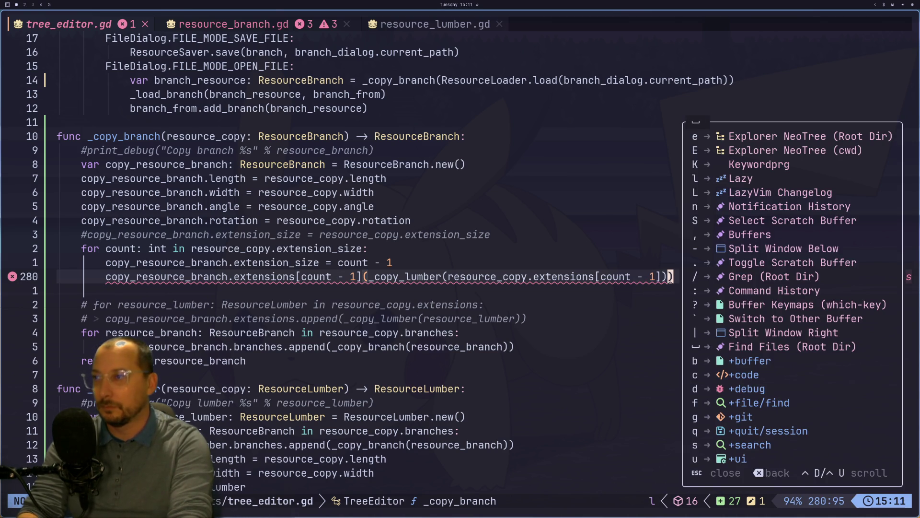
pyautogui.press('x')
pyautogui.press('x')
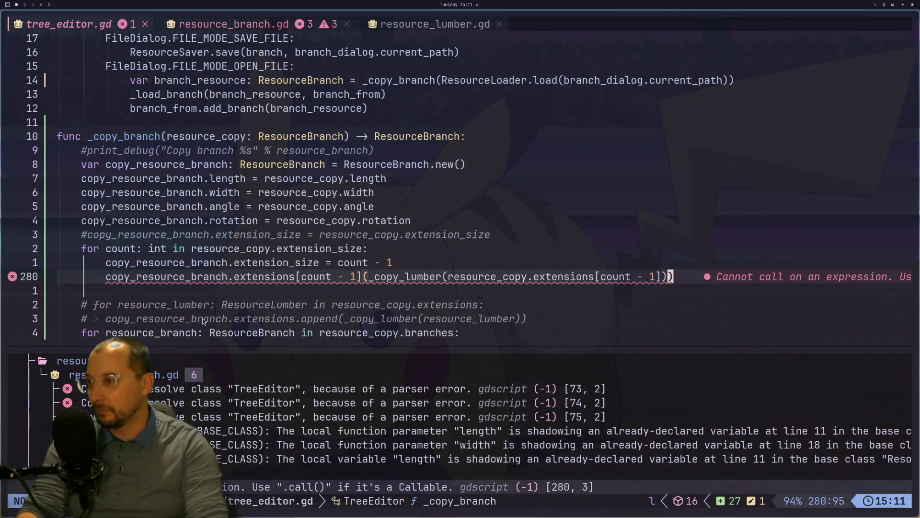
pyautogui.scroll(-1, 529, 446)
pyautogui.hotkey('ctrl', 'j')
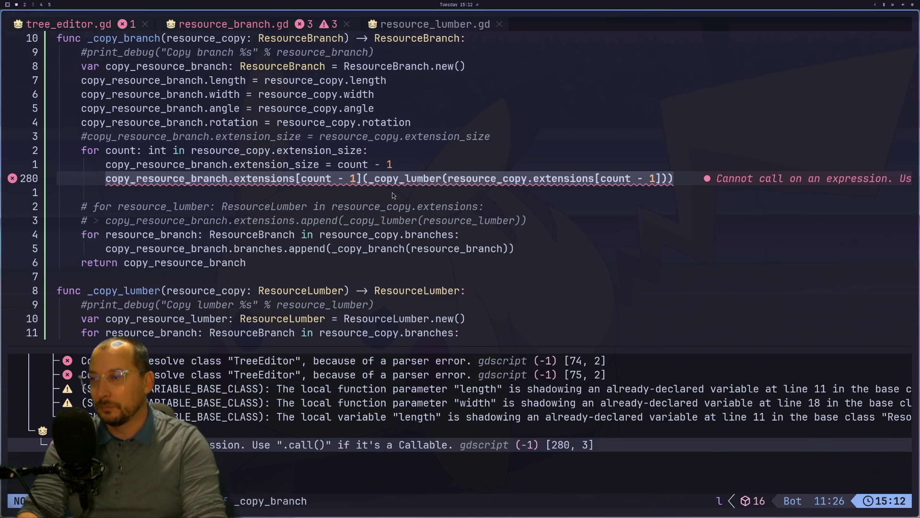
# Make line 280 assign extensions[count - 1] = _copy_lumber(...), save, and return to Godot.
pyautogui.click(353, 177)
pyautogui.click(394, 178)
pyautogui.hotkey('shift', 'f')
pyautogui.press('(')
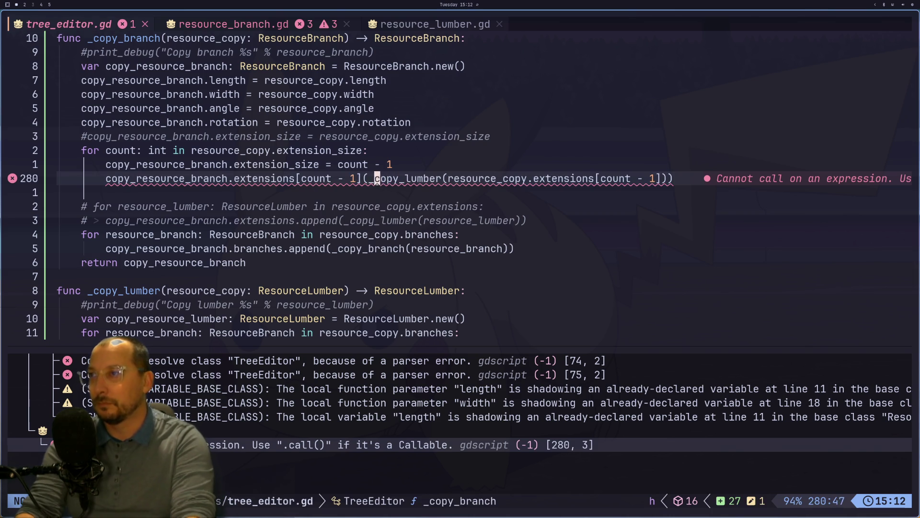
pyautogui.write('s =')
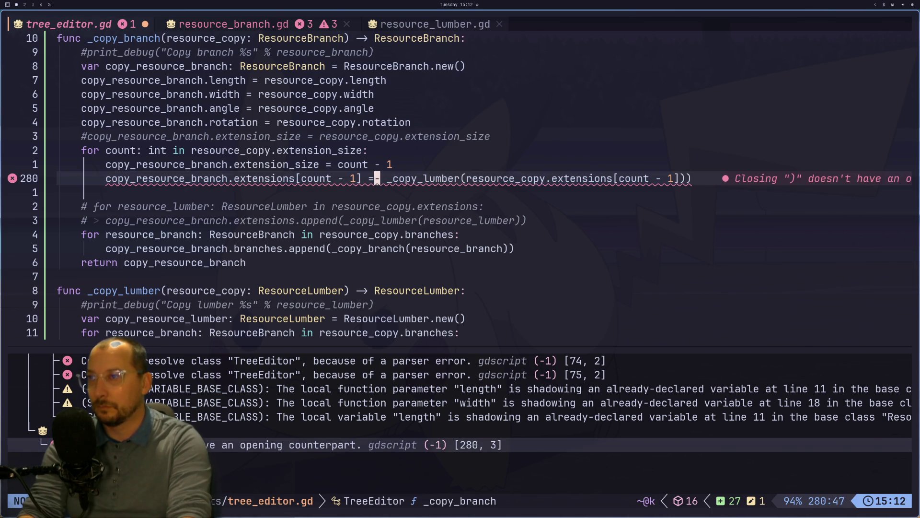
pyautogui.press('BackSpace')
pyautogui.press('BackSpace')
pyautogui.press('Escape')
pyautogui.press('l')
pyautogui.press('l')
pyautogui.press('l')
pyautogui.press('l')
pyautogui.press('l')
pyautogui.press('l')
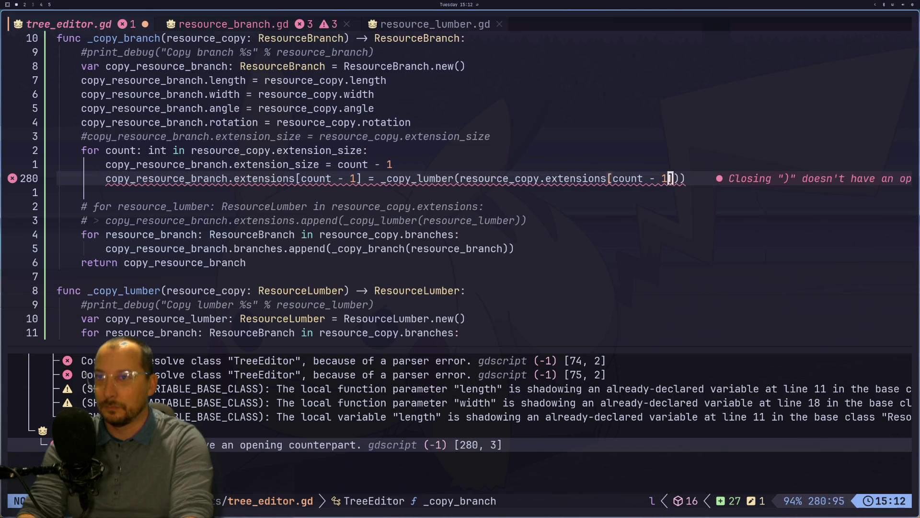
pyautogui.write('x')
pyautogui.write(':w')
pyautogui.press('Return')
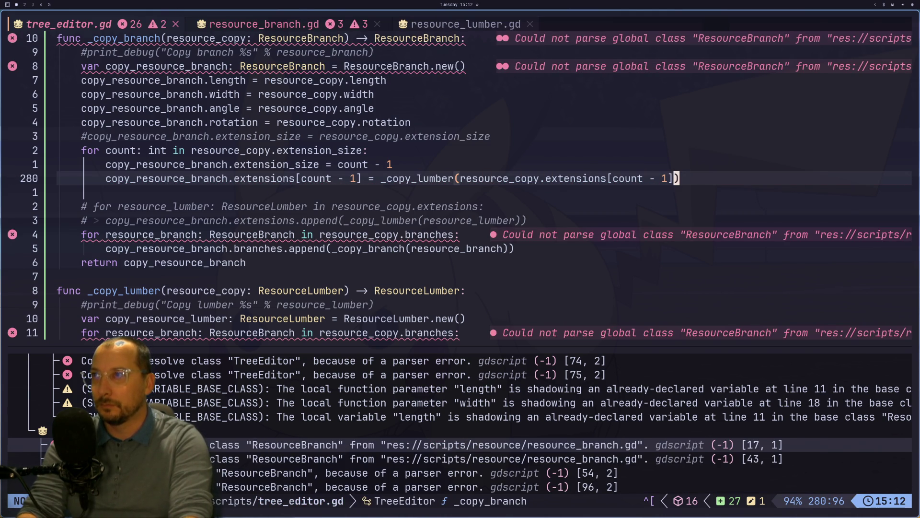
pyautogui.press('super+2')
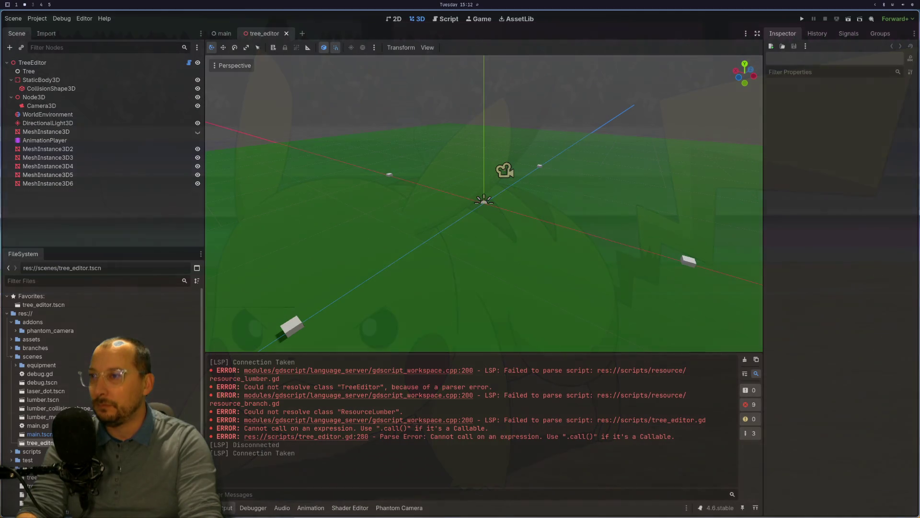
# Clear the Output log, select TreeEditor, and close and reopen the tree_editor scene.
pyautogui.click(745, 359)
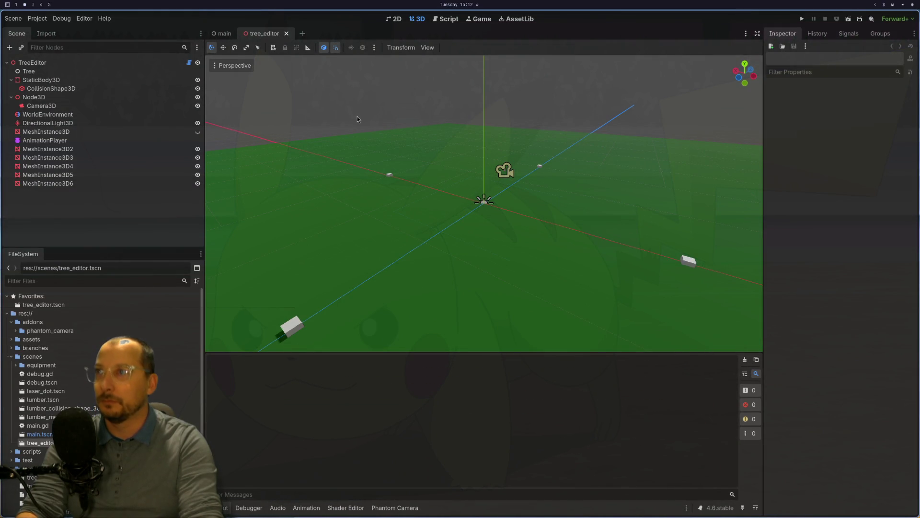
pyautogui.click(484, 201)
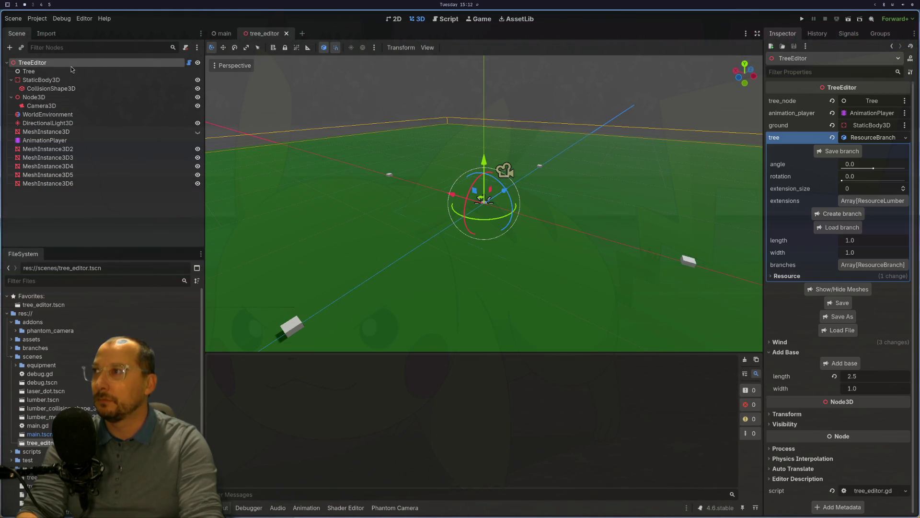
pyautogui.click(838, 329)
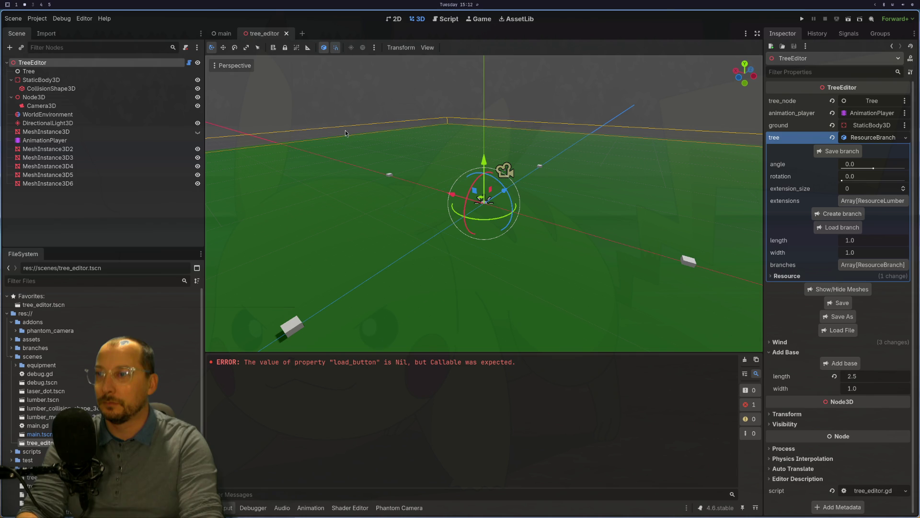
pyautogui.click(286, 33)
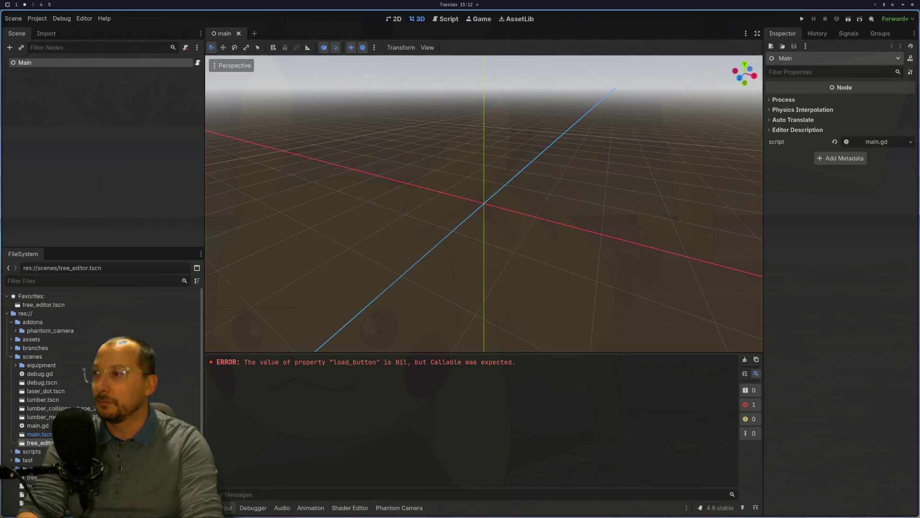
pyautogui.hotkey('ctrl', 'shift', 't')
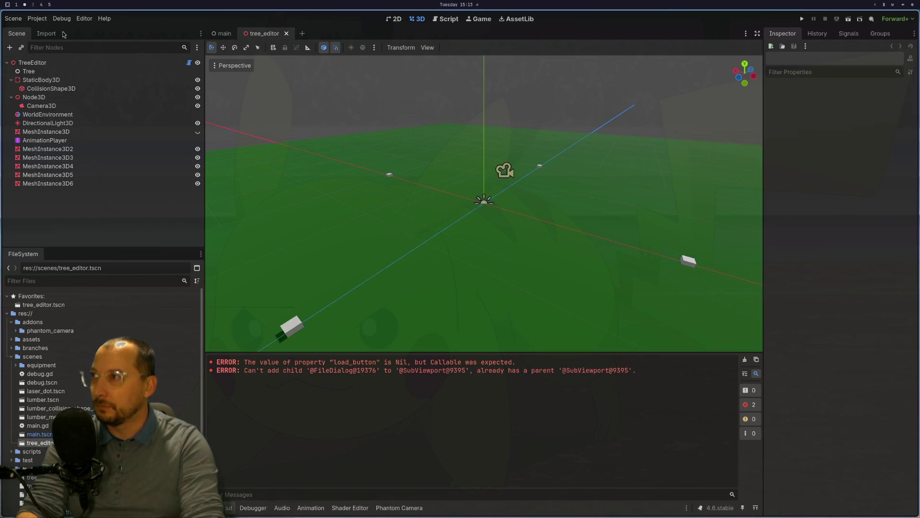
# Load tree5.tres as the tree to build the branched lumber tree.
pyautogui.click(839, 330)
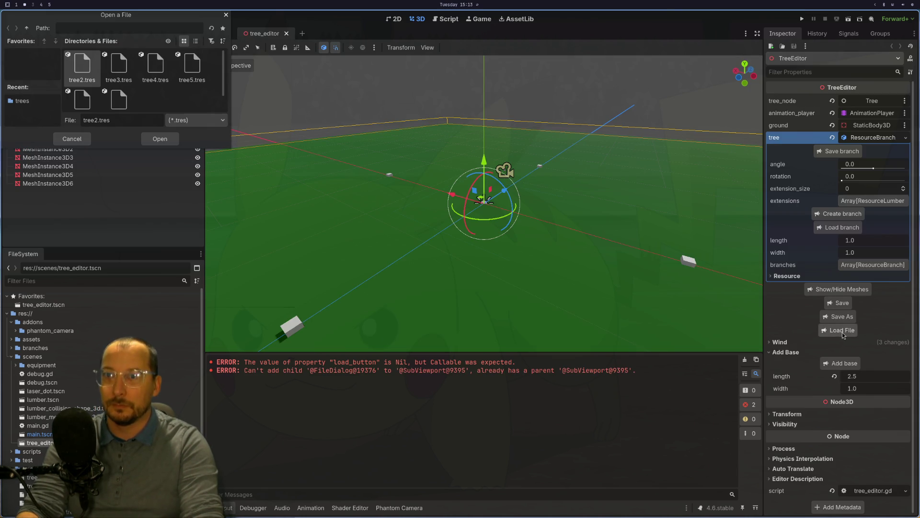
pyautogui.click(193, 67)
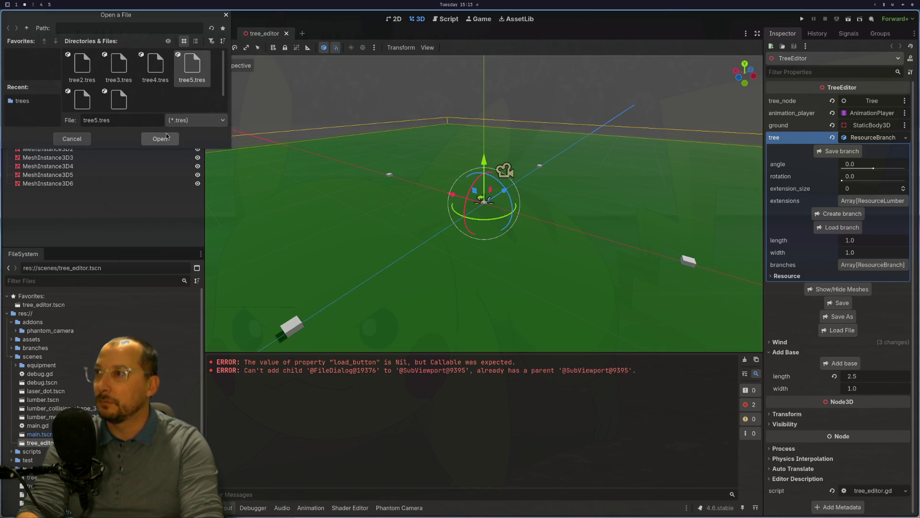
pyautogui.click(166, 135)
pyautogui.scroll(5, 462, 212)
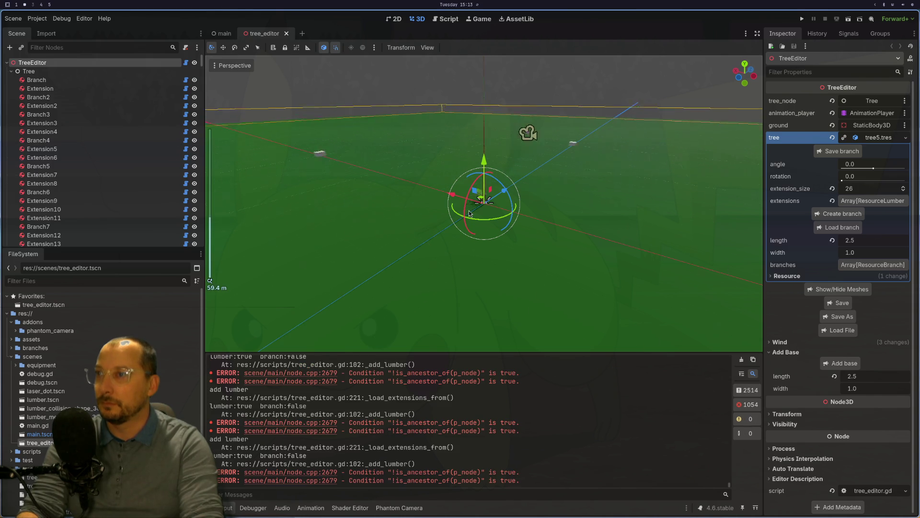
pyautogui.scroll(5, 460, 211)
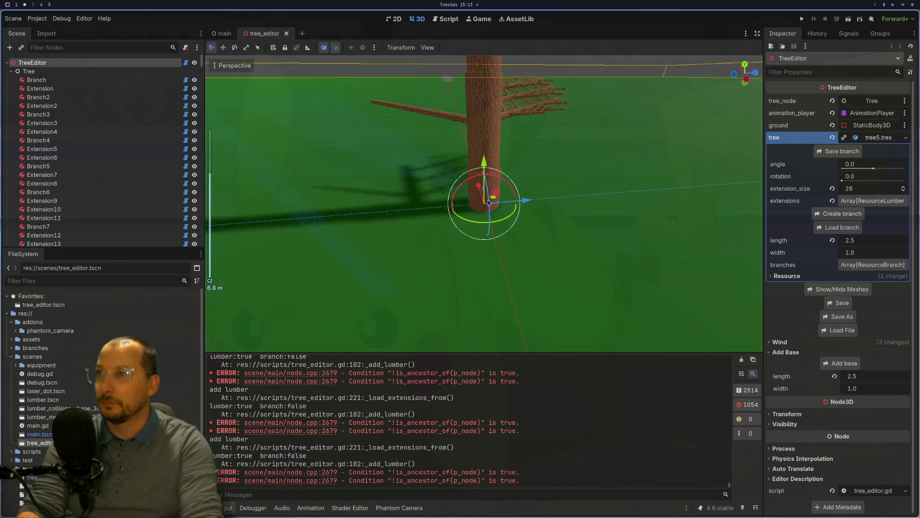
pyautogui.scroll(5, 452, 208)
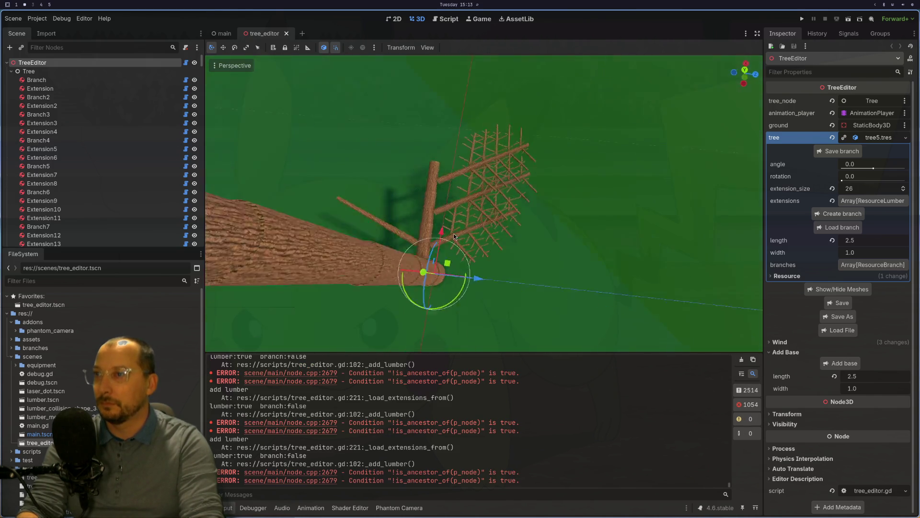
pyautogui.scroll(5, 447, 201)
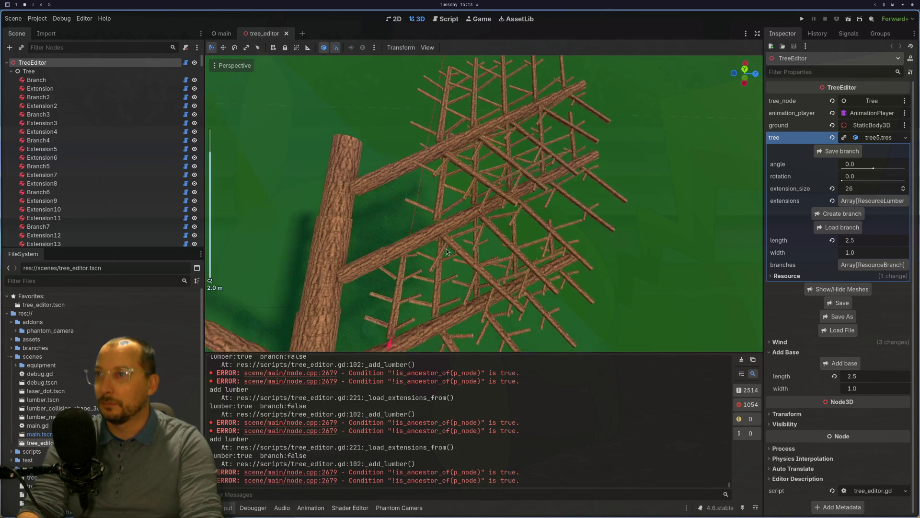
pyautogui.scroll(2, 460, 219)
# Lower Branch2's extension_size from 2 to 0, then close and reopen tree_editor.
pyautogui.click(421, 219)
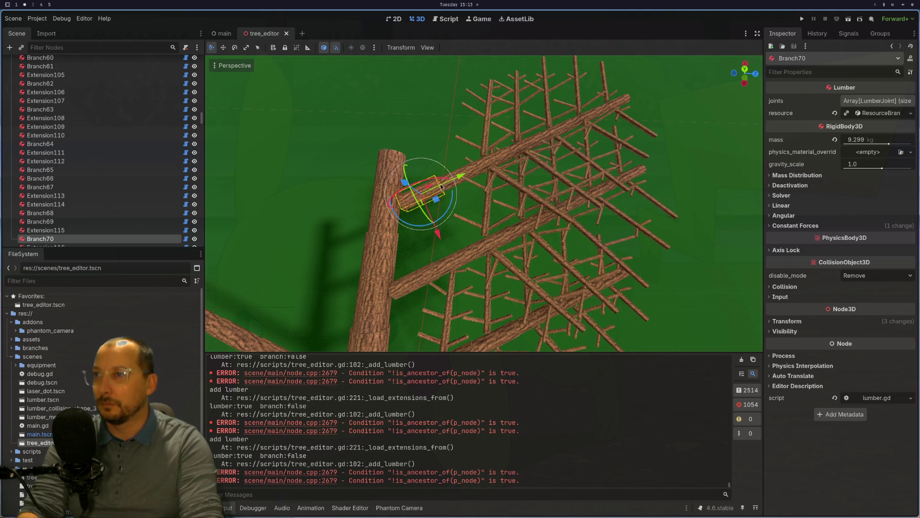
pyautogui.scroll(1, 420, 219)
pyautogui.scroll(-2, 421, 219)
pyautogui.click(407, 319)
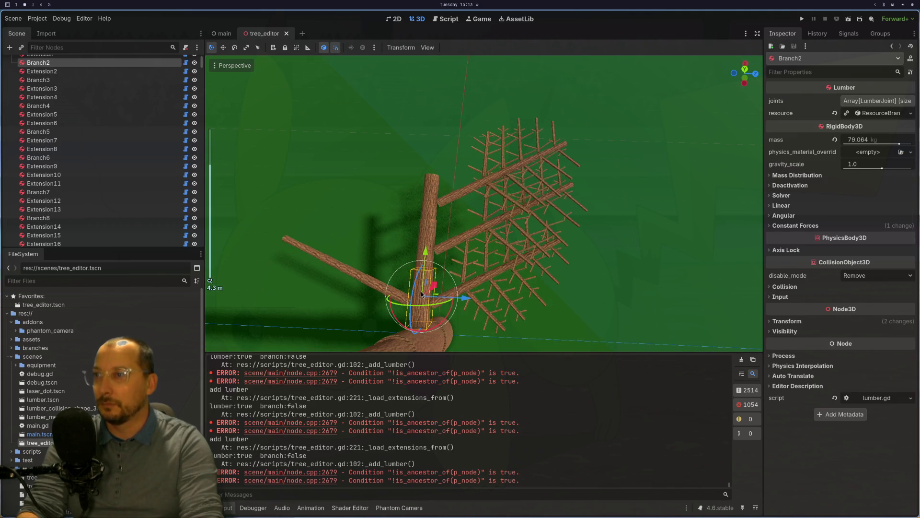
pyautogui.click(894, 114)
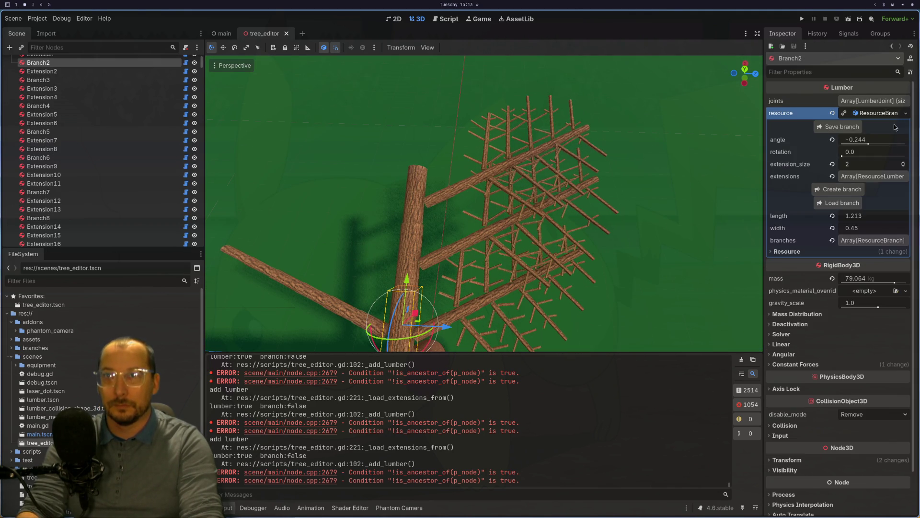
pyautogui.click(904, 167)
pyautogui.click(903, 168)
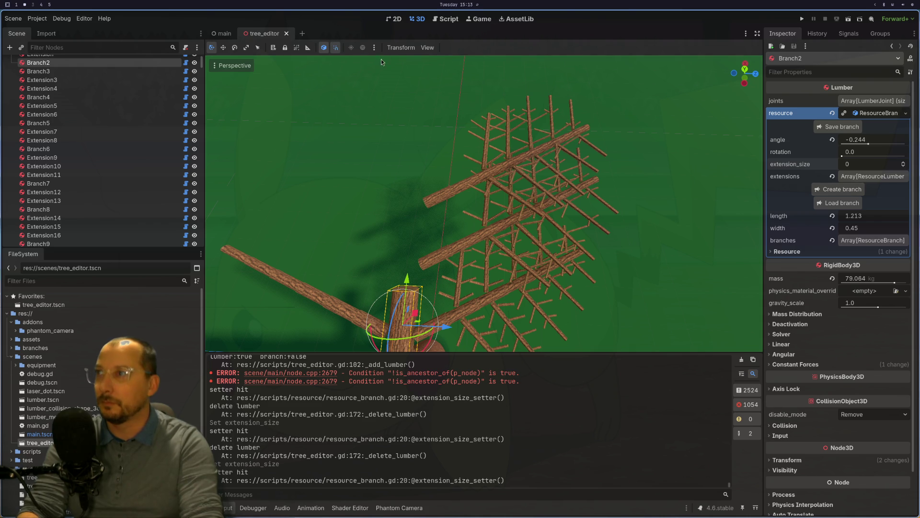
pyautogui.click(286, 34)
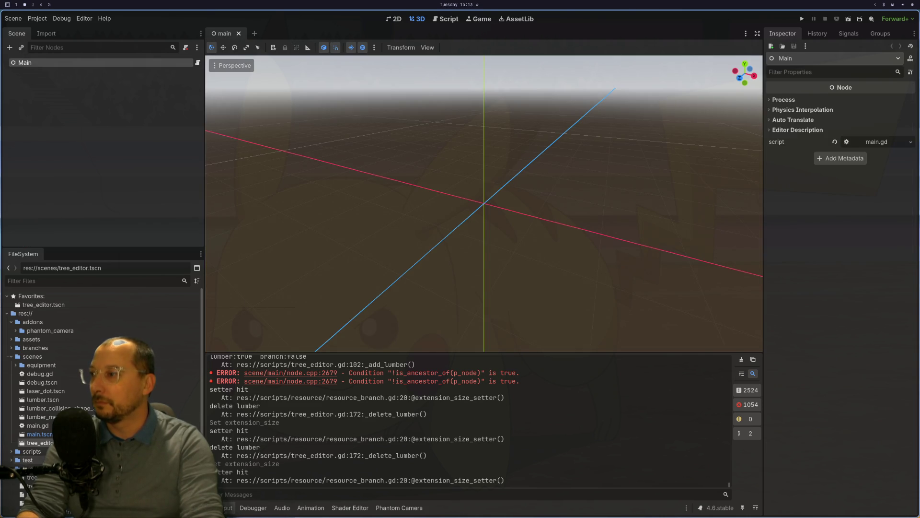
pyautogui.doubleClick(40, 442)
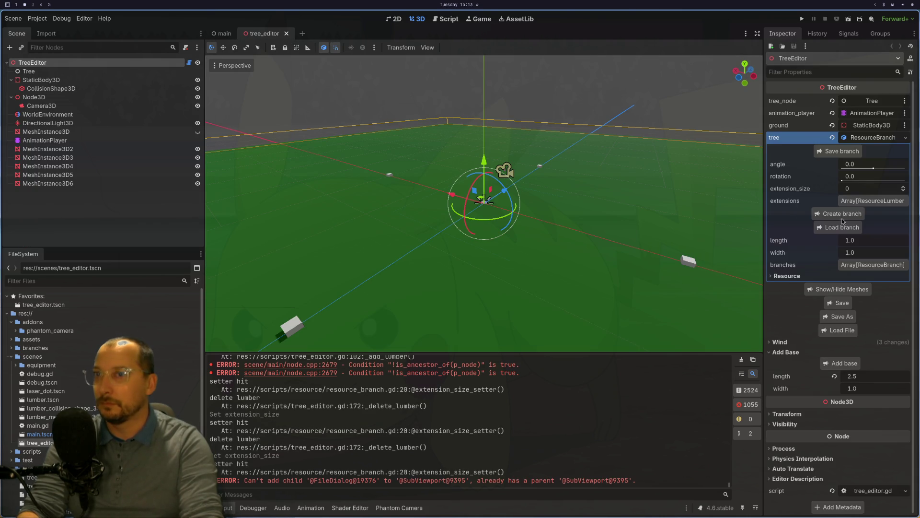
# Reload tree5.tres and raise Branch2's extension_size by one.
pyautogui.click(842, 329)
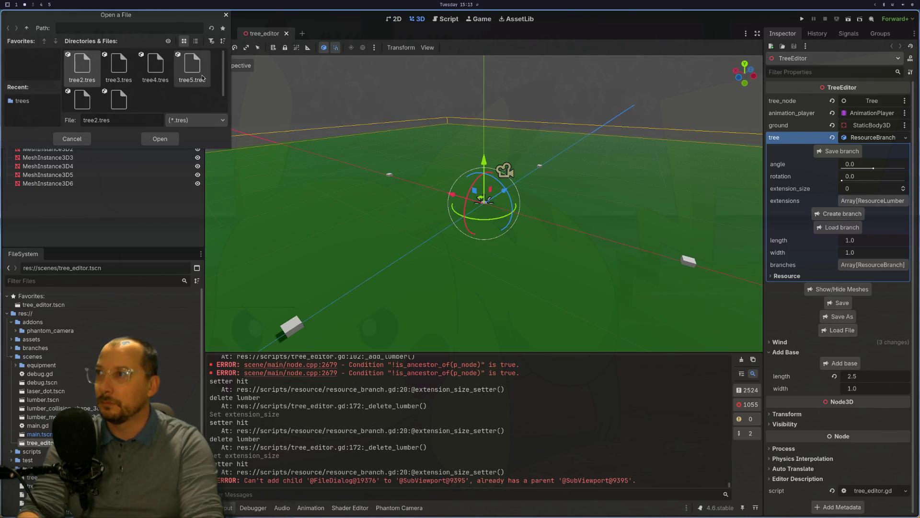
pyautogui.click(192, 64)
pyautogui.click(160, 138)
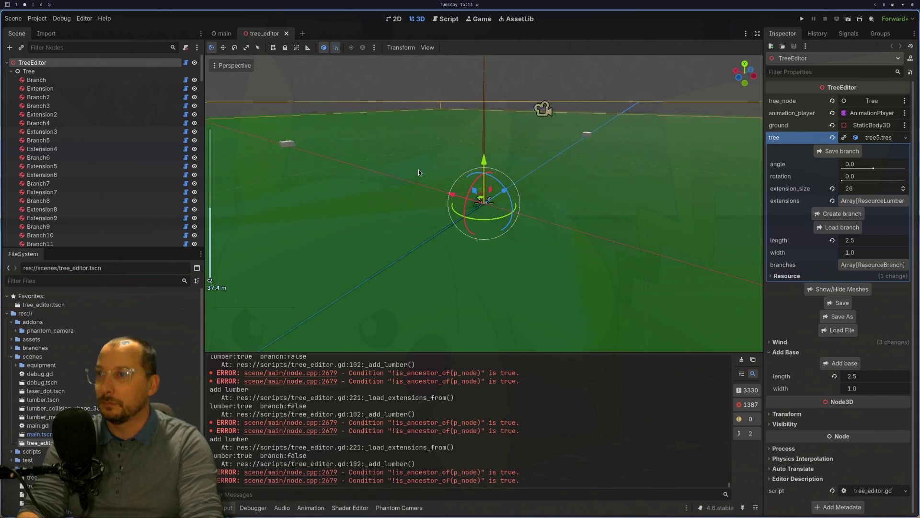
pyautogui.scroll(3, 426, 172)
pyautogui.moveTo(439, 206)
pyautogui.mouseDown()
pyautogui.moveTo(303, 236)
pyautogui.moveTo(628, 108)
pyautogui.moveTo(496, 148)
pyautogui.mouseUp()
pyautogui.click(388, 194)
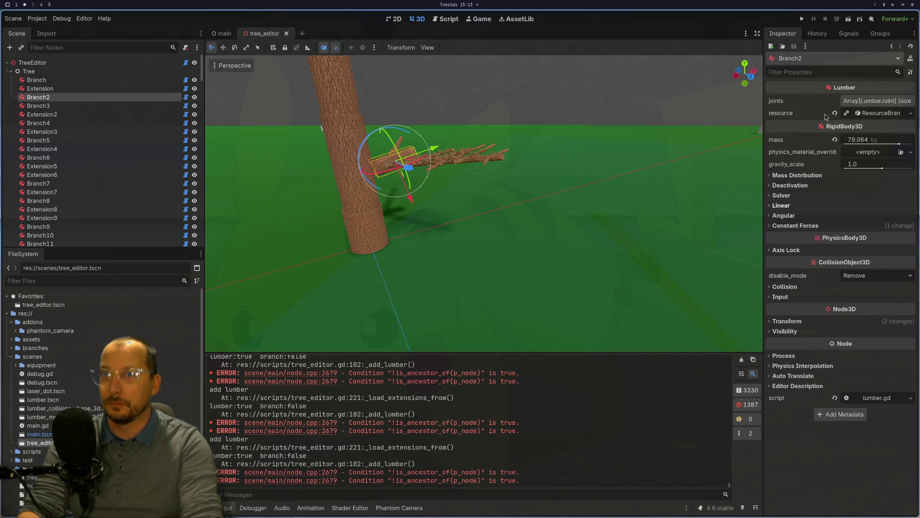
pyautogui.click(872, 115)
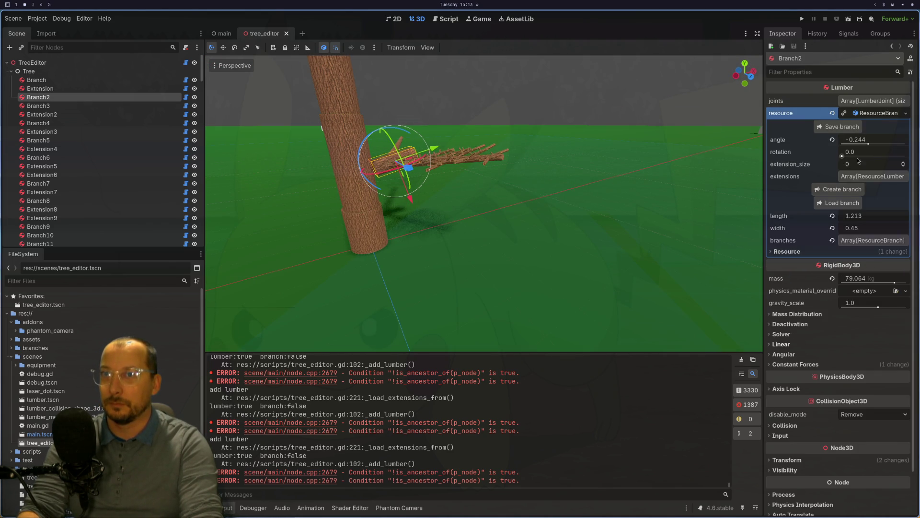
pyautogui.click(903, 163)
# Load detailed_branch_2.tres into Extension97's lumber resource, triggering index -1 errors.
pyautogui.click(472, 221)
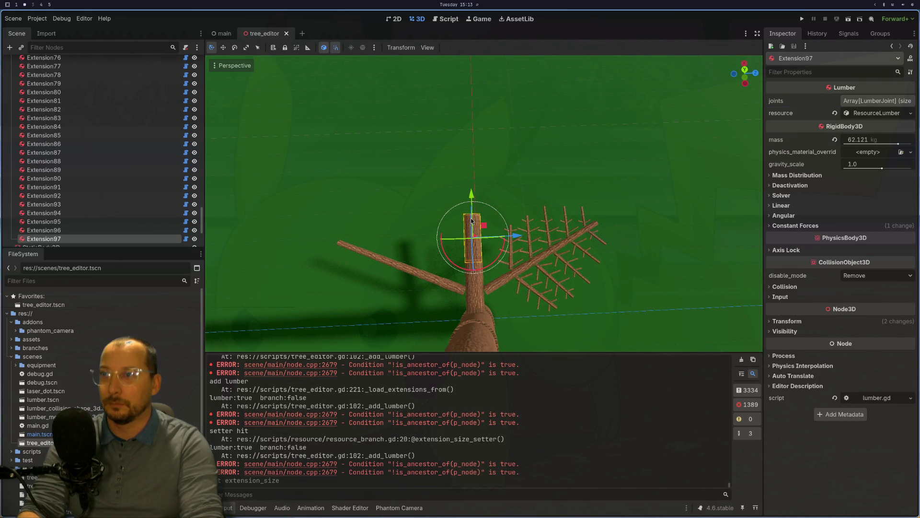
pyautogui.scroll(-5, 502, 168)
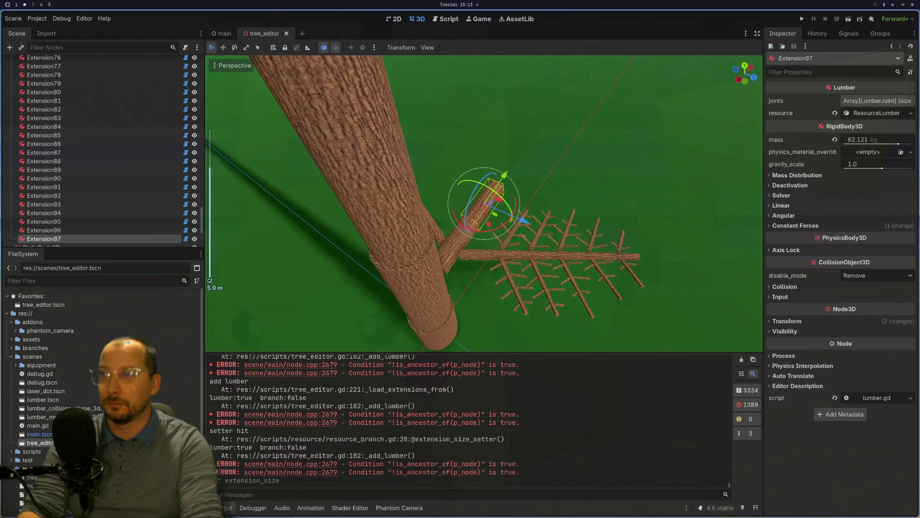
pyautogui.scroll(4, 501, 169)
pyautogui.click(876, 114)
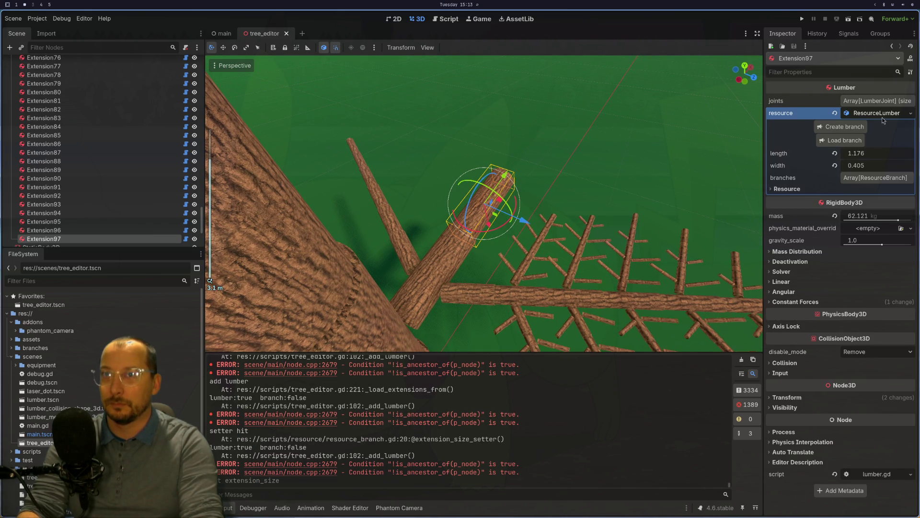
pyautogui.click(829, 142)
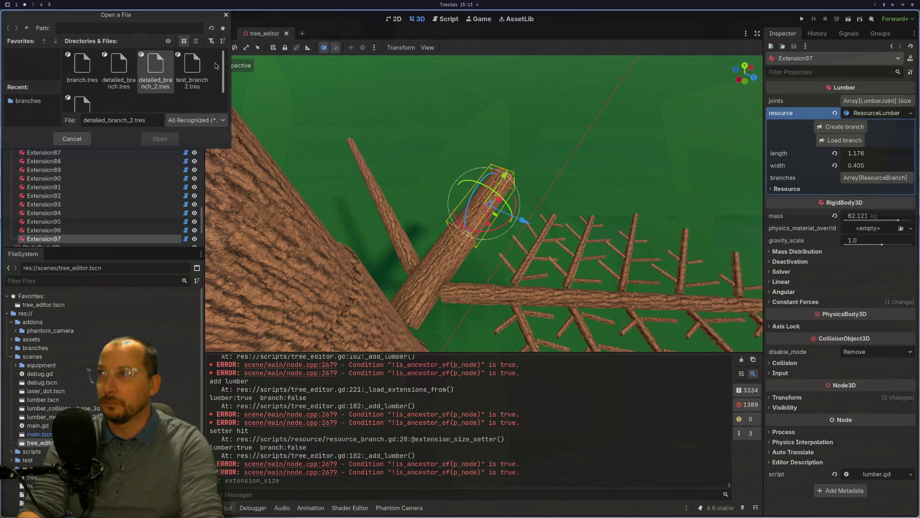
pyautogui.click(157, 77)
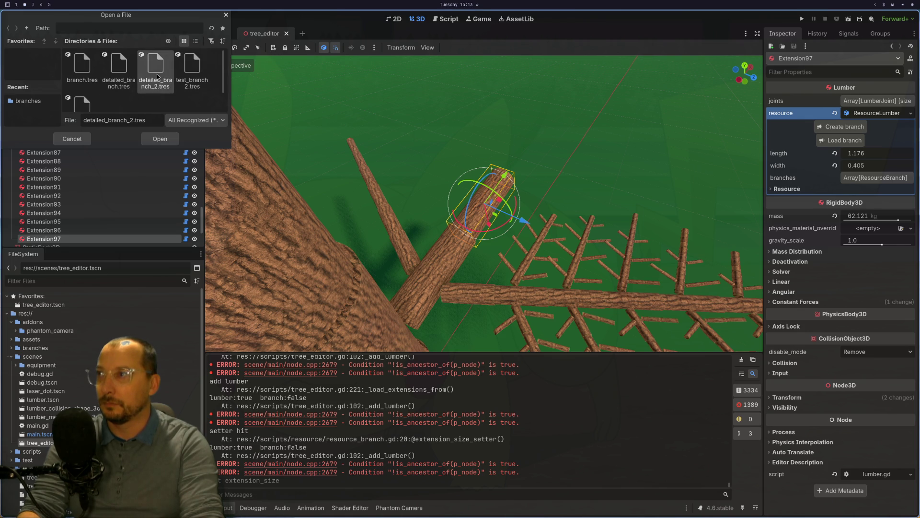
pyautogui.click(165, 138)
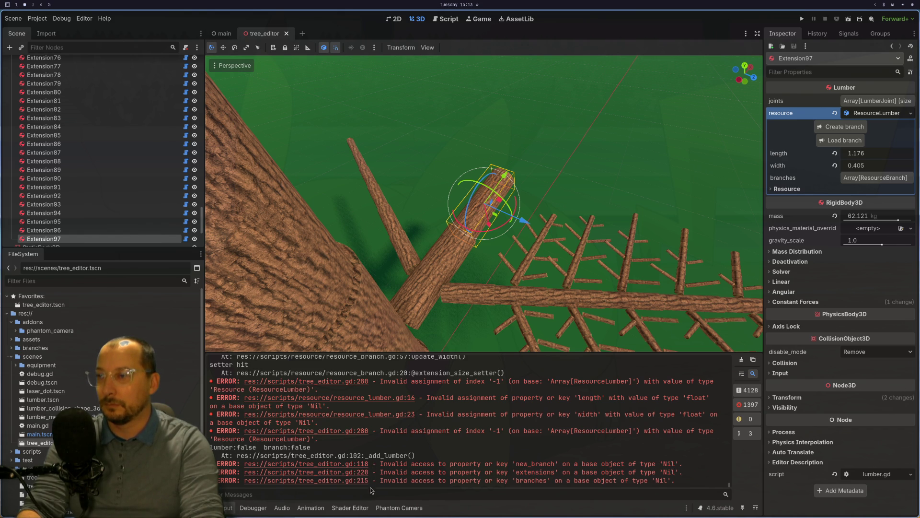
pyautogui.press('super+1')
# Review the _copy_branch extension loop and branch-loading lines in tree_editor.gd.
pyautogui.scroll(-1, 461, 234)
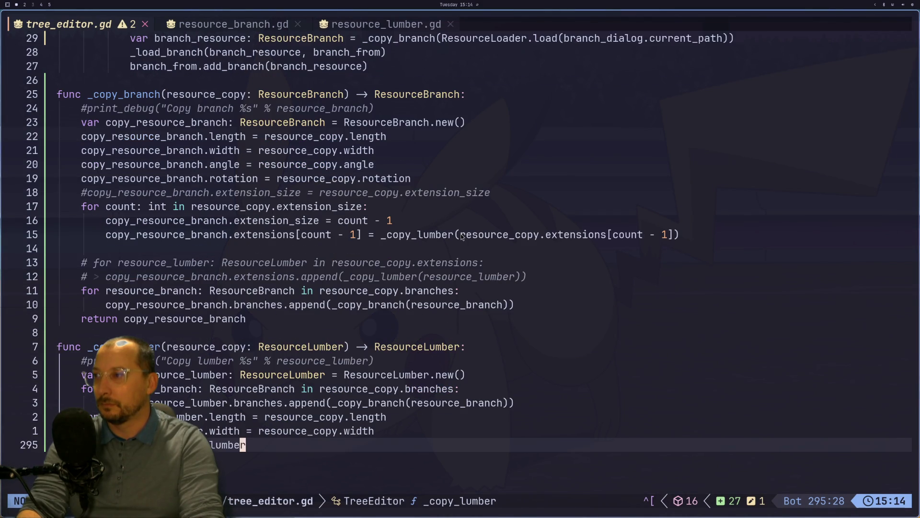
pyautogui.click(214, 197)
pyautogui.click(212, 216)
pyautogui.scroll(2, 222, 205)
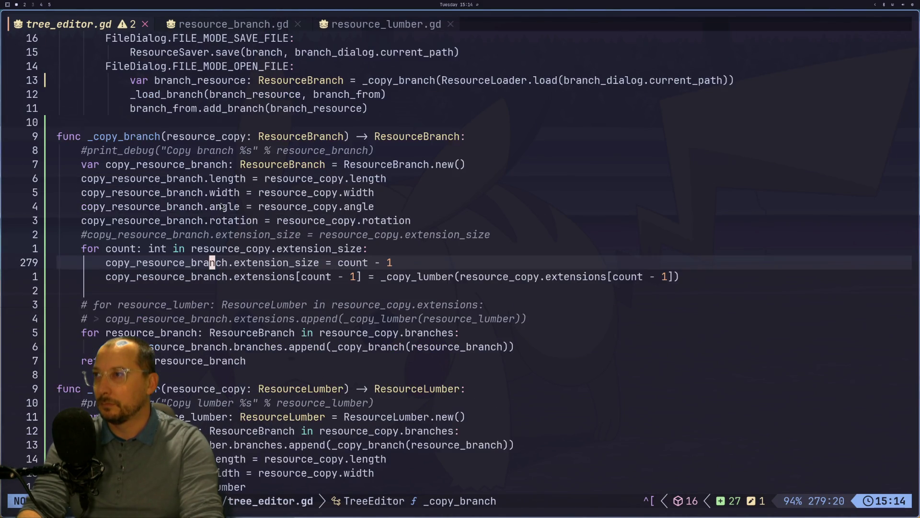
pyautogui.scroll(1, 222, 205)
pyautogui.click(260, 126)
pyautogui.click(257, 168)
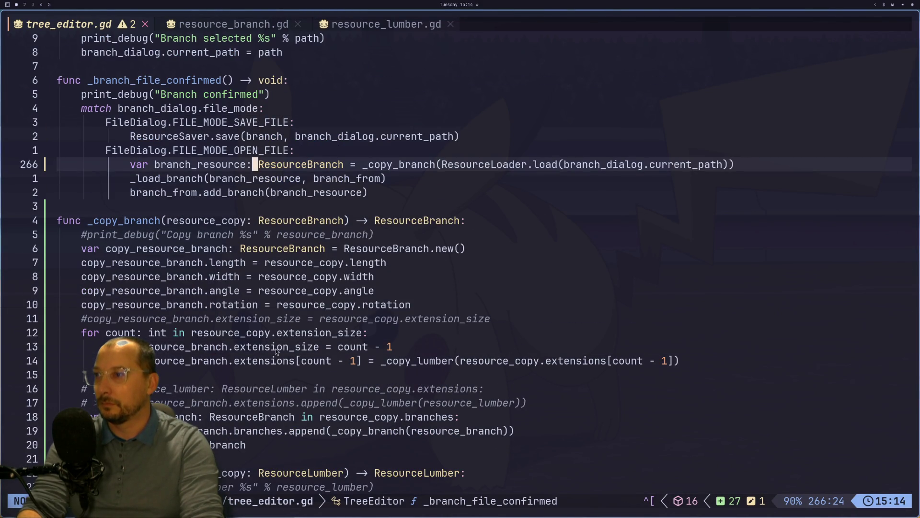
pyautogui.click(275, 349)
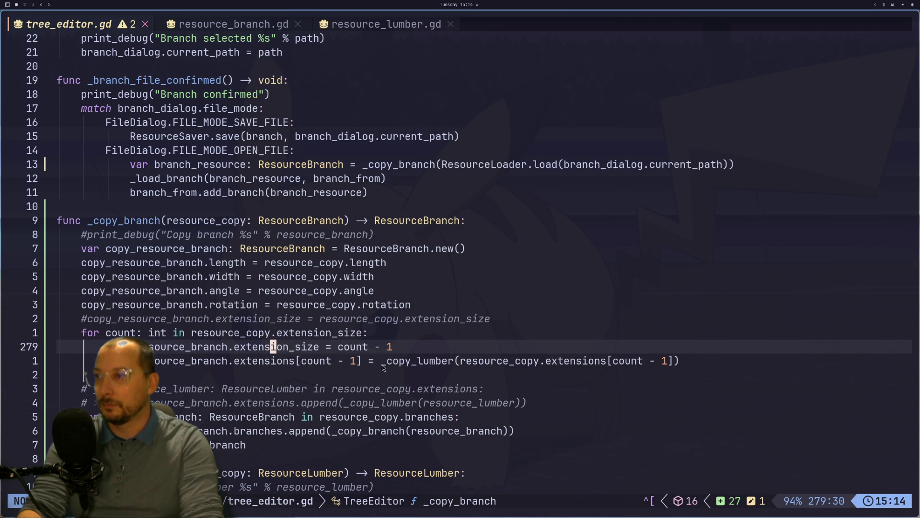
pyautogui.click(378, 362)
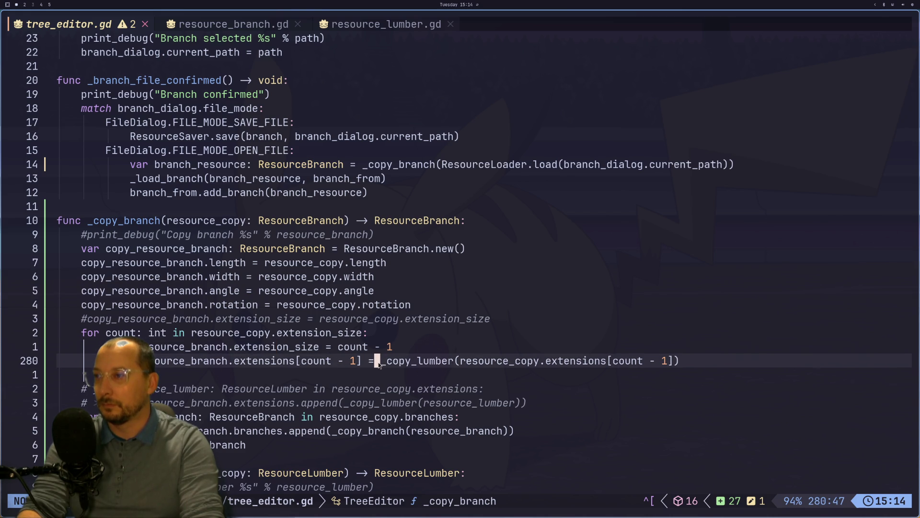
pyautogui.click(349, 363)
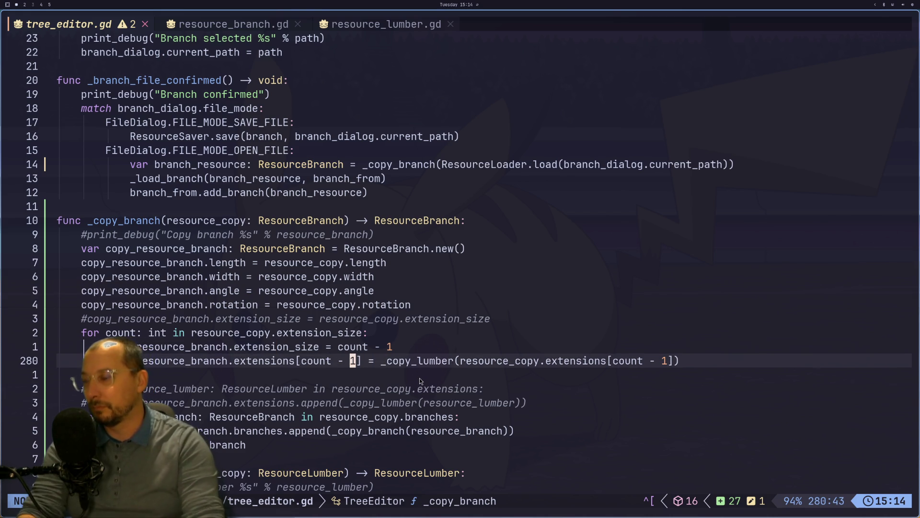
# Attempt removing '- 1' from the extensions index, then undo the edit.
pyautogui.press('a')
pyautogui.press('super+2')
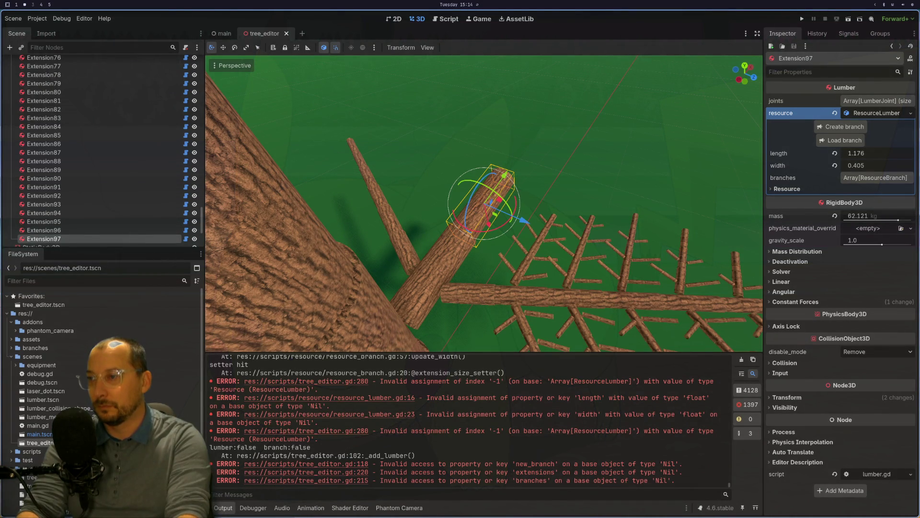
pyautogui.press('super+1')
pyautogui.press('Escape')
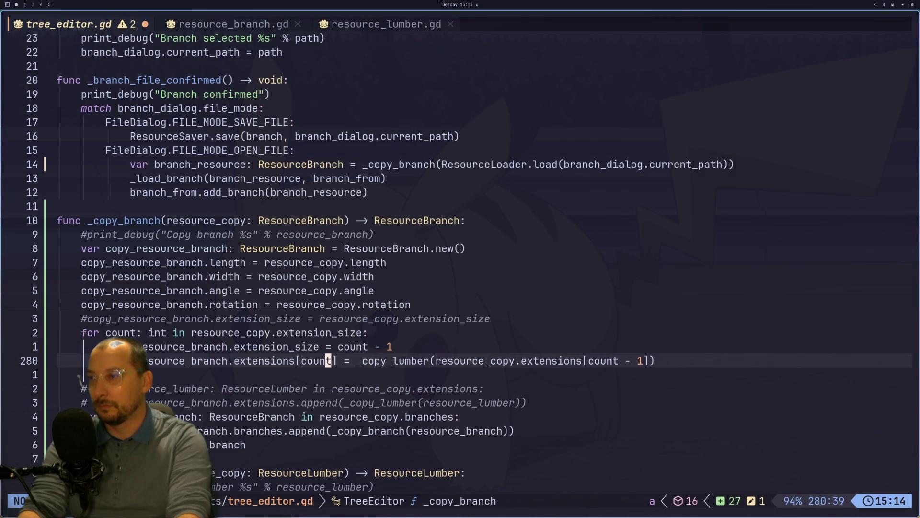
pyautogui.press('l')
pyautogui.press('l')
pyautogui.press('l')
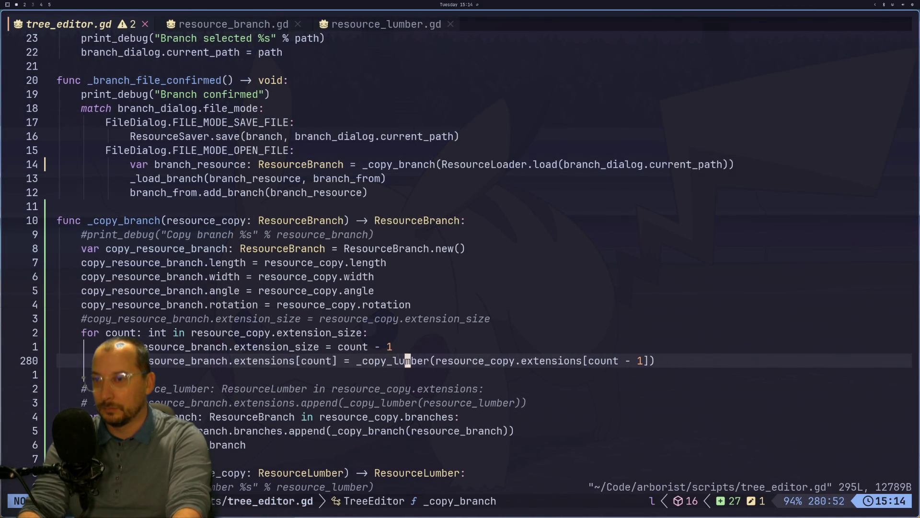
pyautogui.press('e')
pyautogui.press('e')
pyautogui.press('e')
pyautogui.press('w')
pyautogui.press('w')
pyautogui.press('a')
pyautogui.press('BackSpace')
pyautogui.press('BackSpace')
pyautogui.press('BackSpace')
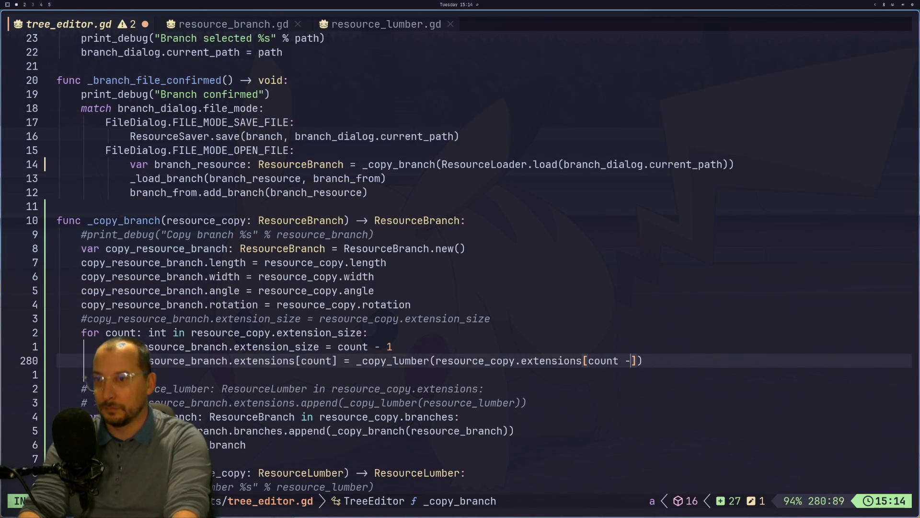
pyautogui.press('Escape')
pyautogui.write(':w')
pyautogui.press('Escape')
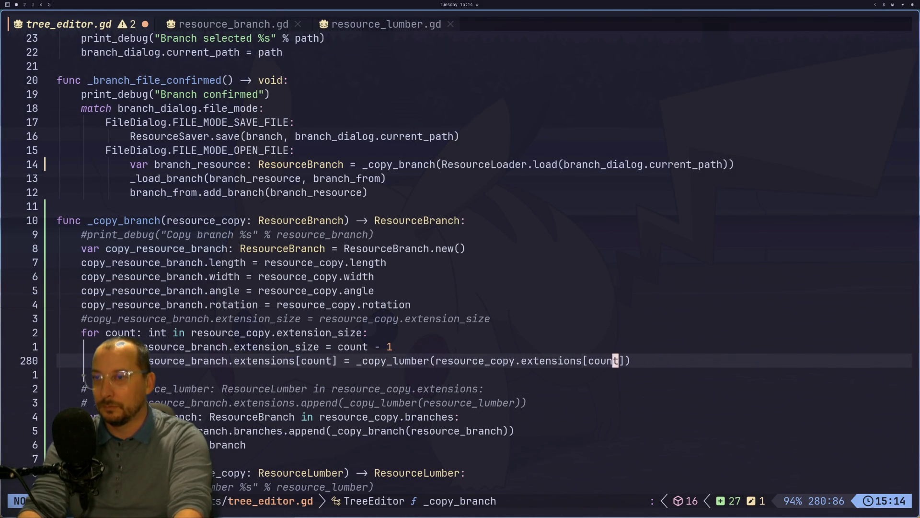
pyautogui.press('u')
# Compare Godot with the code, undoing the index edits and returning to line 280.
pyautogui.press('super+2')
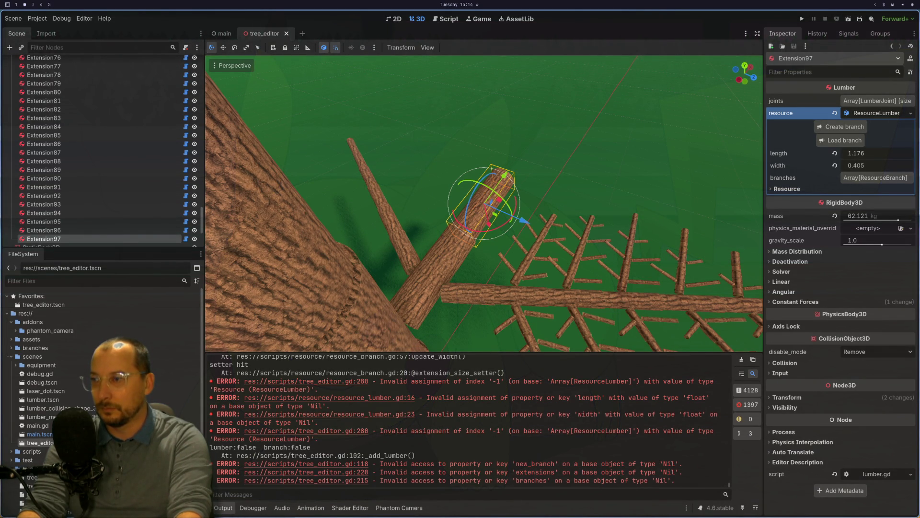
pyautogui.press('super+1')
pyautogui.press('k')
pyautogui.press('j')
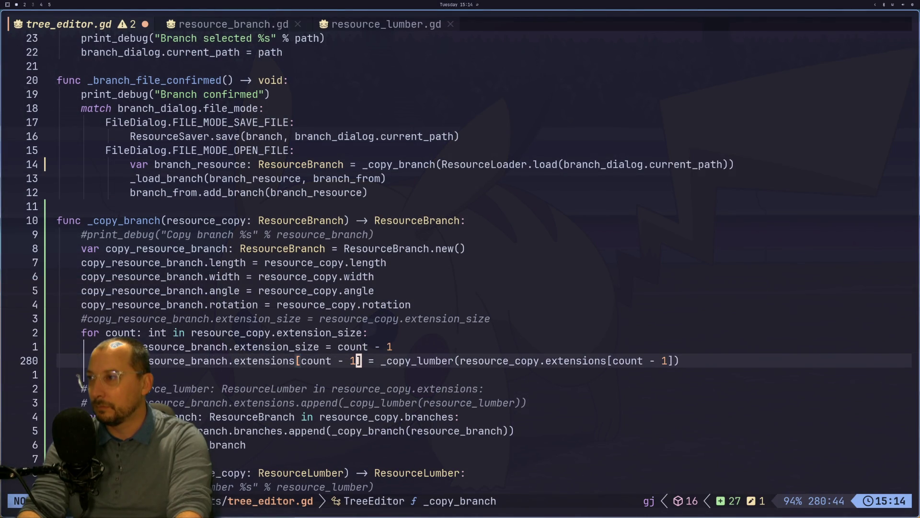
pyautogui.press('super+2')
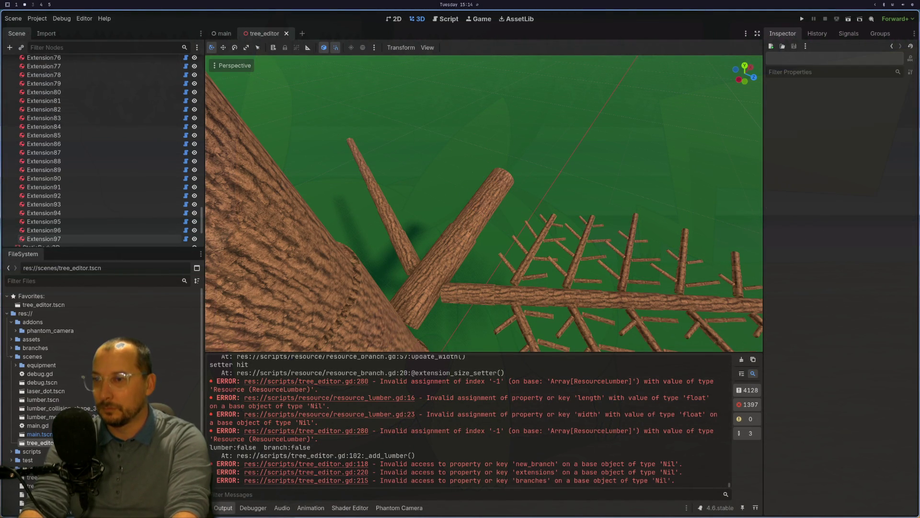
pyautogui.press('super+1')
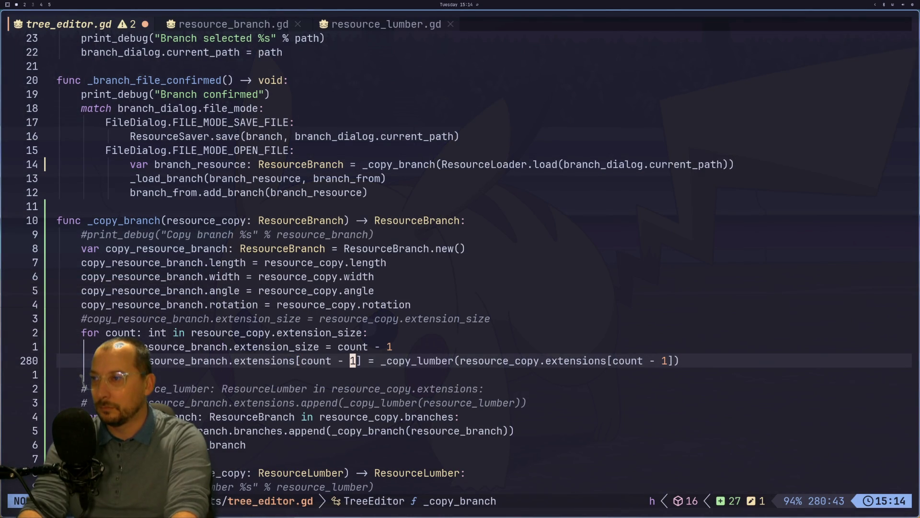
pyautogui.press('super+2')
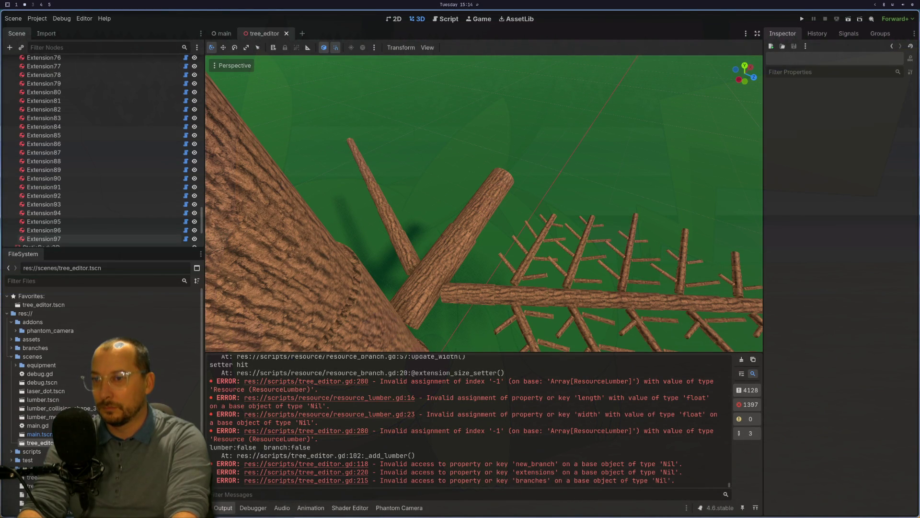
pyautogui.press('super+1')
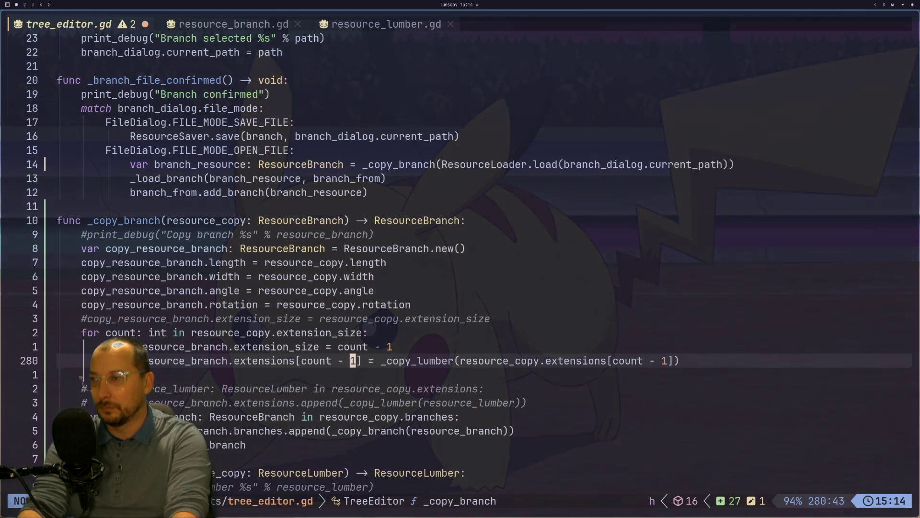
# Drop ' - 1' from extension_size and both extensions indexes, save, and close tree_editor in Godot.
pyautogui.press('k')
pyautogui.press('l')
pyautogui.press('l')
pyautogui.press('l')
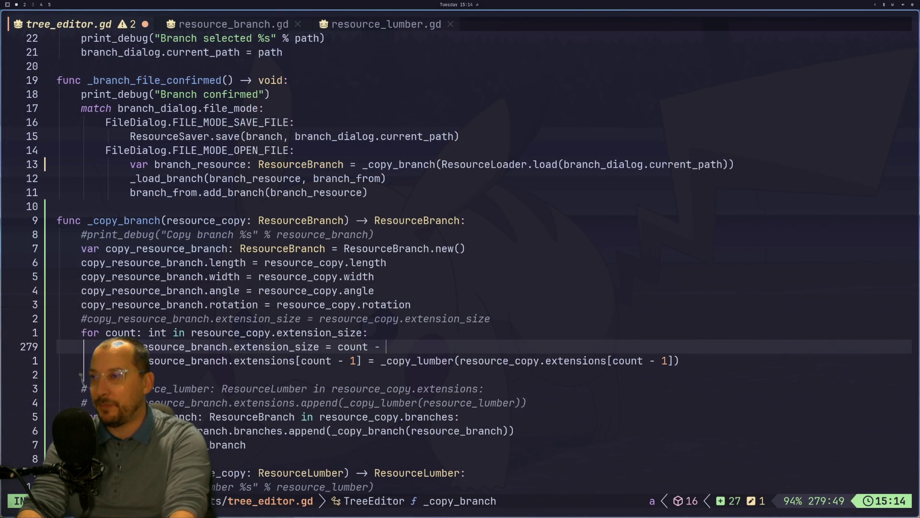
pyautogui.press('x')
pyautogui.press('x')
pyautogui.press('x')
pyautogui.press('j')
pyautogui.press('h')
pyautogui.press('h')
pyautogui.press('h')
pyautogui.press('X')
pyautogui.press('X')
pyautogui.press('X')
pyautogui.press('l')
pyautogui.press('l')
pyautogui.press('l')
pyautogui.press('l')
pyautogui.press('l')
pyautogui.press('l')
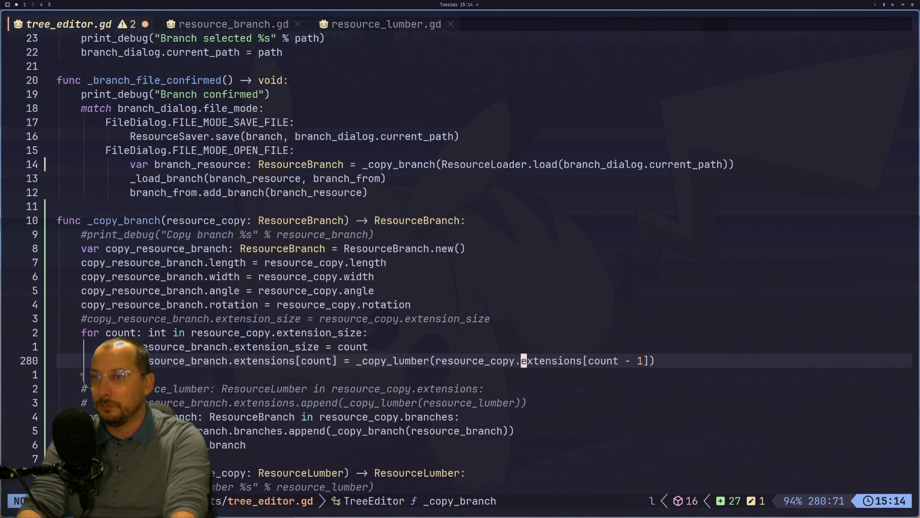
pyautogui.press('a')
pyautogui.press('BackSpace')
pyautogui.press('BackSpace')
pyautogui.press('BackSpace')
pyautogui.press('BackSpace')
pyautogui.press('Escape')
pyautogui.write(':w')
pyautogui.press('Return')
pyautogui.press('super+2')
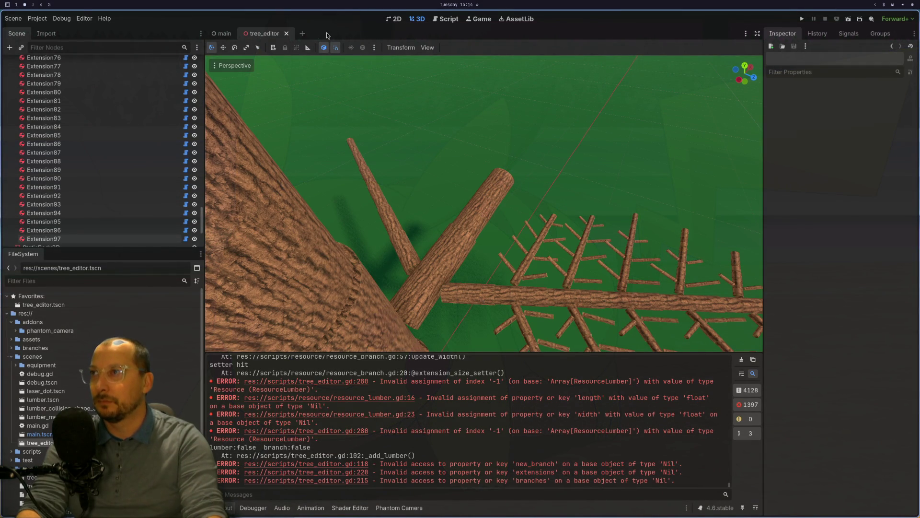
pyautogui.click(286, 34)
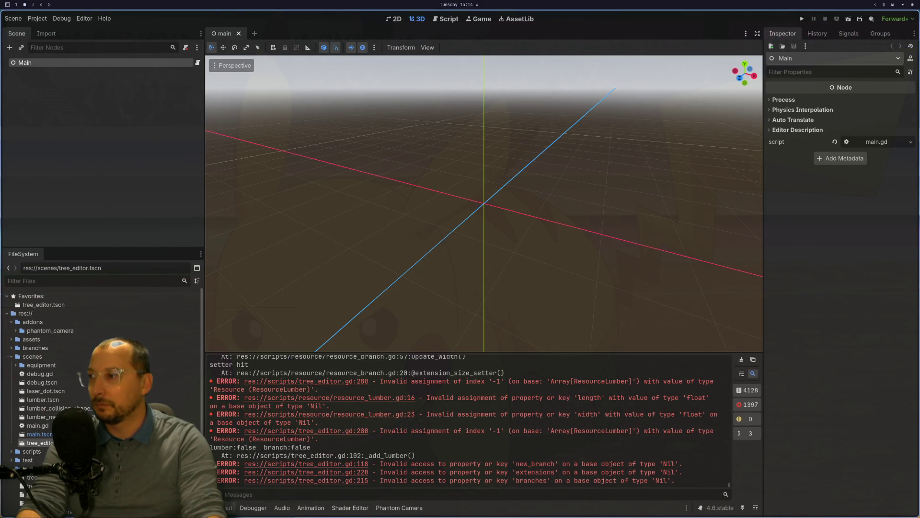
# Reopen tree_editor, load tree5.tres as its tree, and select Extension2.
pyautogui.hotkey('ctrl', 'shift', 't')
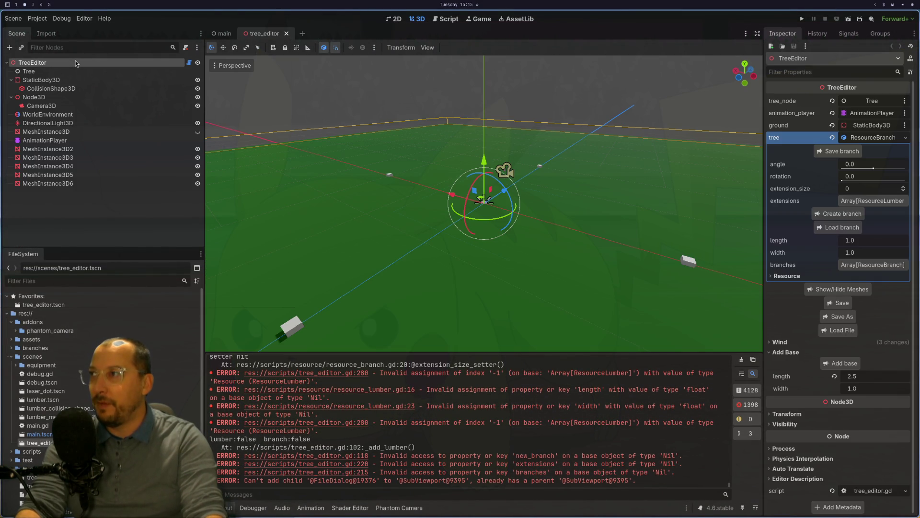
pyautogui.scroll(4, 431, 178)
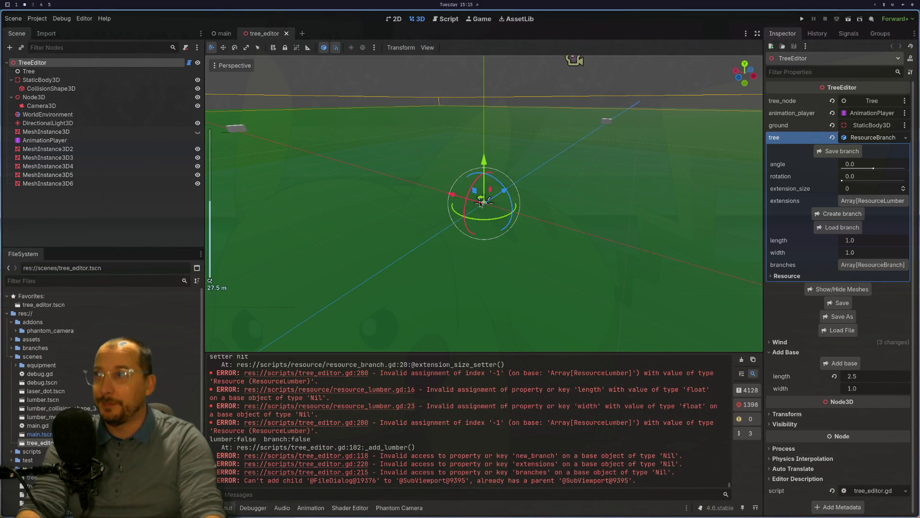
pyautogui.click(838, 330)
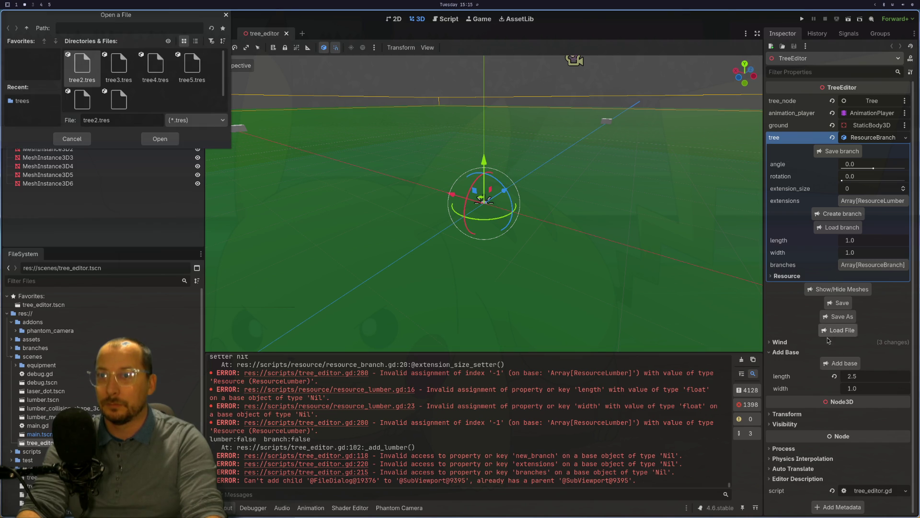
pyautogui.click(156, 139)
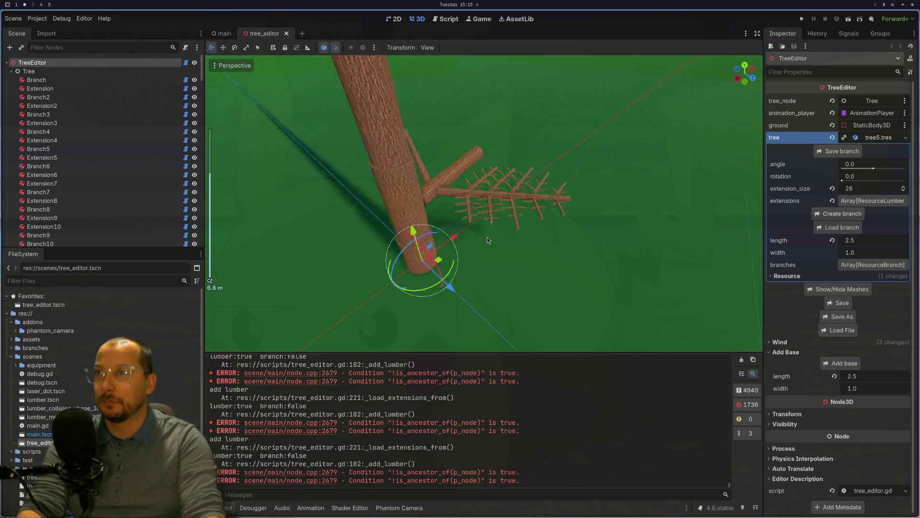
pyautogui.click(451, 176)
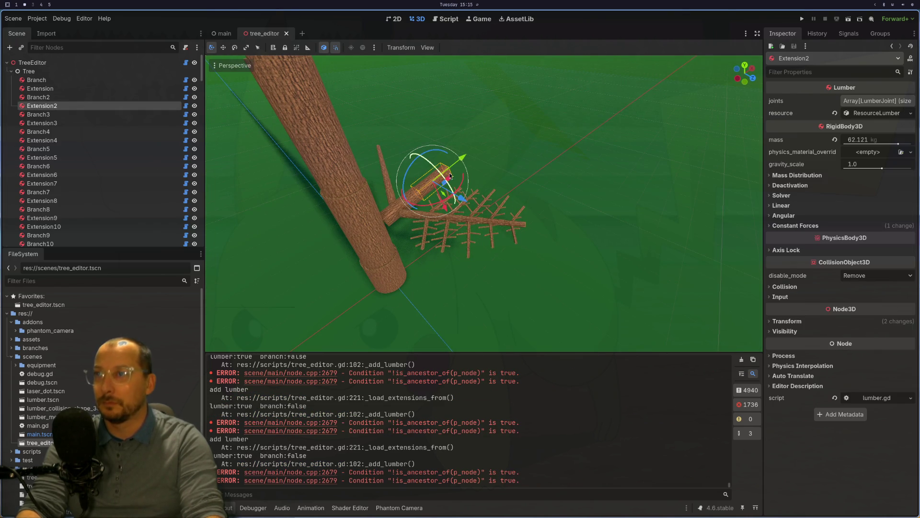
# Load detailed_branch_2.tres as Extension2's branch from the Inspector.
pyautogui.click(874, 115)
pyautogui.click(855, 143)
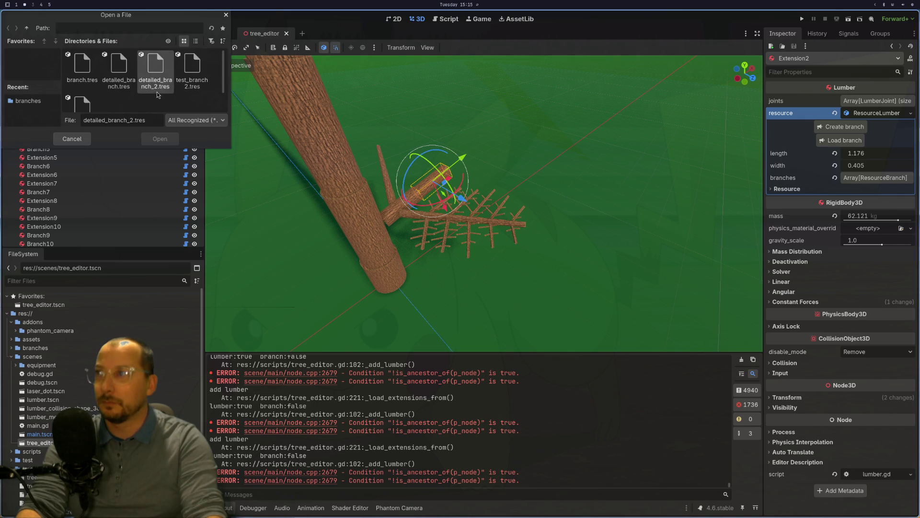
pyautogui.click(144, 69)
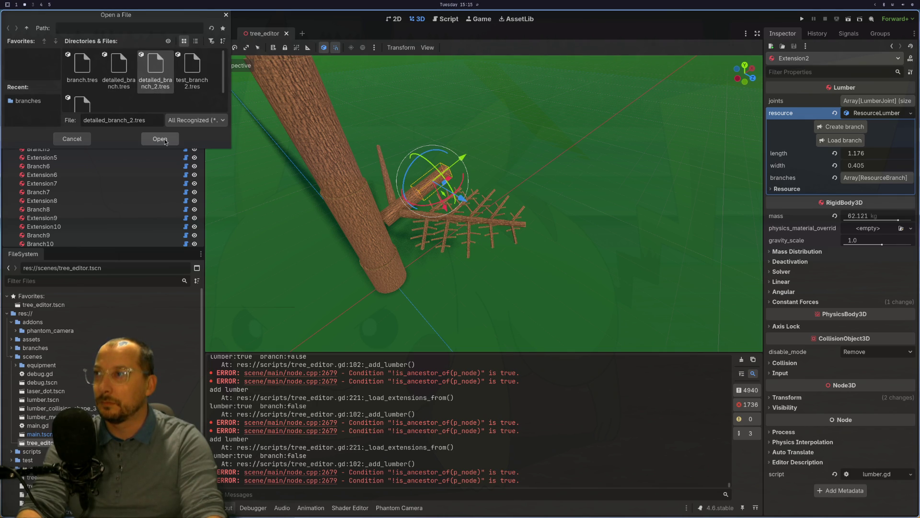
pyautogui.click(162, 141)
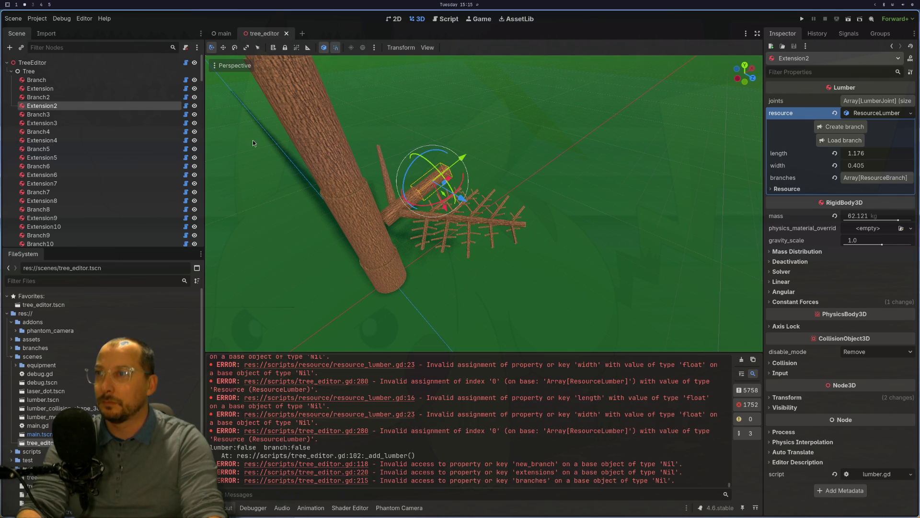
pyautogui.scroll(2, 441, 309)
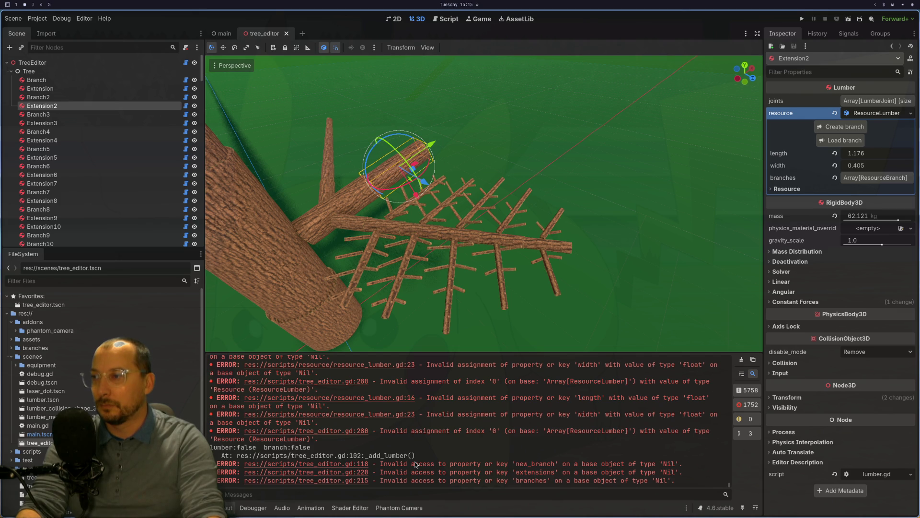
pyautogui.scroll(5, 441, 460)
pyautogui.scroll(-5, 466, 457)
# Clear the Output, reload detailed_branch_2.tres, and switch to Neovim to view the errors.
pyautogui.click(743, 361)
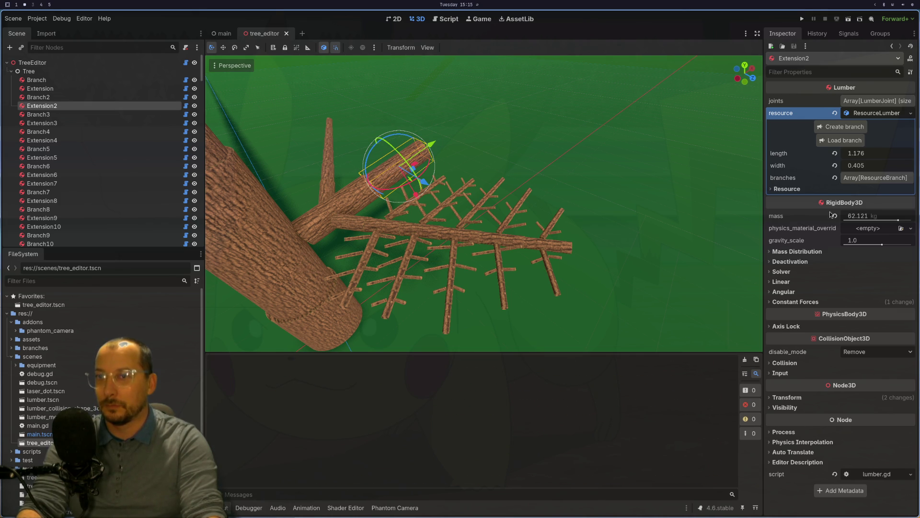
pyautogui.click(841, 139)
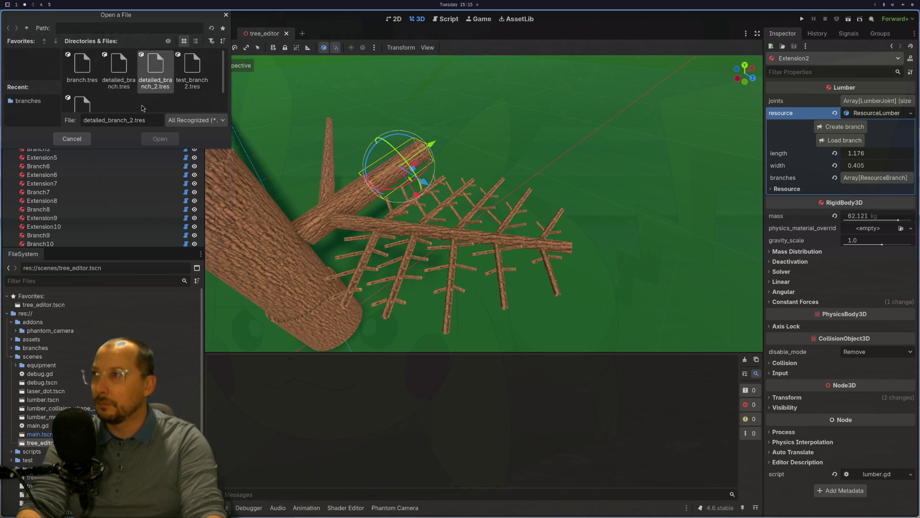
pyautogui.click(130, 76)
pyautogui.click(152, 77)
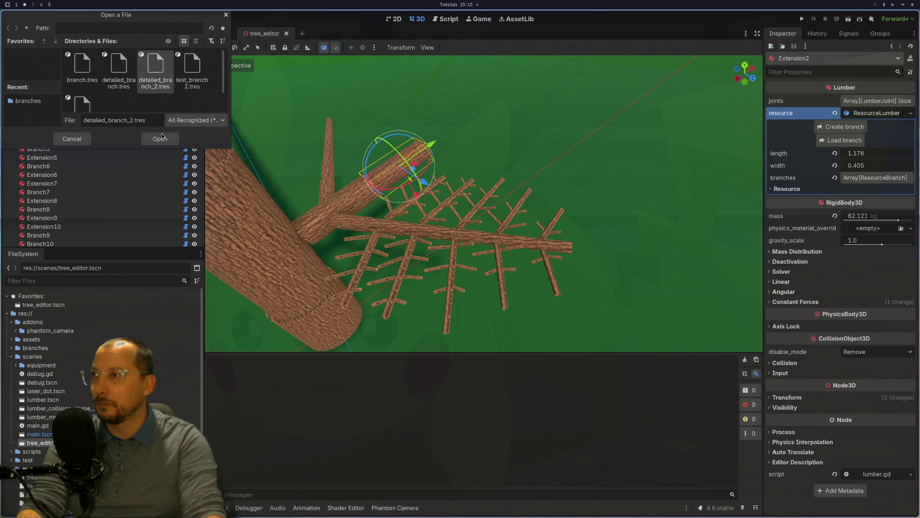
pyautogui.click(161, 139)
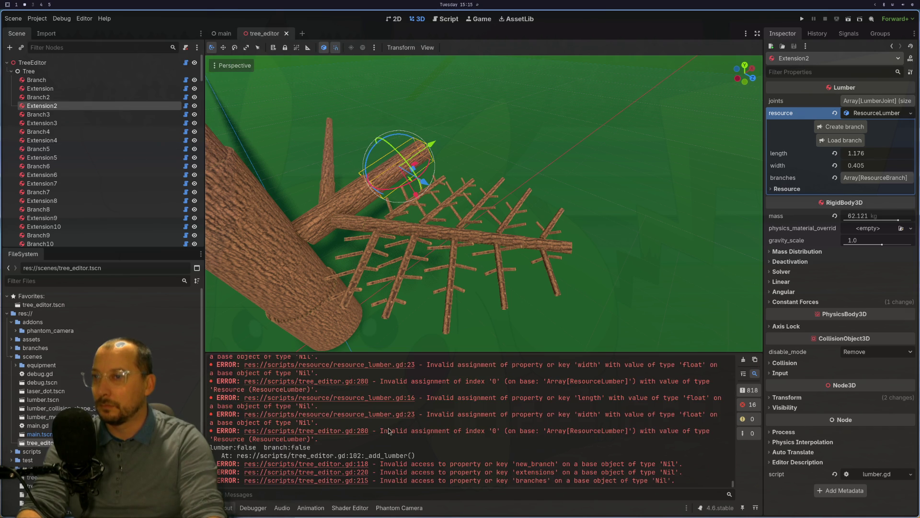
pyautogui.scroll(1, 546, 446)
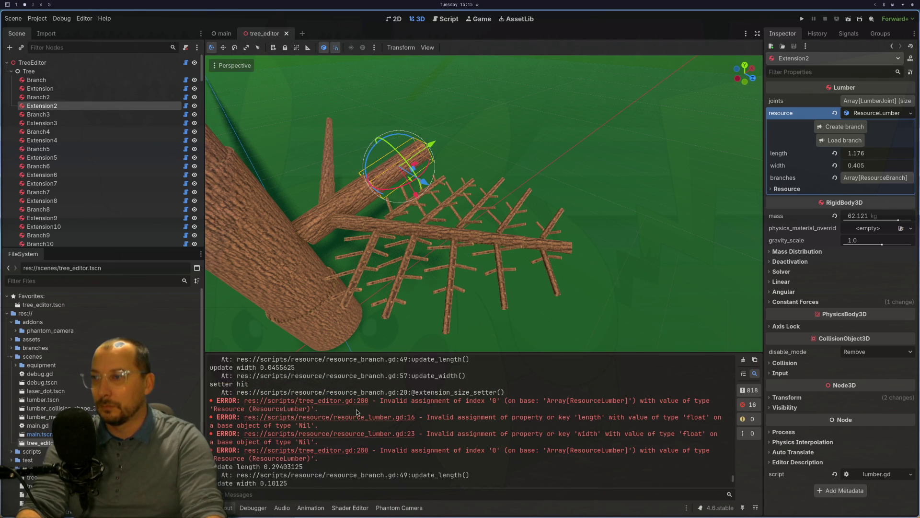
pyautogui.click(367, 400)
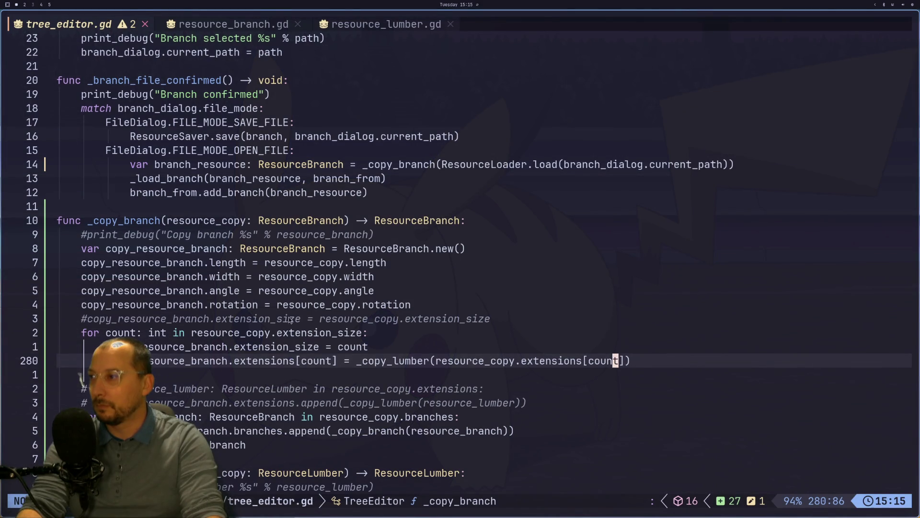
# Append ' + 1' on line 279 so extension_size becomes count + 1, then return to Godot.
pyautogui.hotkey('alt', 'Tab')
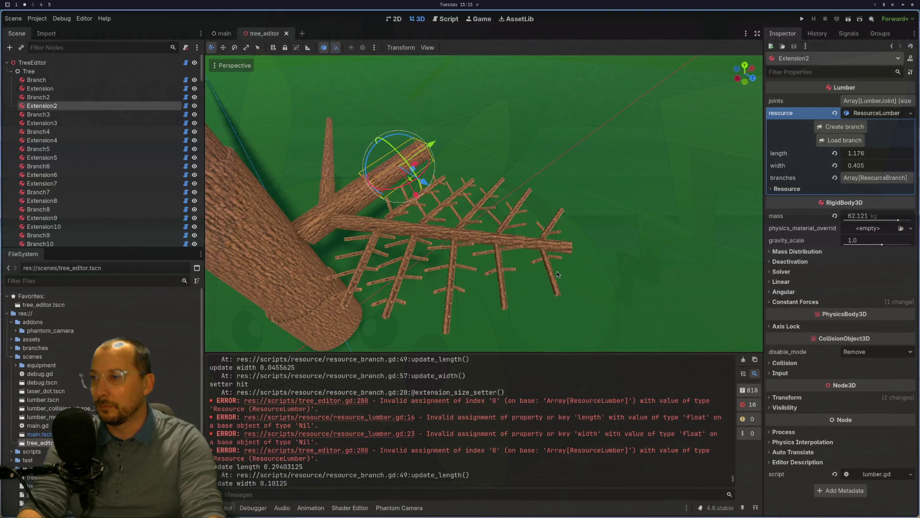
pyautogui.hotkey('alt', 'Tab')
pyautogui.write('ka')
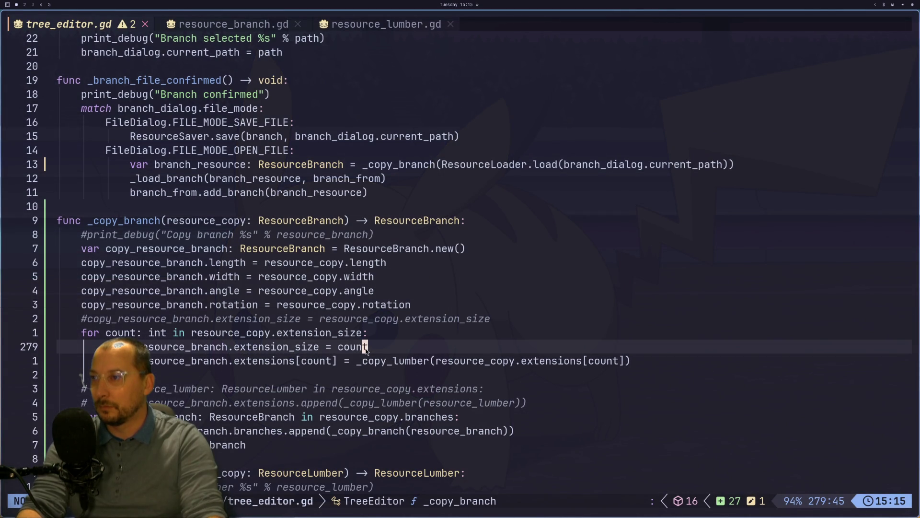
pyautogui.write(' +')
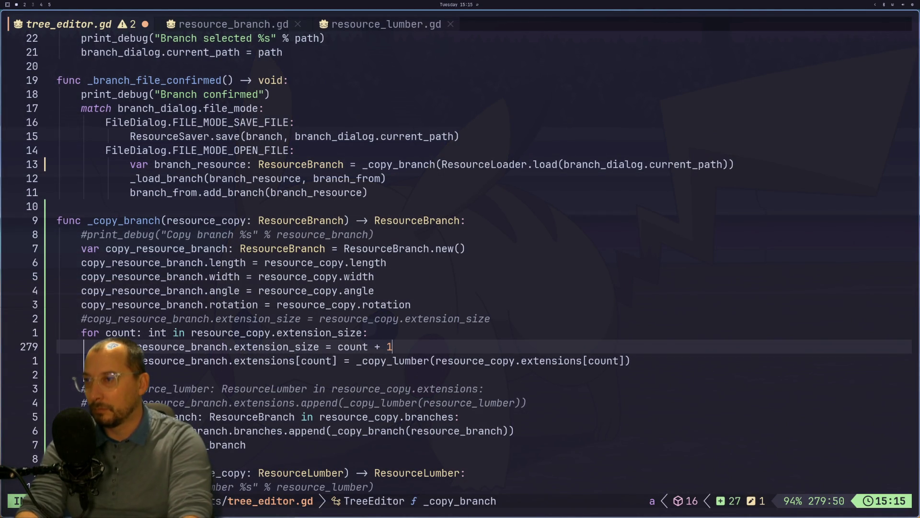
pyautogui.write(' 1')
pyautogui.press('Escape')
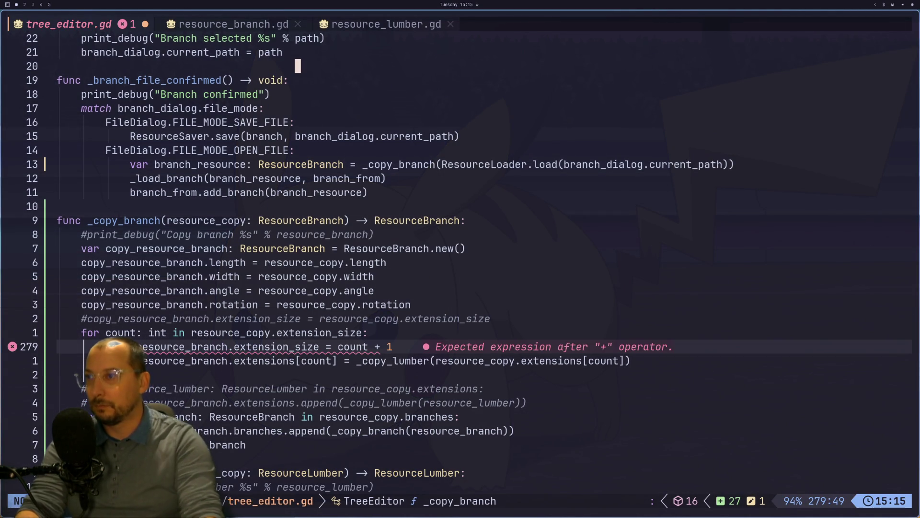
pyautogui.hotkey('alt', 'Tab')
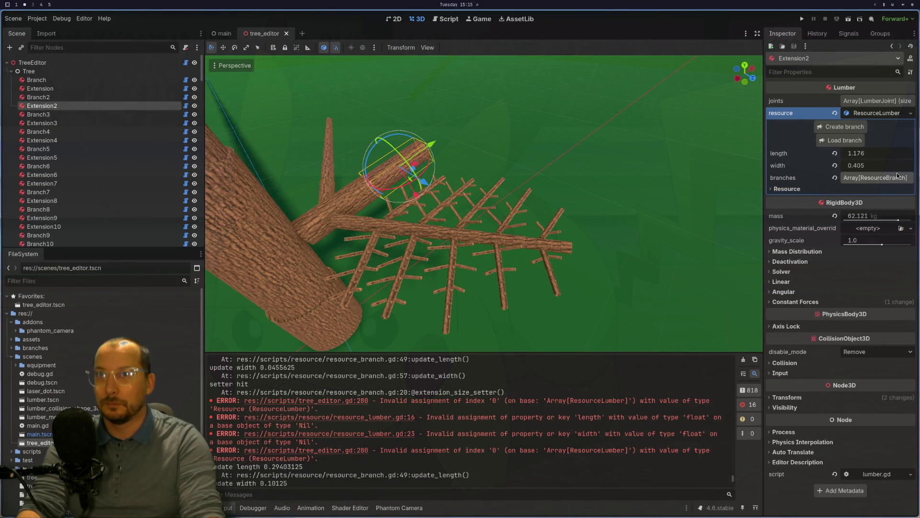
# Load detailed_branch_2.tres as the branch once more.
pyautogui.click(842, 139)
pyautogui.click(190, 84)
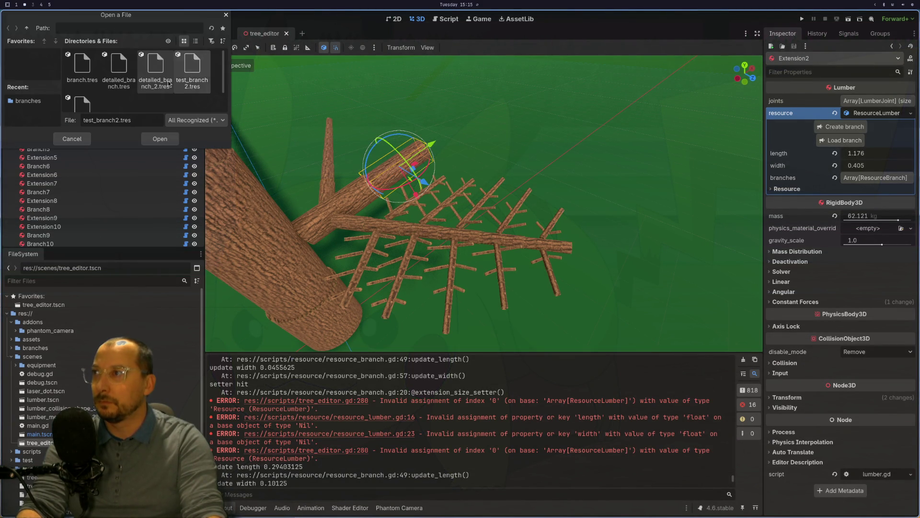
pyautogui.click(156, 72)
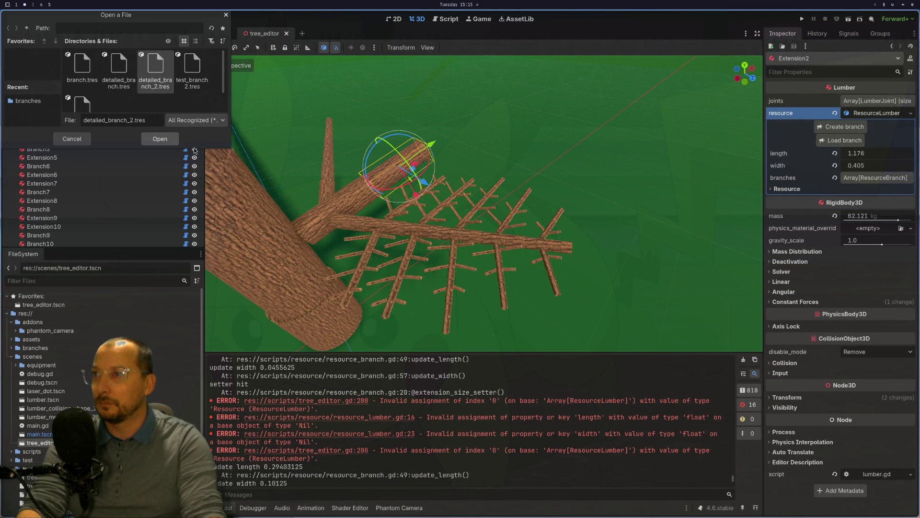
pyautogui.press('Return')
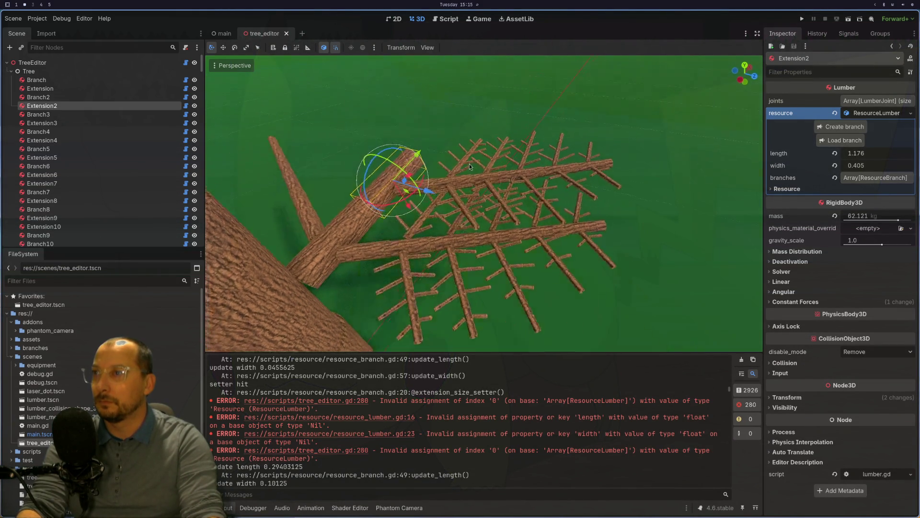
# Select Branch71 and Extension2 and orbit around the dense branch lattice.
pyautogui.scroll(3, 474, 185)
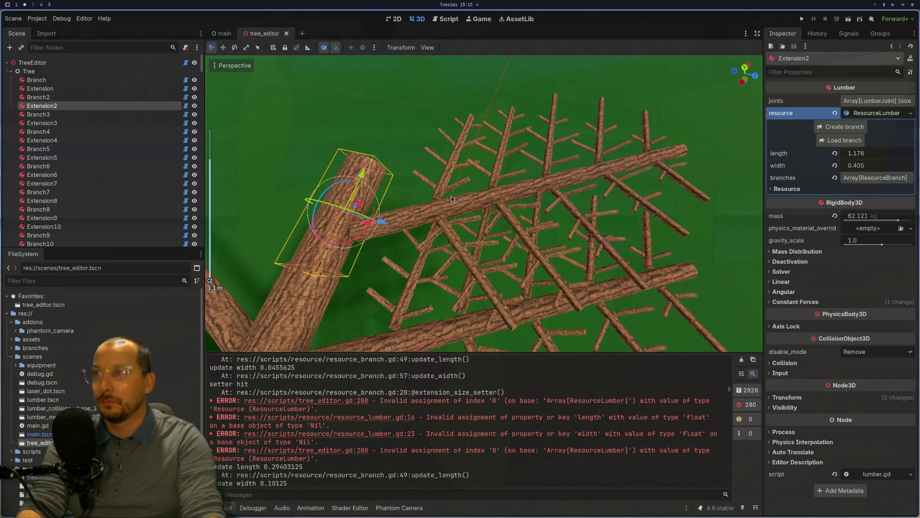
pyautogui.click(414, 179)
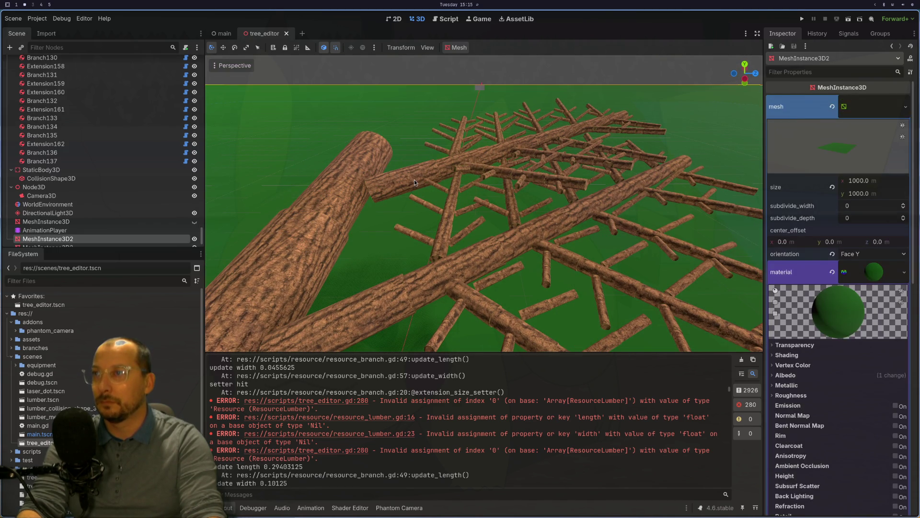
pyautogui.click(422, 168)
pyautogui.scroll(-2, 478, 171)
pyautogui.click(400, 209)
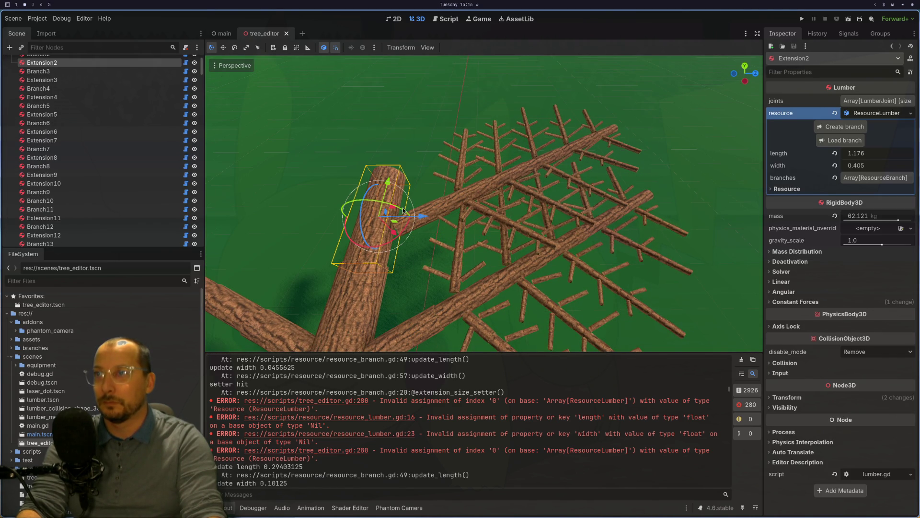
pyautogui.moveTo(425, 217); pyautogui.dragTo(618, 178)
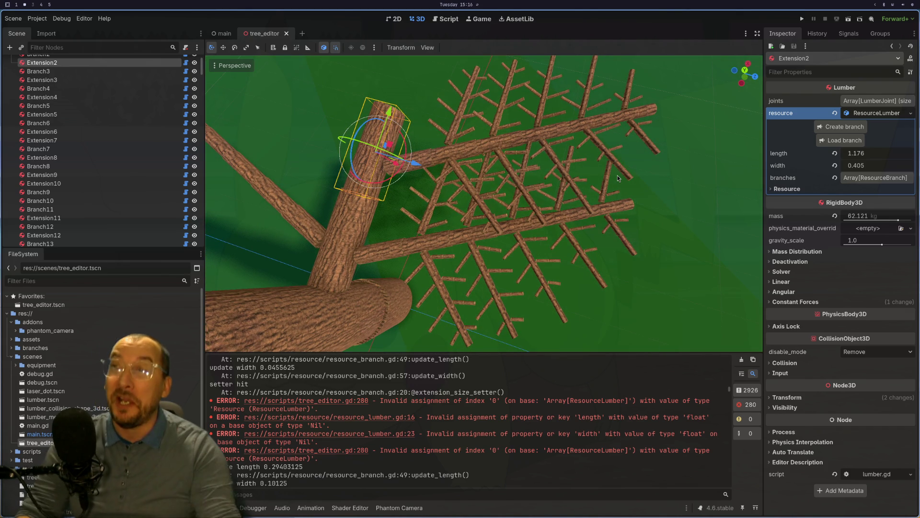
pyautogui.scroll(5, 650, 146)
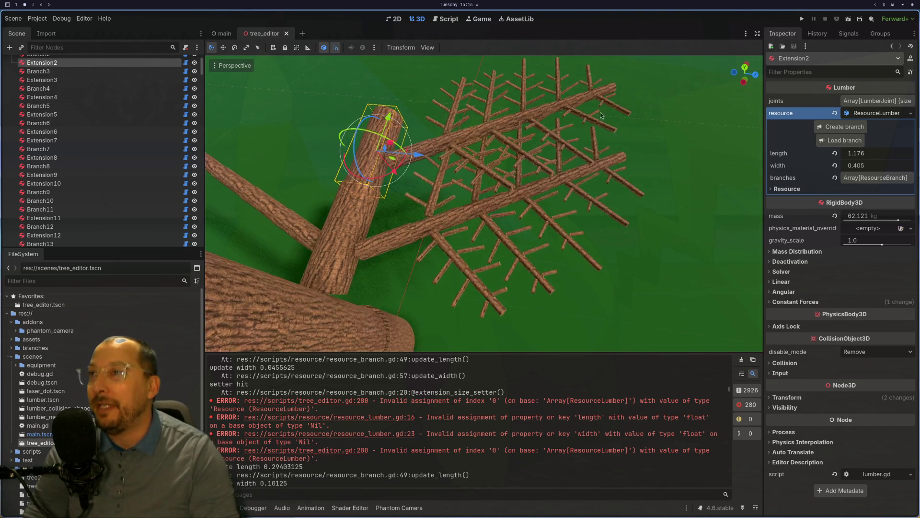
pyautogui.moveTo(639, 143)
pyautogui.mouseDown()
pyautogui.moveTo(680, 142)
pyautogui.moveTo(614, 131)
pyautogui.moveTo(608, 148)
pyautogui.moveTo(558, 132)
pyautogui.moveTo(559, 171)
pyautogui.moveTo(717, 125)
pyautogui.moveTo(589, 168)
pyautogui.moveTo(613, 143)
pyautogui.mouseUp()
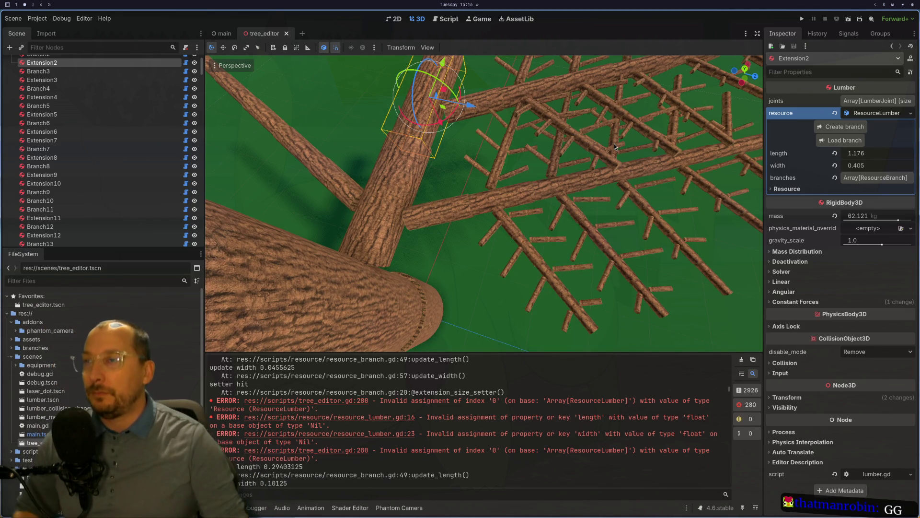
pyautogui.moveTo(504, 157)
pyautogui.mouseDown()
pyautogui.moveTo(484, 204)
pyautogui.moveTo(499, 144)
pyautogui.moveTo(500, 156)
pyautogui.moveTo(528, 117)
pyautogui.moveTo(568, 165)
pyautogui.moveTo(532, 222)
pyautogui.mouseUp()
# Inspect Branch71's branch resource: angle −0.487, rotation 4.7, extension_size 5.
pyautogui.click(499, 144)
pyautogui.click(499, 130)
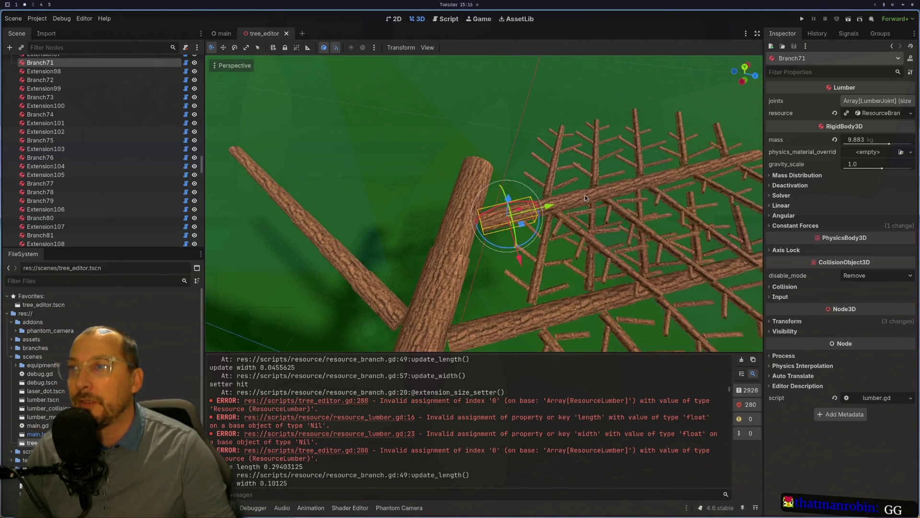
pyautogui.scroll(3, 585, 197)
pyautogui.click(888, 113)
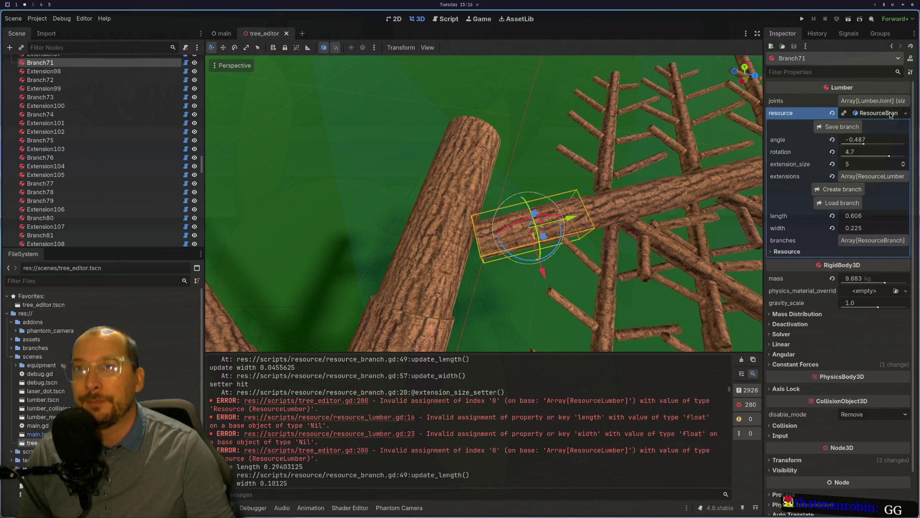
pyautogui.scroll(-5, 599, 249)
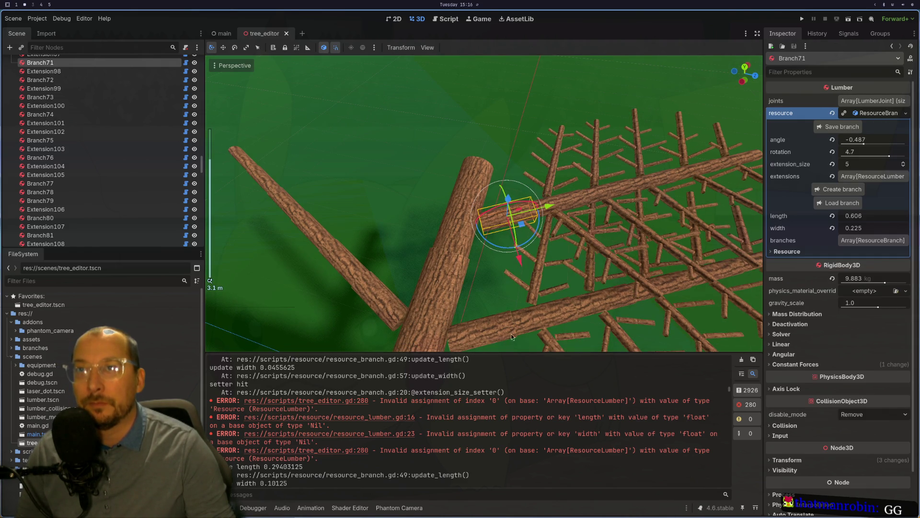
# Inspect Branch3's branch resource, showing extension_size 5 with five filled extensions.
pyautogui.click(490, 323)
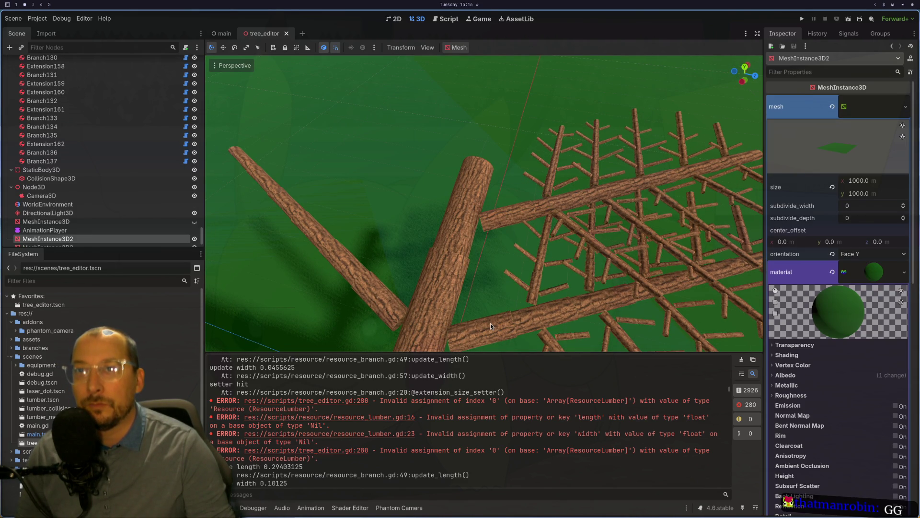
pyautogui.click(499, 326)
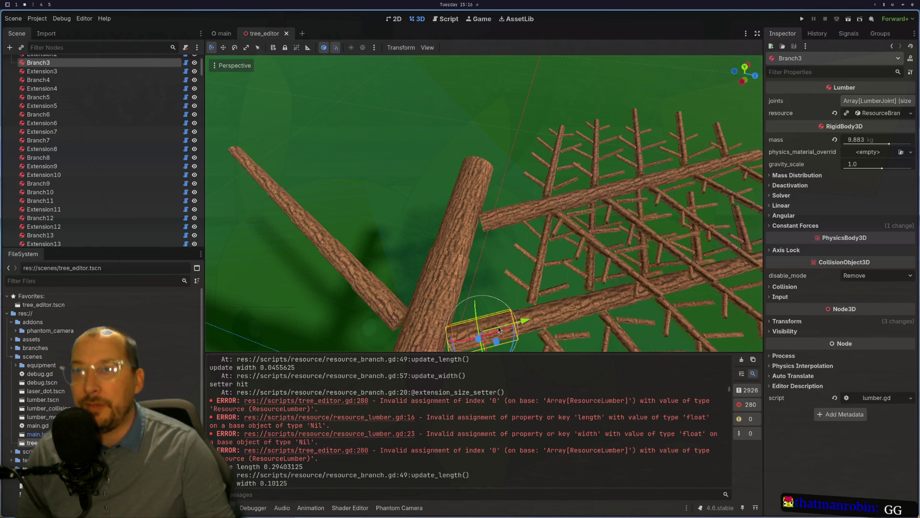
pyautogui.click(864, 118)
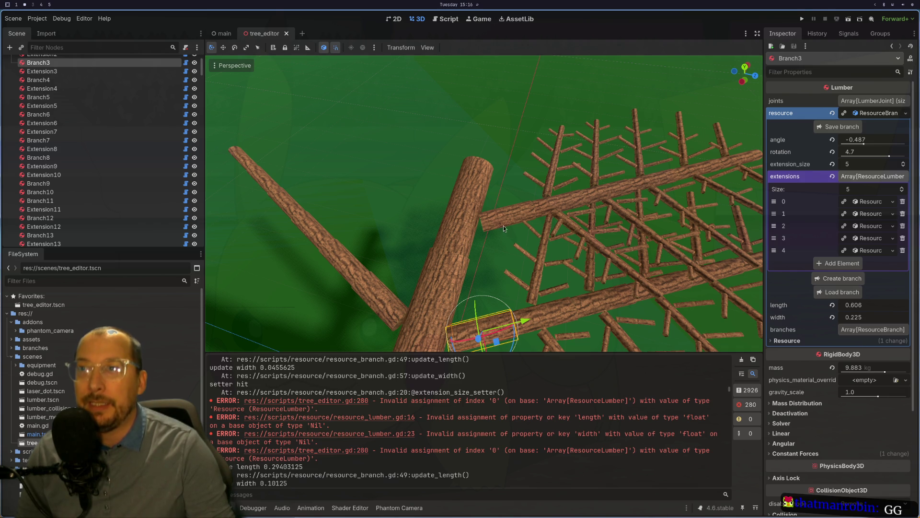
pyautogui.click(512, 222)
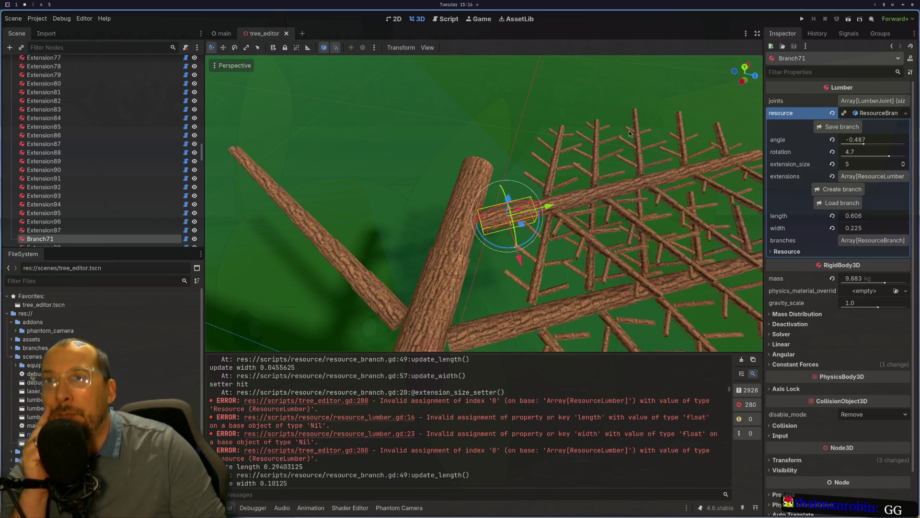
# Reopen the tree_editor scene and load tree5.tres onto the TreeEditor node.
pyautogui.click(287, 34)
pyautogui.hotkey('ctrl', 'shift', 't')
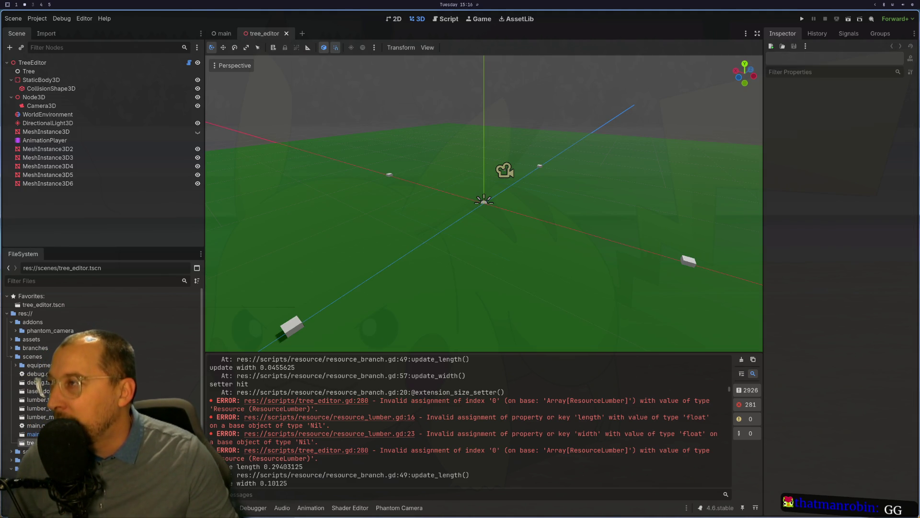
pyautogui.click(60, 64)
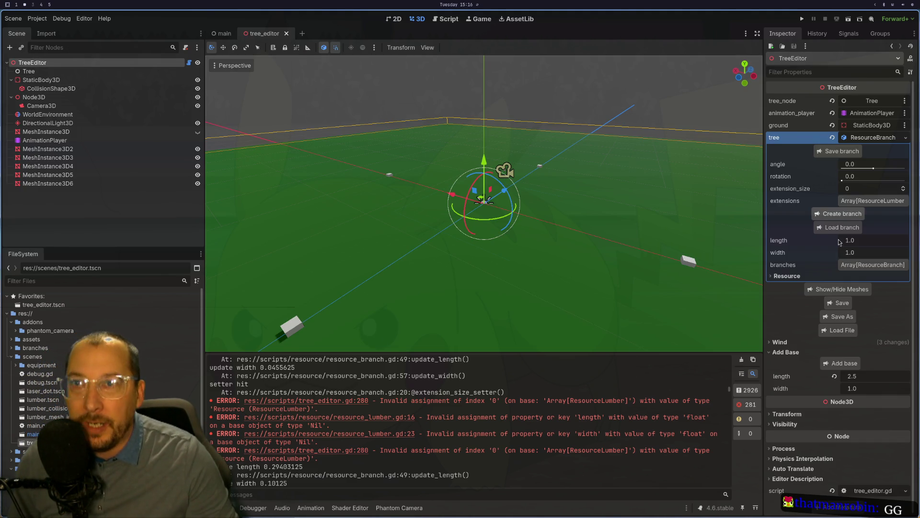
pyautogui.click(842, 331)
pyautogui.click(192, 84)
pyautogui.press('Return')
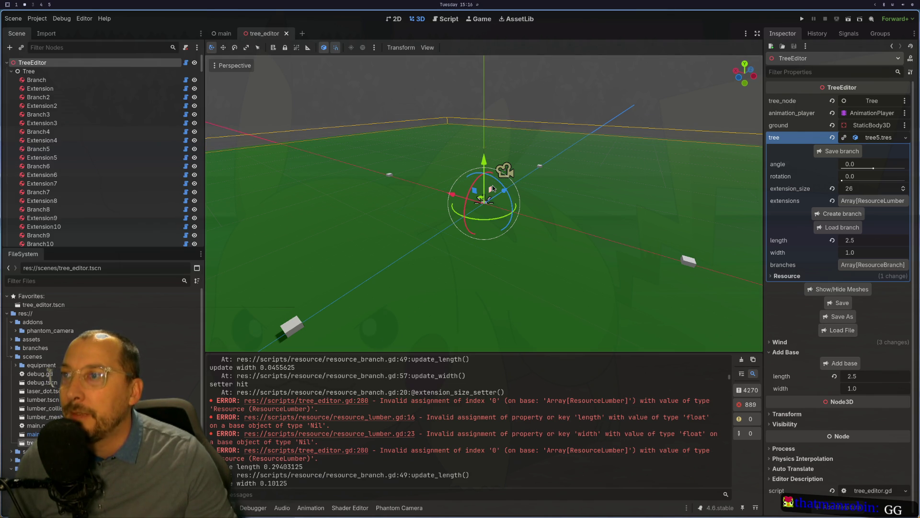
pyautogui.moveTo(652, 139)
pyautogui.mouseDown()
pyautogui.moveTo(541, 188)
pyautogui.moveTo(526, 209)
pyautogui.moveTo(559, 165)
pyautogui.moveTo(451, 178)
pyautogui.mouseUp()
pyautogui.click(450, 179)
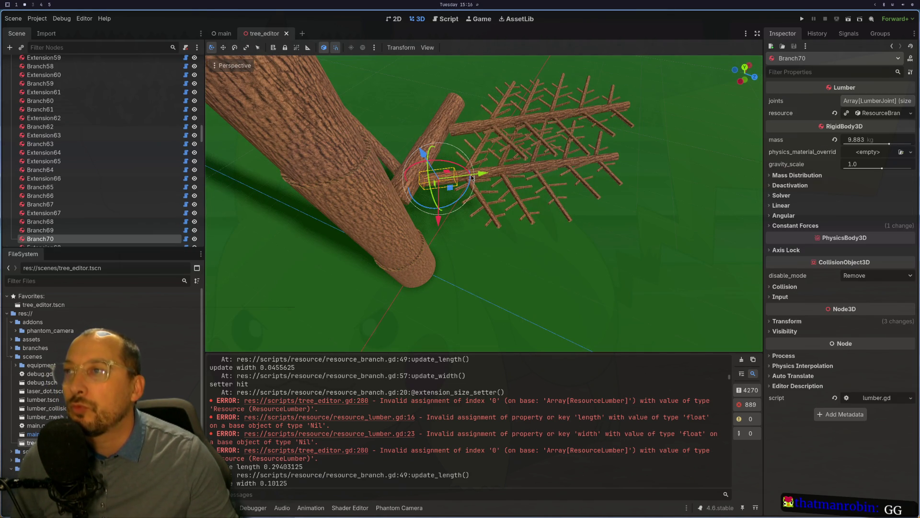
# Select Branch3 and change its branch length from 0.606 to 0.5.
pyautogui.click(894, 113)
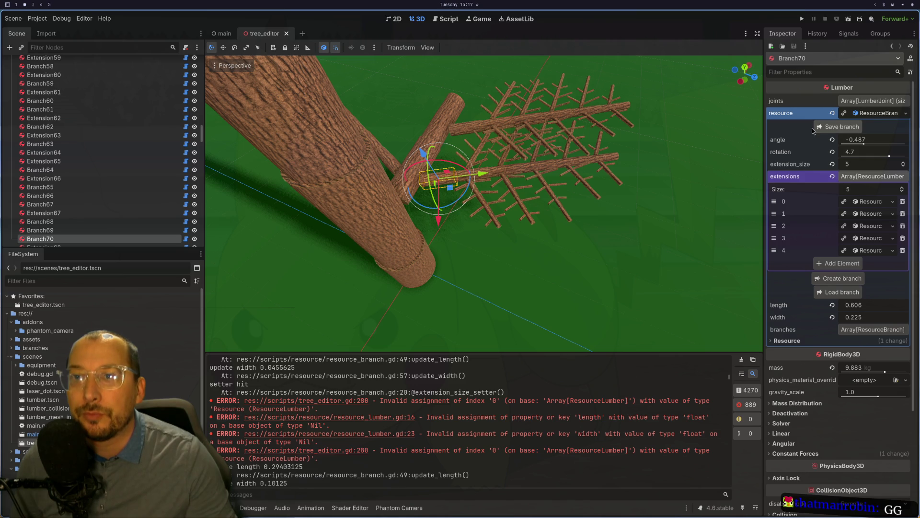
pyautogui.click(464, 120)
pyautogui.click(464, 120)
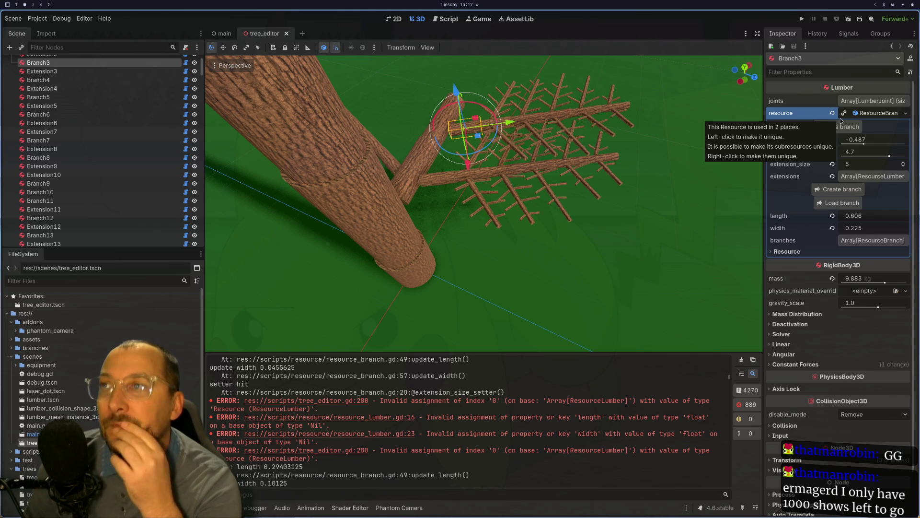
pyautogui.moveTo(692, 196)
pyautogui.mouseDown()
pyautogui.moveTo(692, 233)
pyautogui.moveTo(639, 200)
pyautogui.moveTo(603, 128)
pyautogui.moveTo(655, 171)
pyautogui.moveTo(643, 164)
pyautogui.mouseUp()
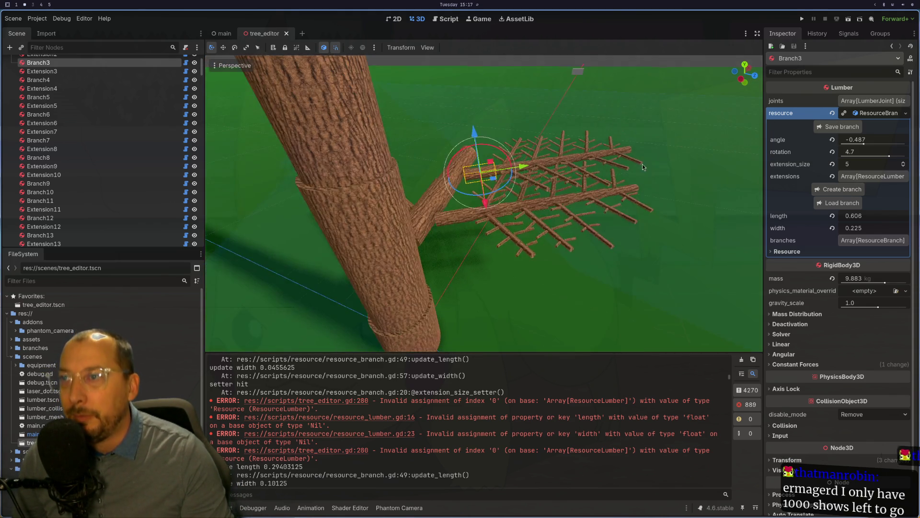
pyautogui.scroll(5, 642, 163)
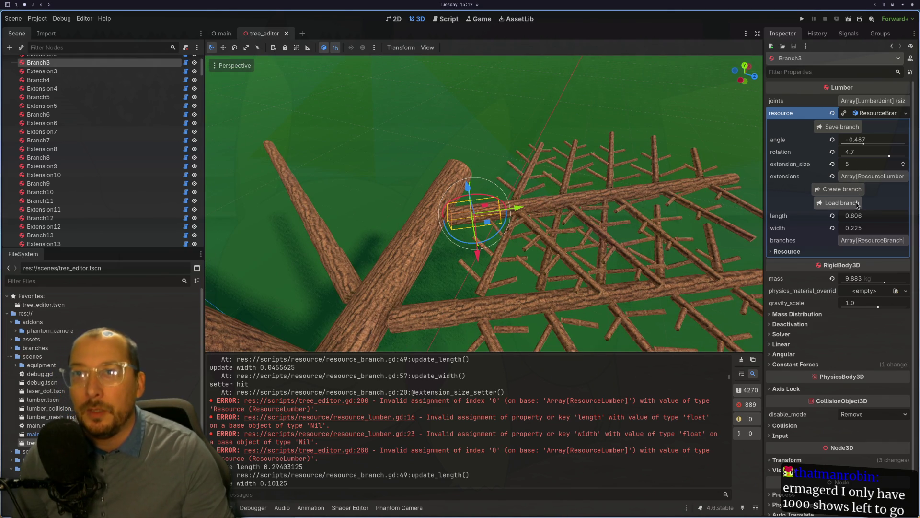
pyautogui.click(865, 216)
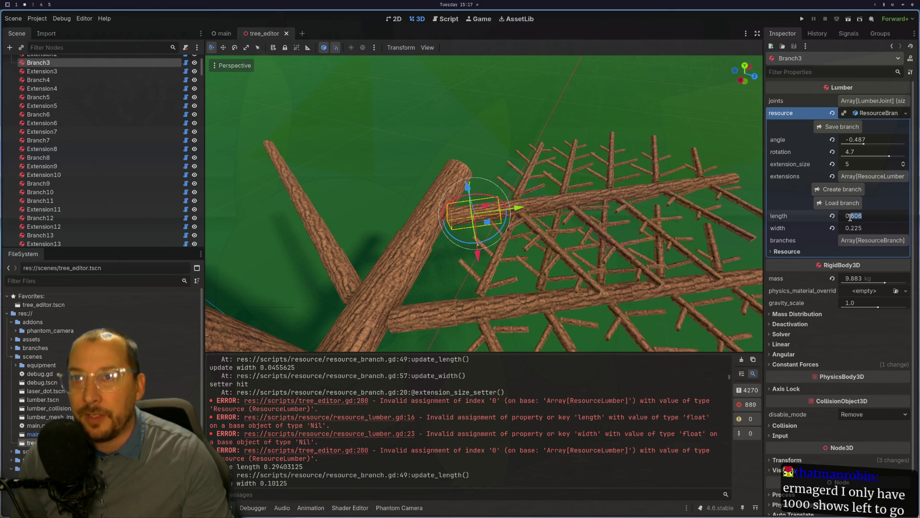
pyautogui.press('Tab')
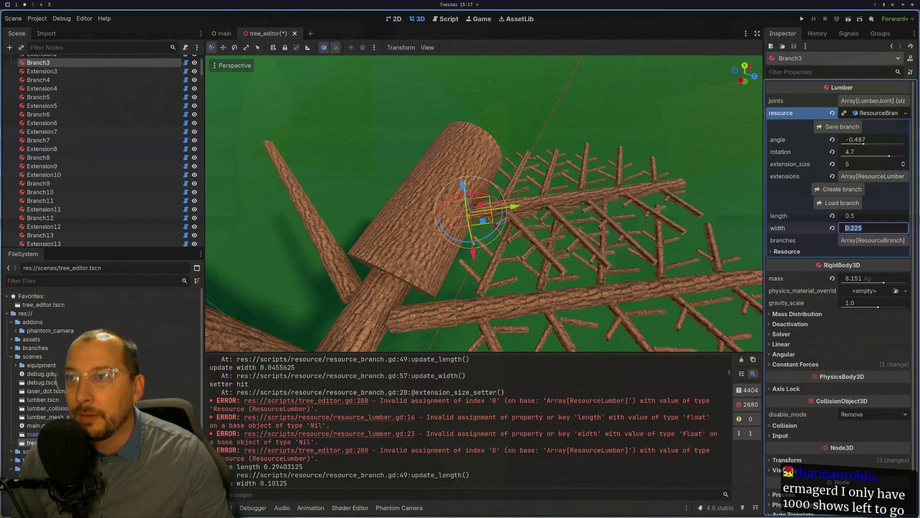
# Revert Branch3's length to its default 1.0.
pyautogui.click(832, 217)
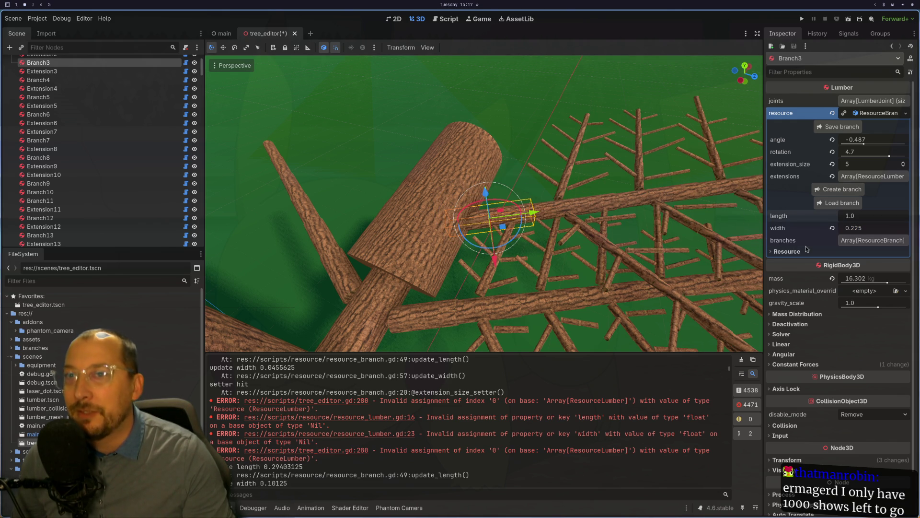
pyautogui.click(423, 314)
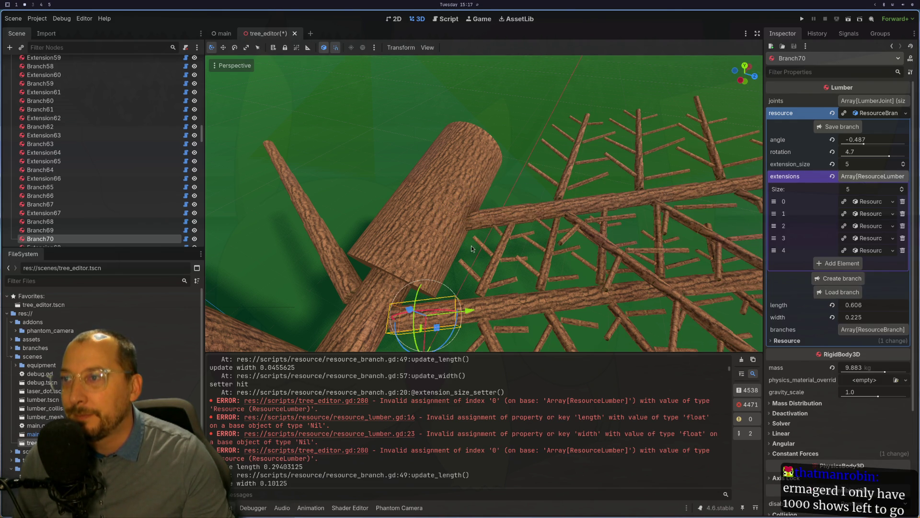
pyautogui.click(416, 187)
pyautogui.click(378, 197)
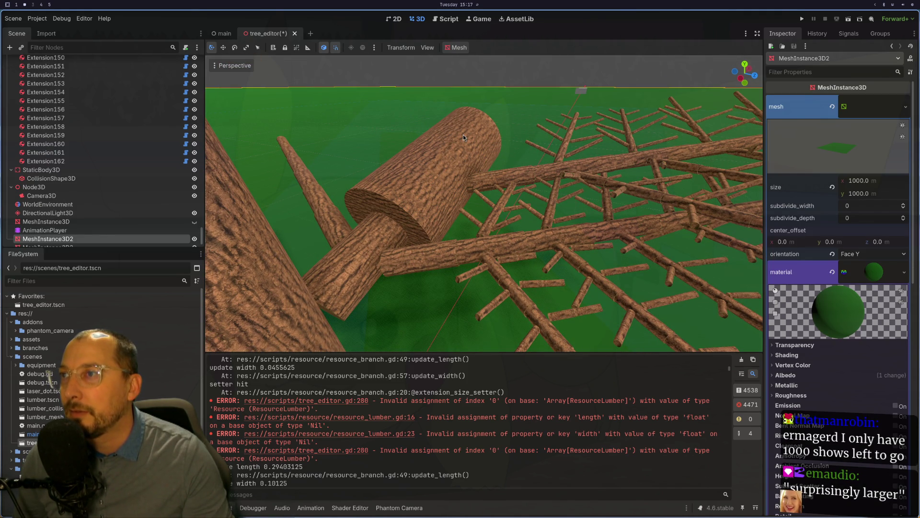
pyautogui.moveTo(471, 126)
pyautogui.mouseDown()
pyautogui.moveTo(511, 109)
pyautogui.moveTo(383, 206)
pyautogui.mouseUp()
pyautogui.moveTo(395, 173)
pyautogui.mouseDown()
pyautogui.moveTo(455, 117)
pyautogui.moveTo(425, 141)
pyautogui.mouseUp()
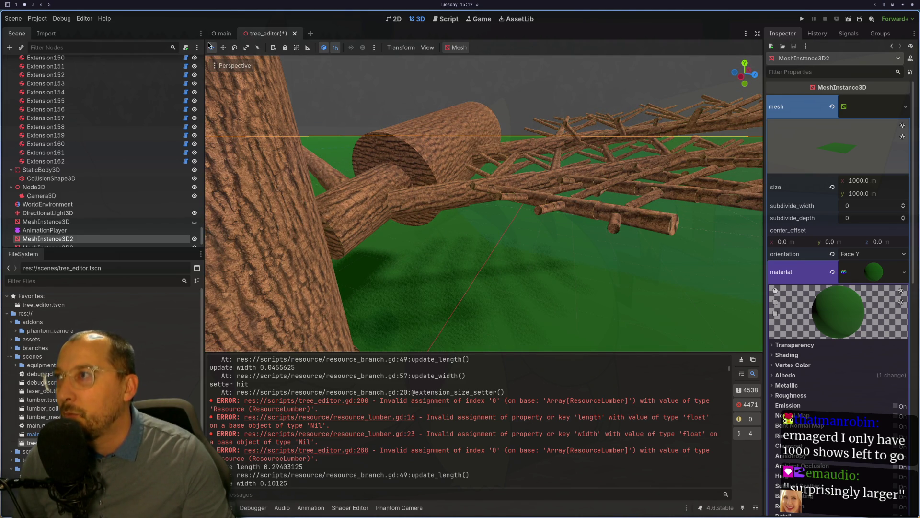
# Lower Branch2's extension_size from 1 to 0, removing its Extension2 log.
pyautogui.click(339, 206)
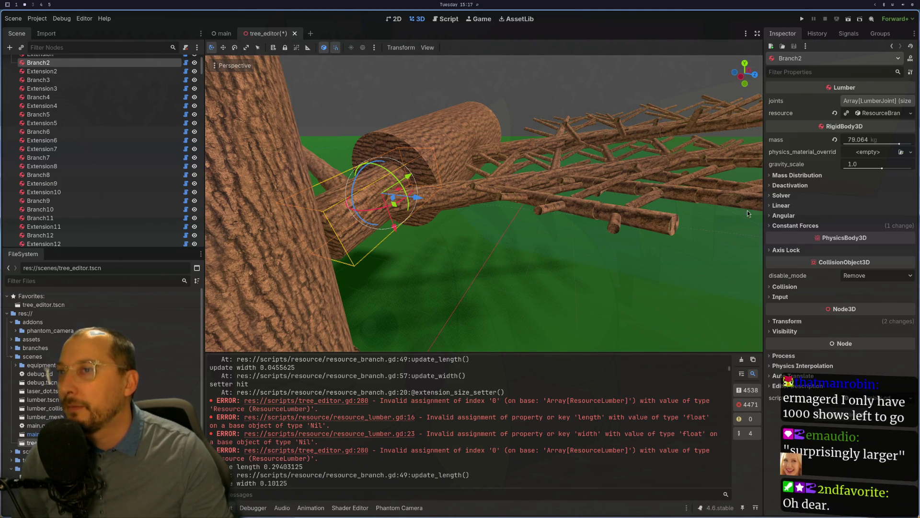
pyautogui.click(896, 114)
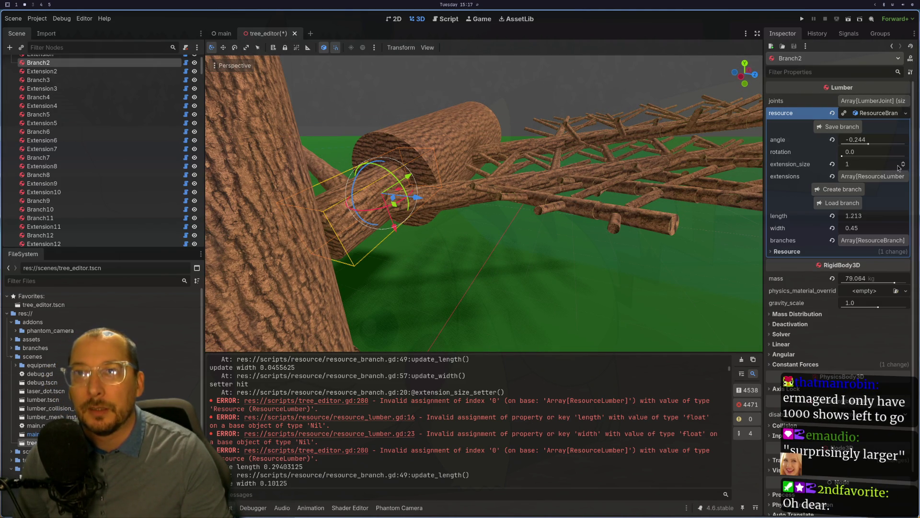
pyautogui.click(904, 166)
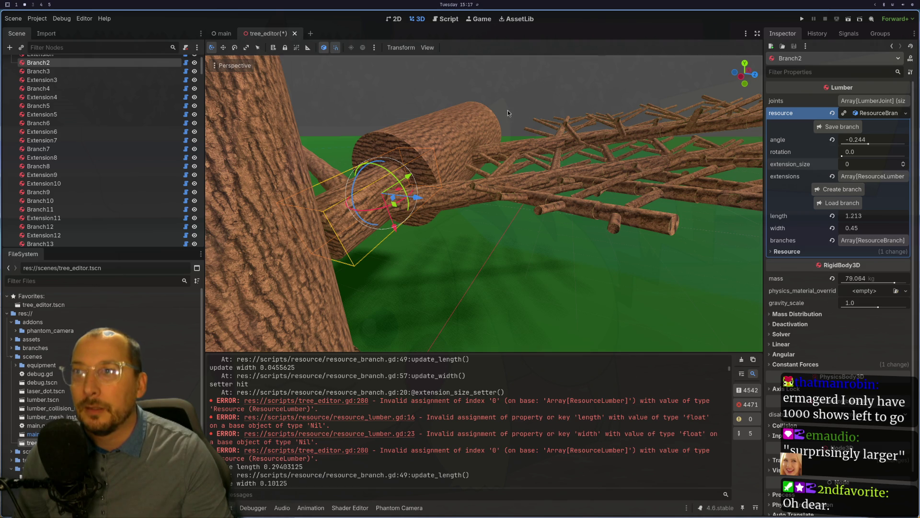
pyautogui.moveTo(507, 114); pyautogui.dragTo(525, 139)
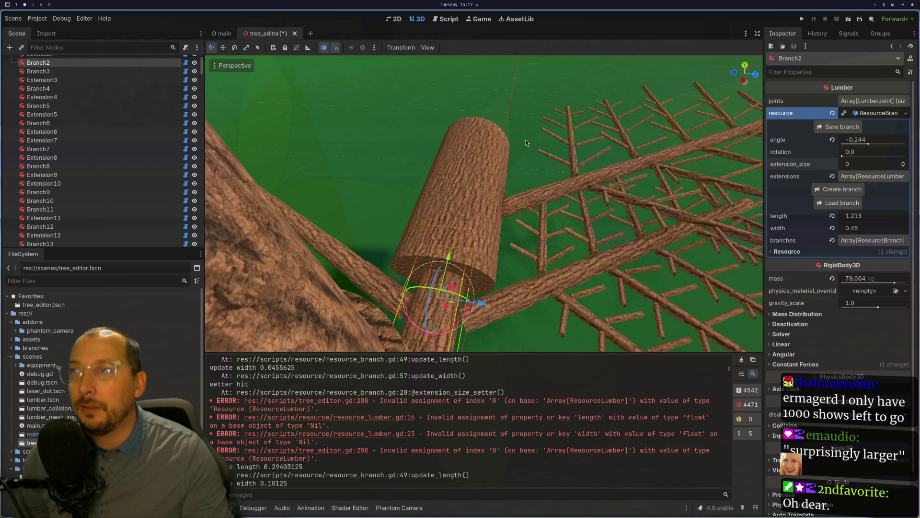
pyautogui.click(295, 34)
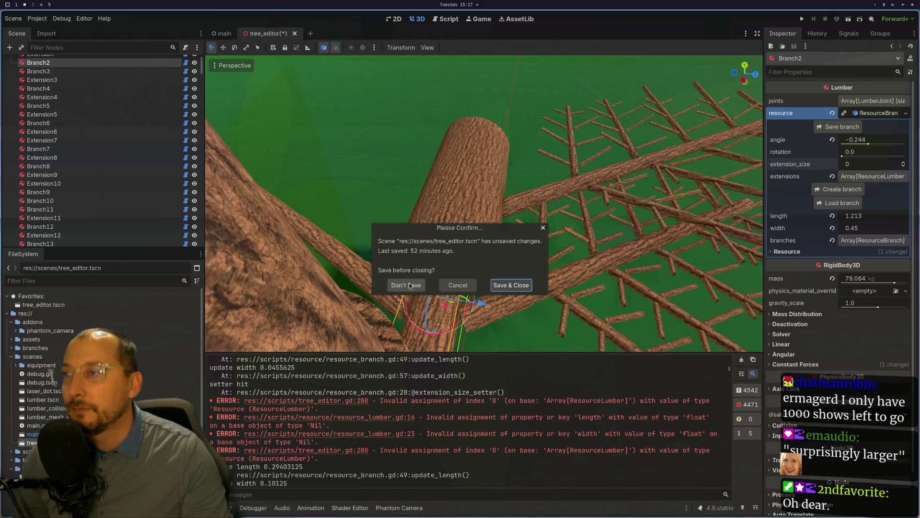
# Discard unsaved changes, reopen tree_editor, and load tree5.tres again.
pyautogui.click(409, 285)
pyautogui.hotkey('ctrl', 'shift', 't')
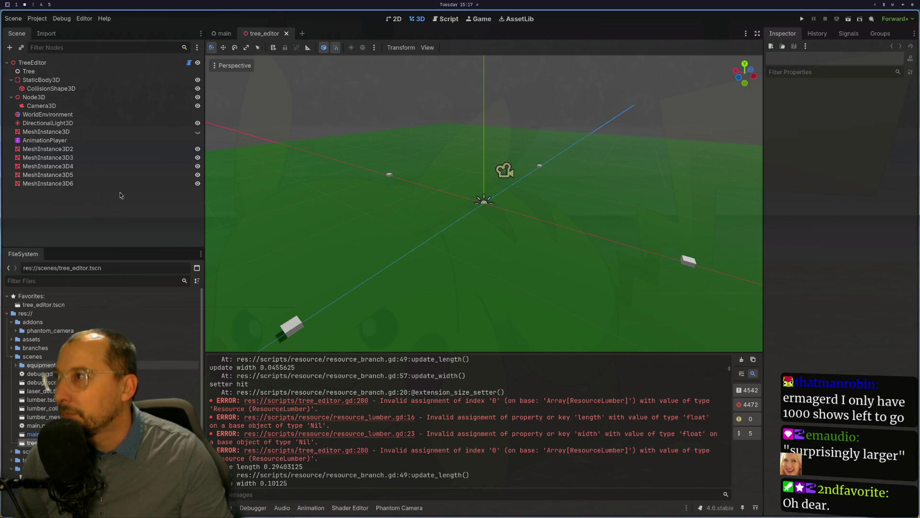
pyautogui.click(127, 61)
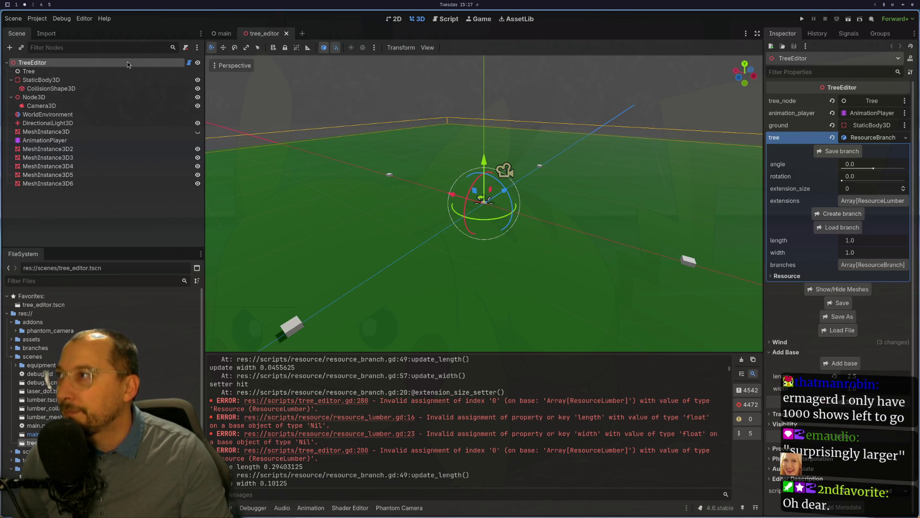
pyautogui.click(845, 331)
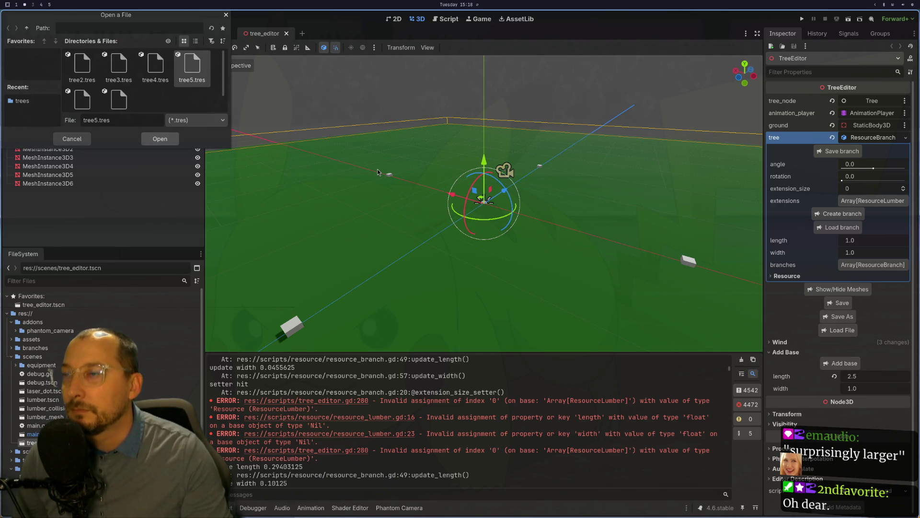
pyautogui.press('Return')
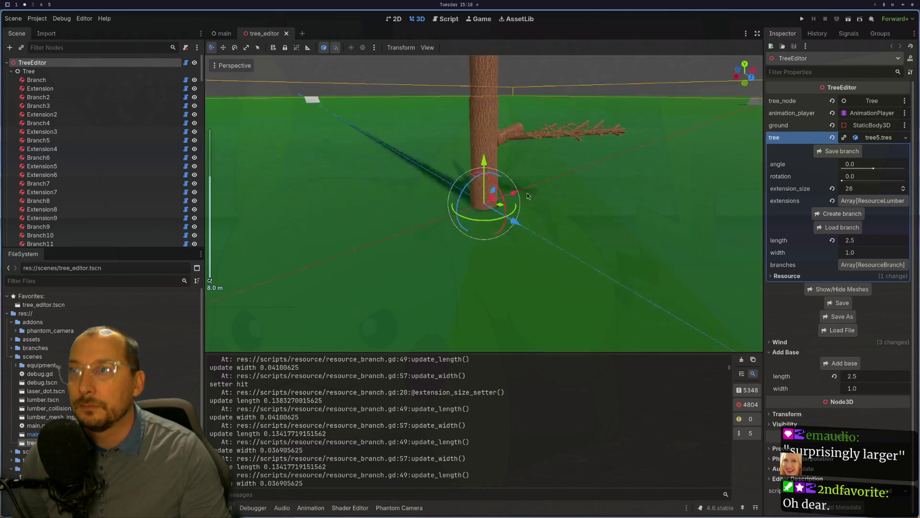
# Raise Branch2's extension_size to 1, adding Extension97.
pyautogui.scroll(6, 577, 234)
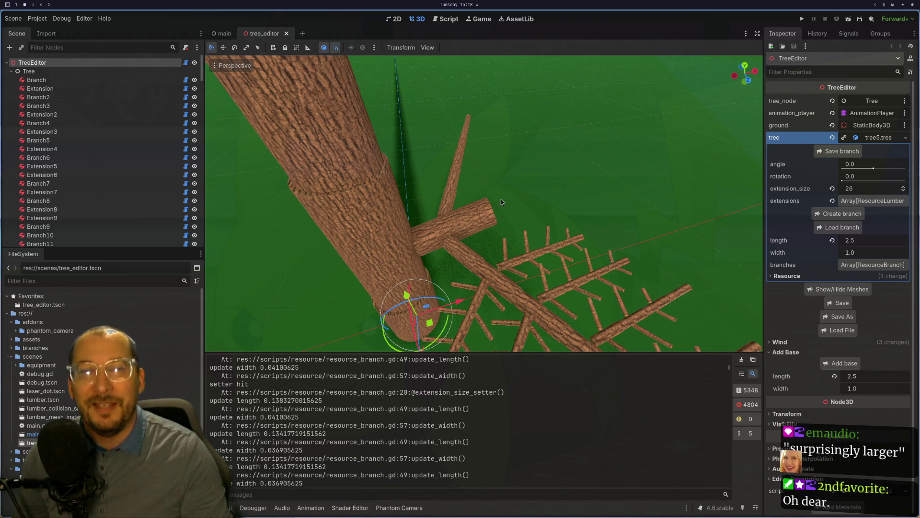
pyautogui.click(477, 209)
pyautogui.click(886, 114)
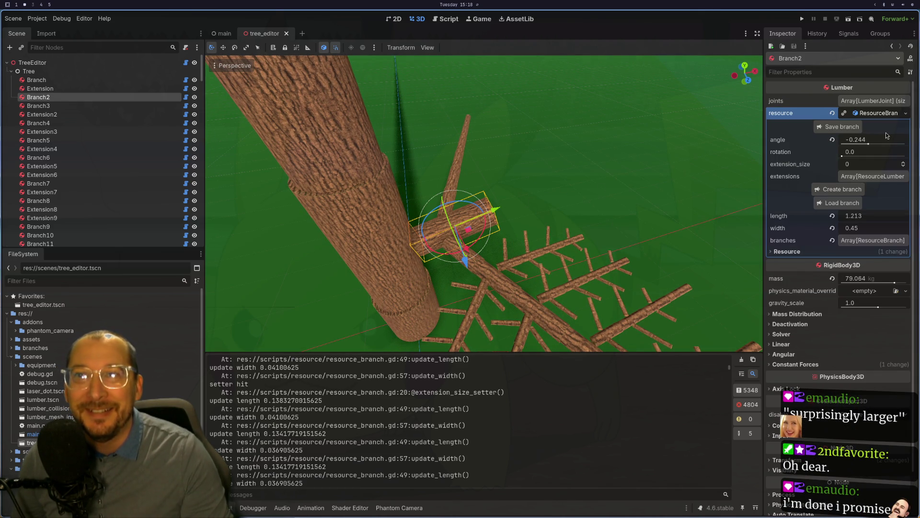
pyautogui.click(905, 162)
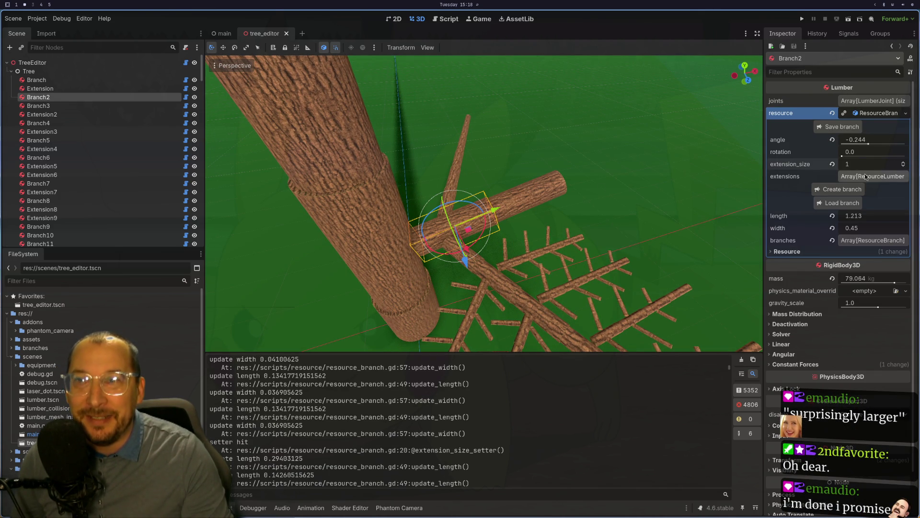
# Choose detailed_branch_2.tres as the branch to load onto Extension97.
pyautogui.click(566, 192)
pyautogui.scroll(-3, 647, 182)
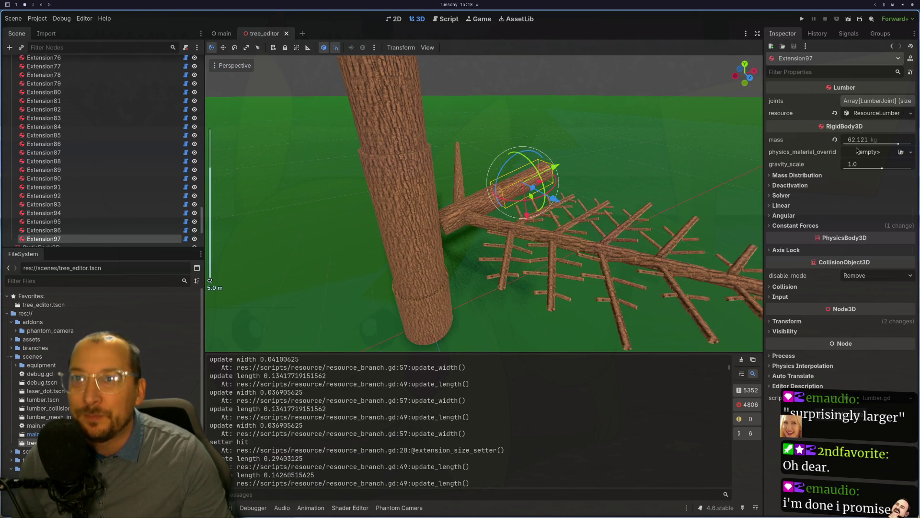
pyautogui.click(892, 114)
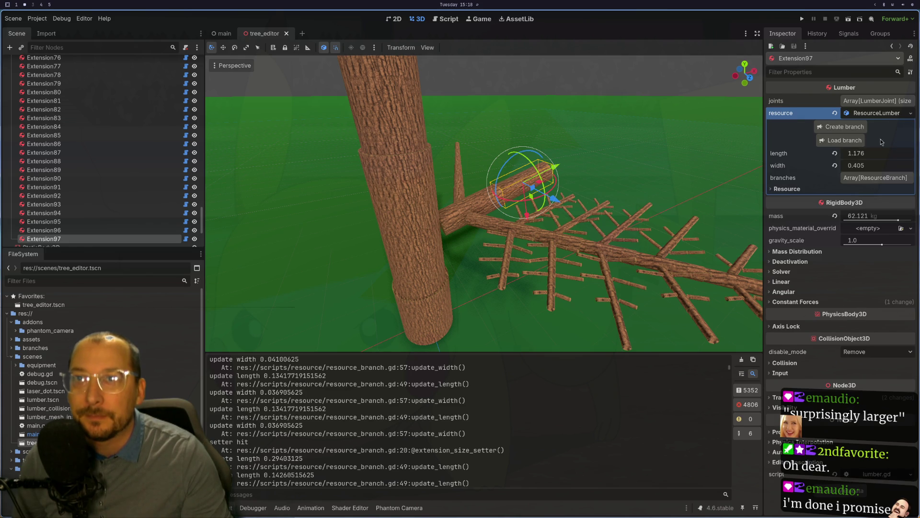
pyautogui.click(845, 139)
pyautogui.click(154, 70)
pyautogui.click(156, 142)
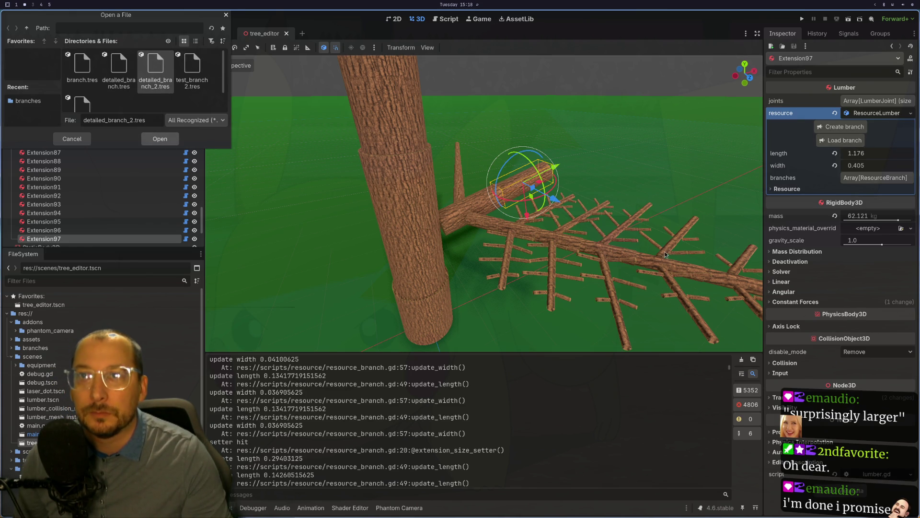
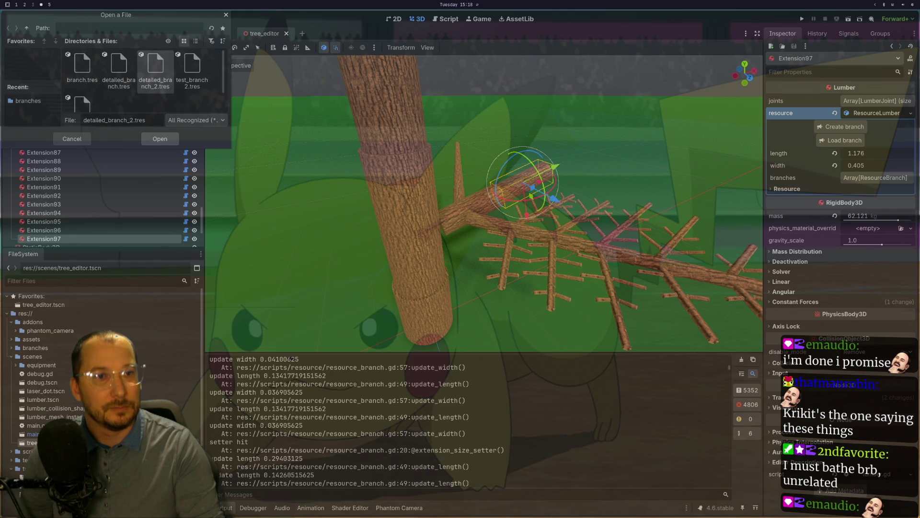
# Dismiss the file dialog and inspect Branch71's branch resource (length 0.606, width 0.225).
pyautogui.press('Return')
pyautogui.scroll(2, 484, 204)
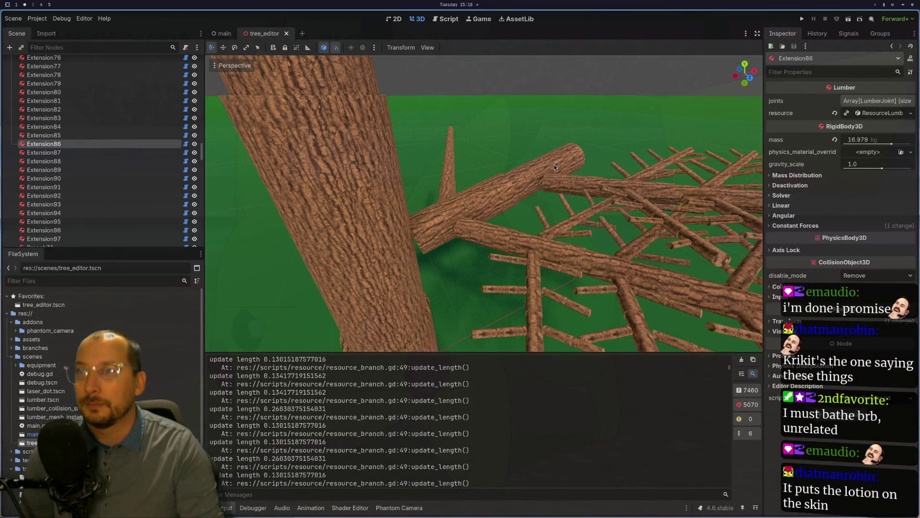
pyautogui.click(557, 177)
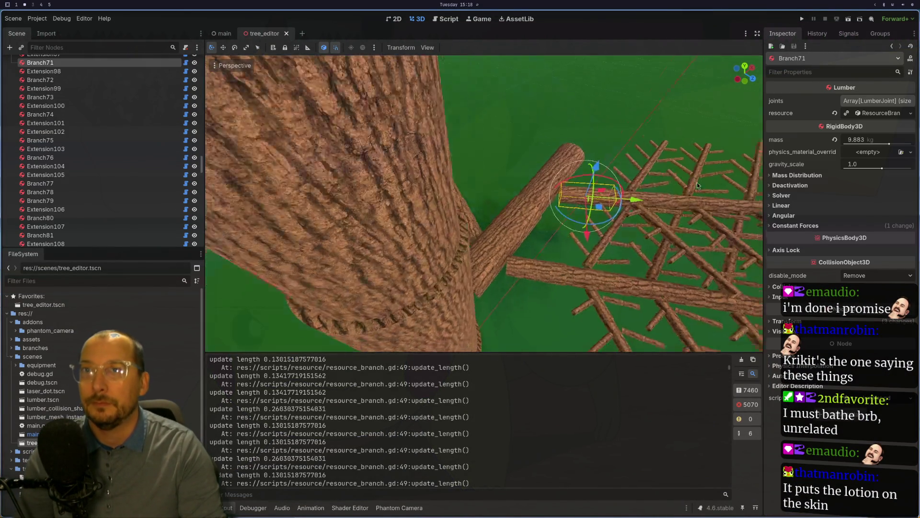
pyautogui.click(869, 113)
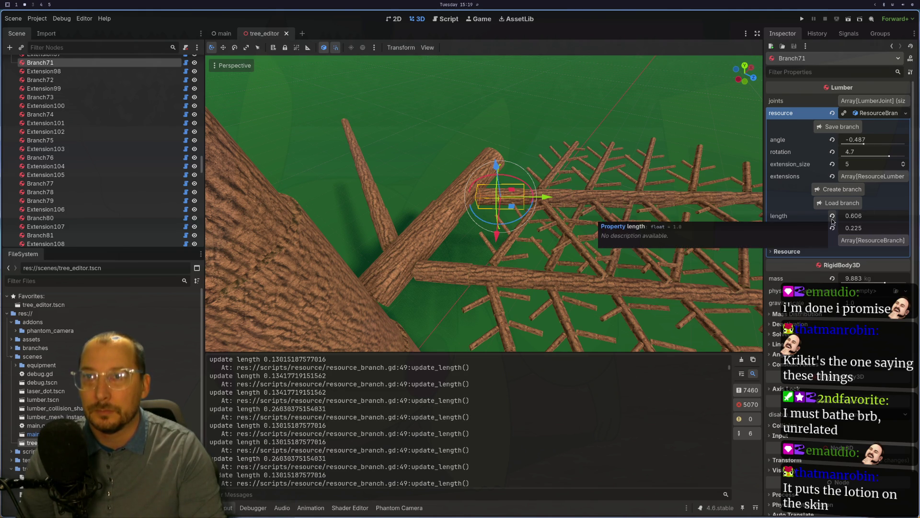
# Inspect Branch3's branch resource settings, then reselect the Branch71 log.
pyautogui.scroll(3, 597, 173)
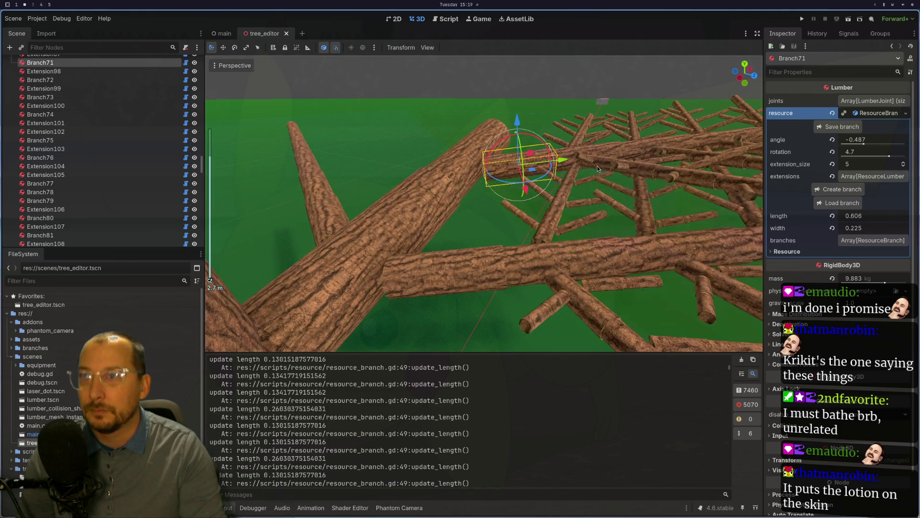
pyautogui.click(440, 264)
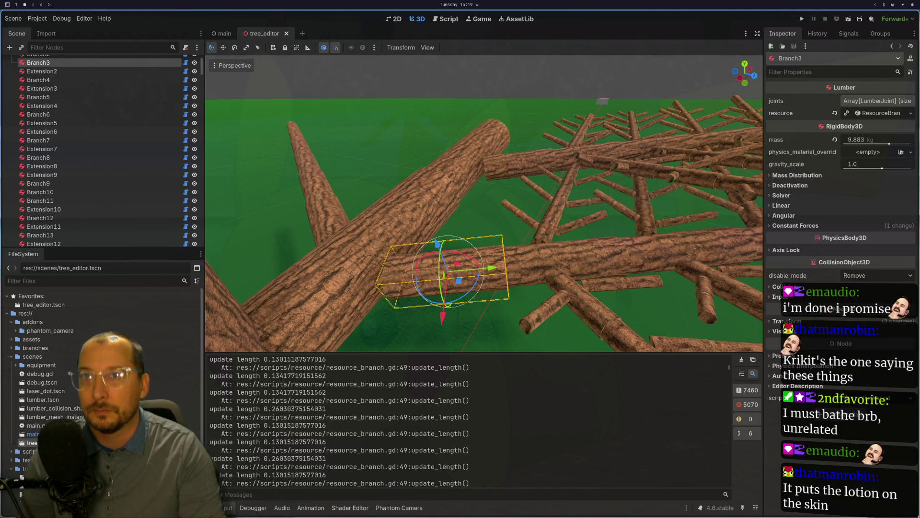
pyautogui.click(886, 117)
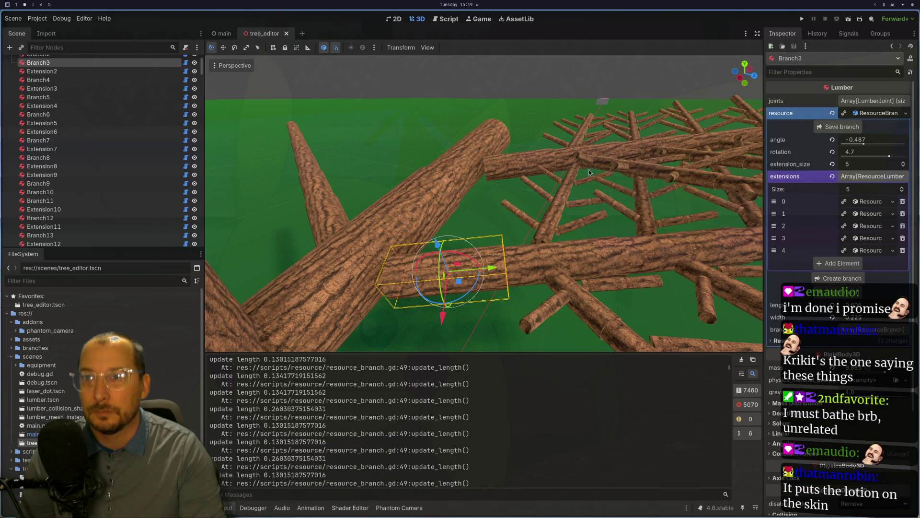
pyautogui.click(533, 166)
pyautogui.click(536, 155)
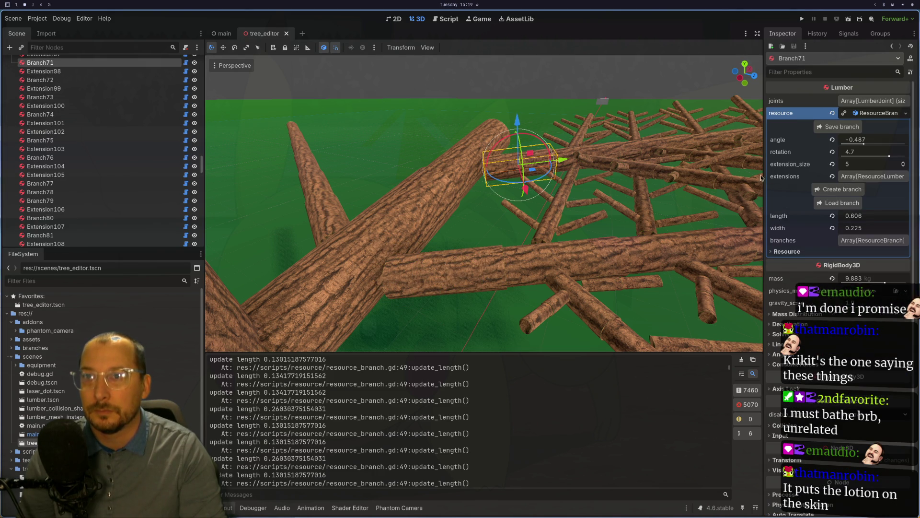
# Try a Branch71 length of 0.9 and orbit the view down onto the branch.
pyautogui.click(874, 216)
pyautogui.write('0.')
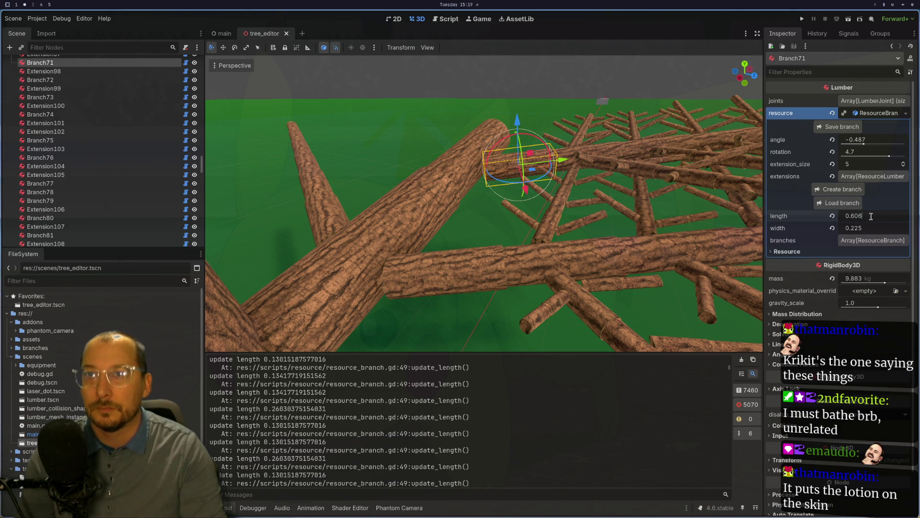
pyautogui.write('900')
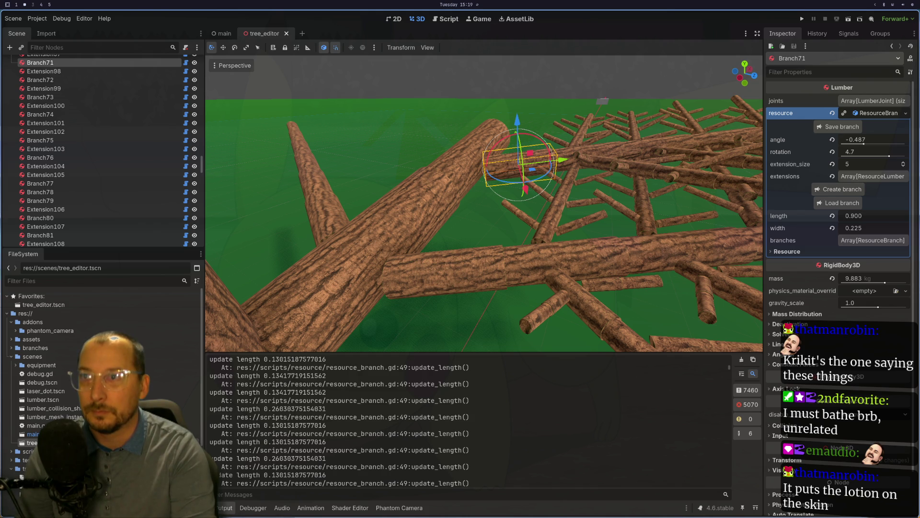
pyautogui.press('Tab')
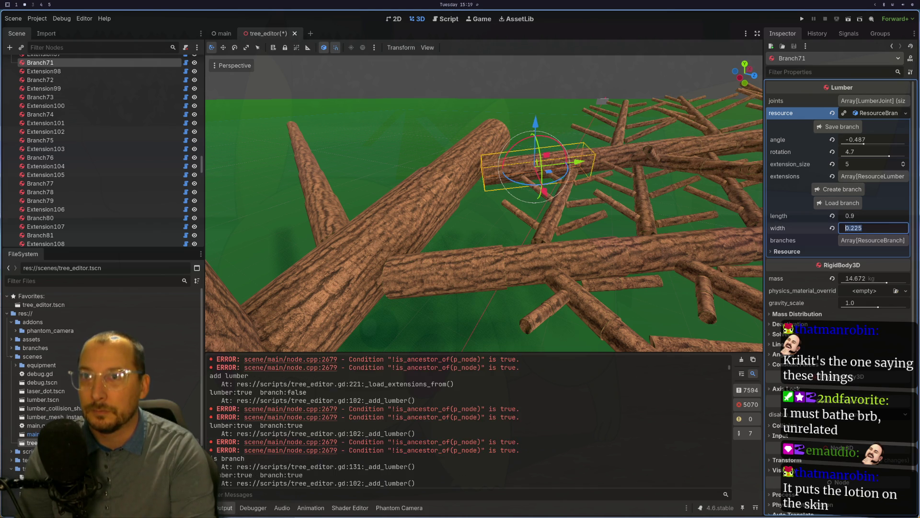
pyautogui.moveTo(575, 201)
pyautogui.mouseDown()
pyautogui.moveTo(628, 237)
pyautogui.moveTo(666, 214)
pyautogui.mouseUp()
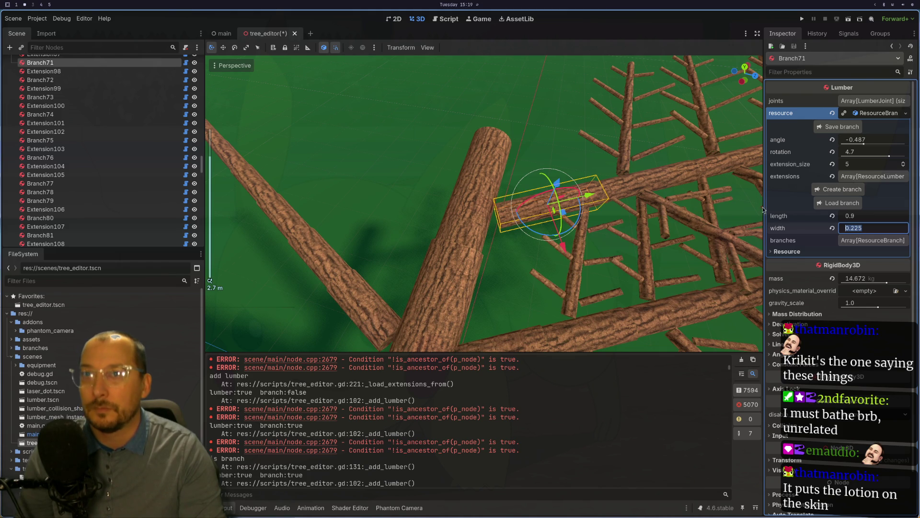
# Reselect Branch71 and restore its length to 0.606.
pyautogui.click(520, 350)
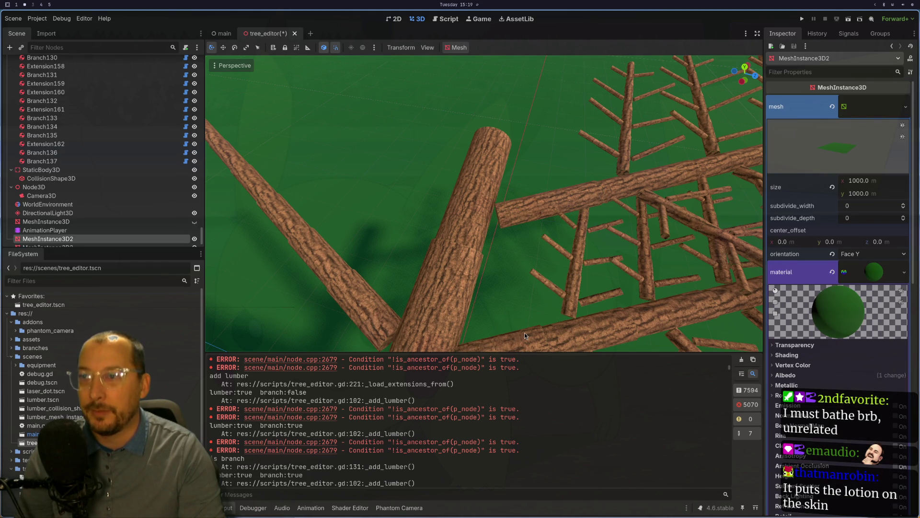
pyautogui.click(532, 330)
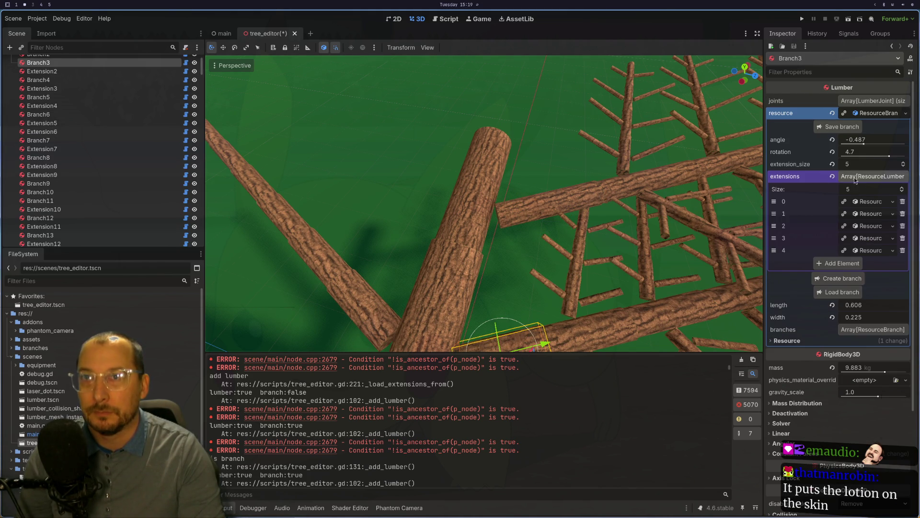
pyautogui.click(857, 293)
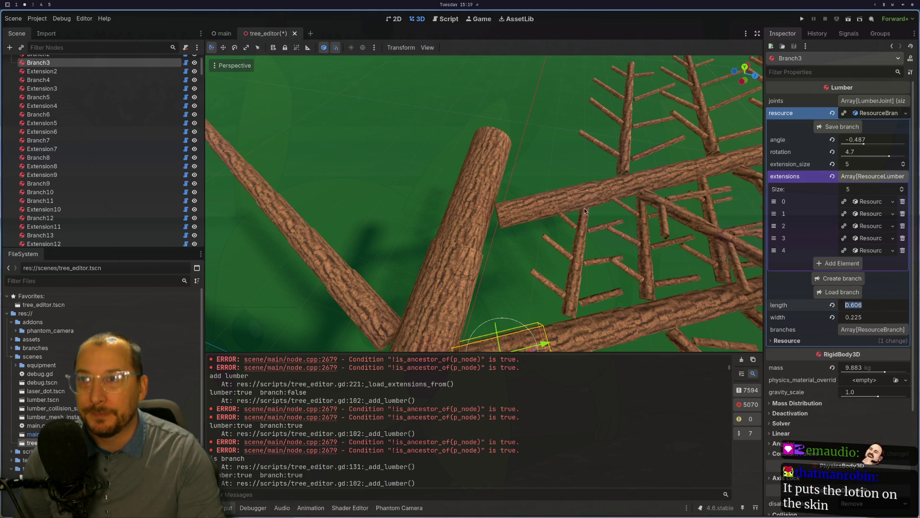
pyautogui.click(874, 215)
pyautogui.write('0.606')
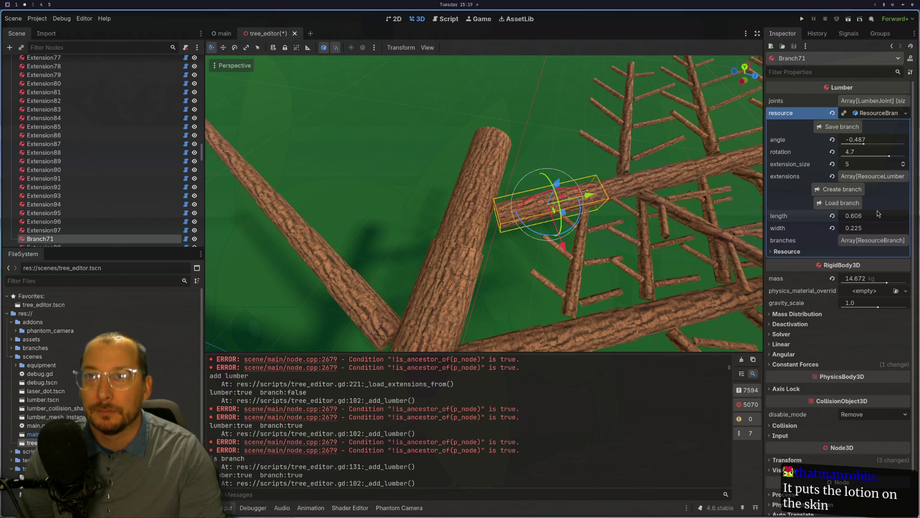
pyautogui.press('Tab')
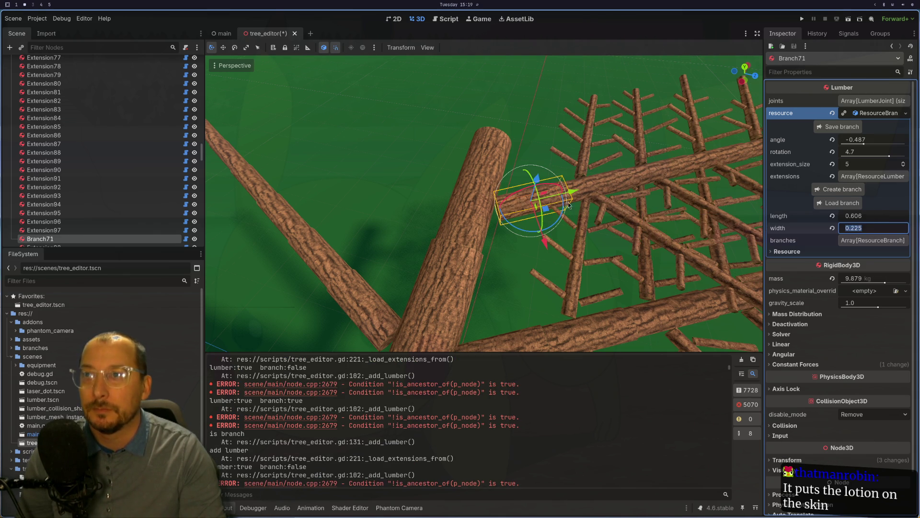
pyautogui.press('super+1')
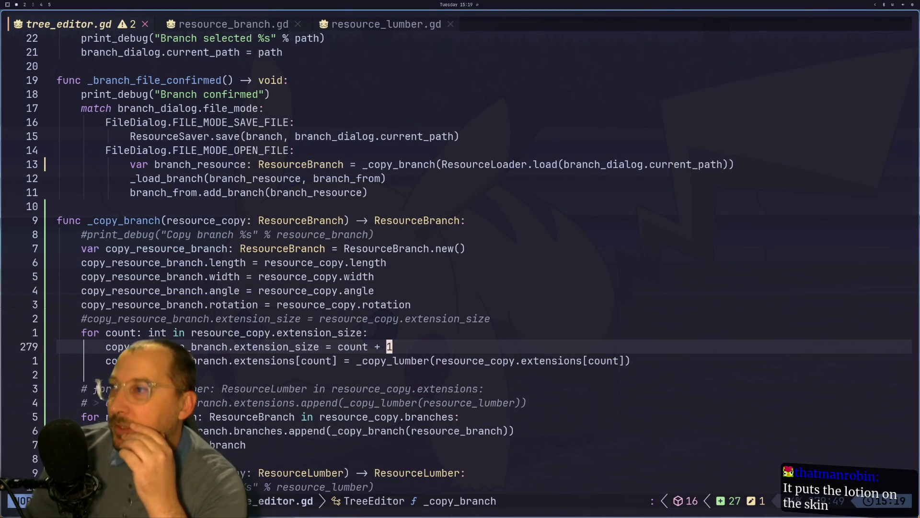
# Delete the commented print_debug, extension_size and extensions-loop lines, then save tree_editor.gd with :w.
pyautogui.press('k')
pyautogui.press('k')
pyautogui.press('k')
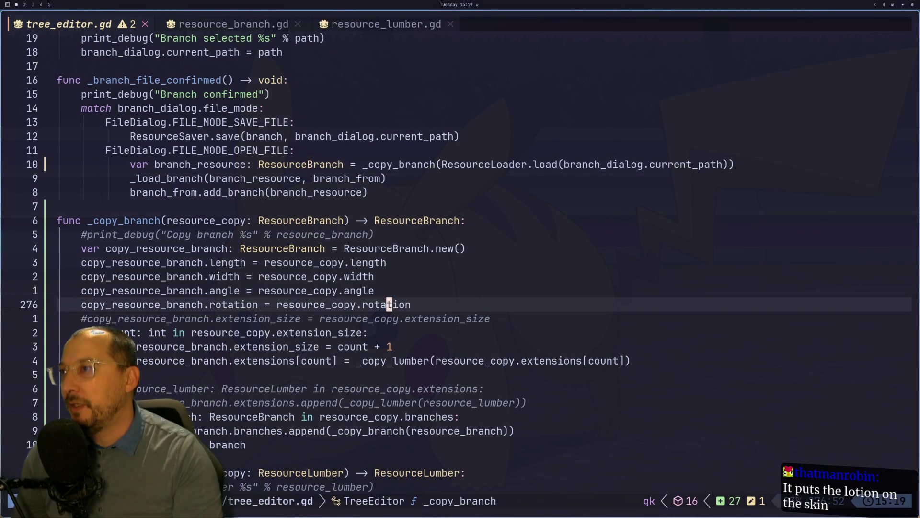
pyautogui.press('k')
pyautogui.press('k')
pyautogui.press('k')
pyautogui.press('j')
pyautogui.press('j')
pyautogui.press('d')
pyautogui.press('d')
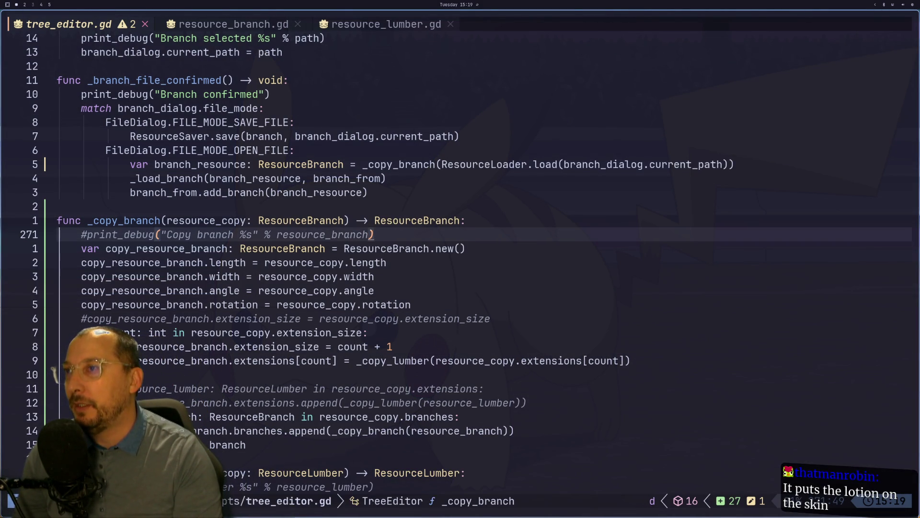
pyautogui.press('j')
pyautogui.press('j')
pyautogui.press('j')
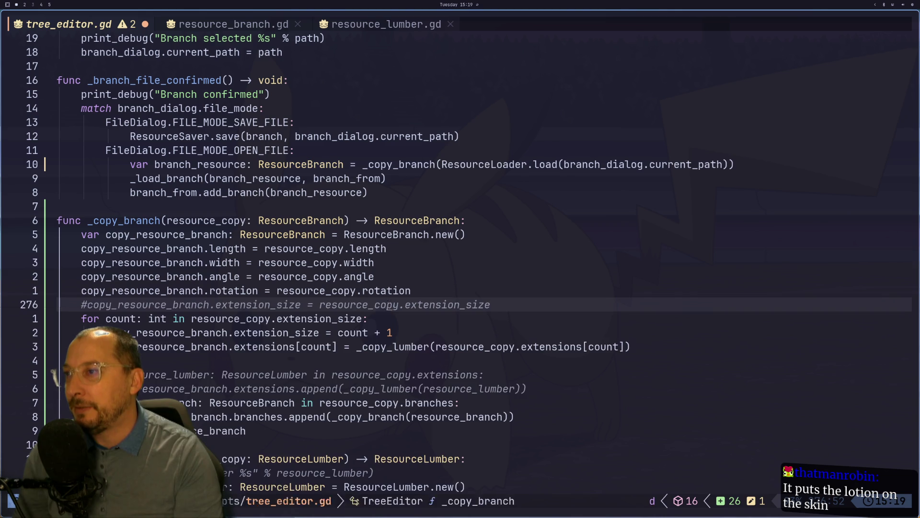
pyautogui.press('d')
pyautogui.press('d')
pyautogui.press('j')
pyautogui.press('j')
pyautogui.press('j')
pyautogui.press('d')
pyautogui.press('d')
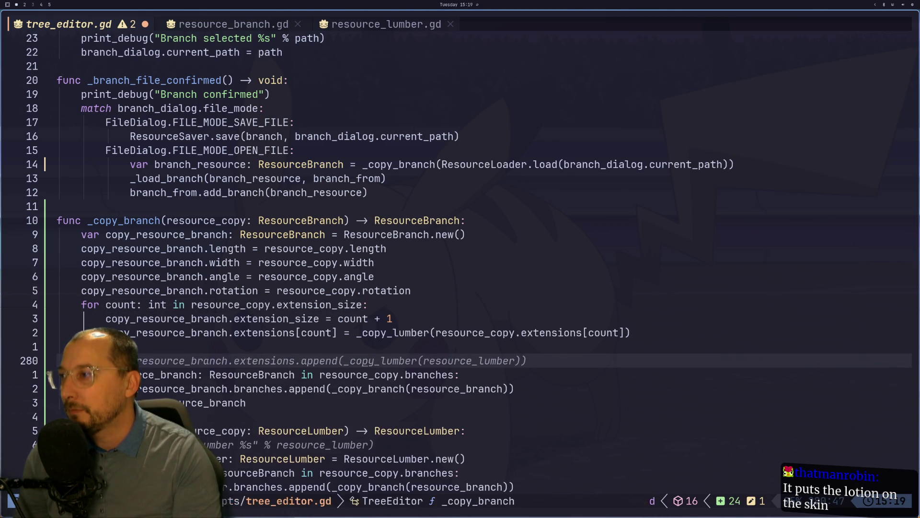
pyautogui.press('d')
pyautogui.press('d')
pyautogui.press('k')
pyautogui.press('d')
pyautogui.press('d')
pyautogui.write(':w')
pyautogui.press('Return')
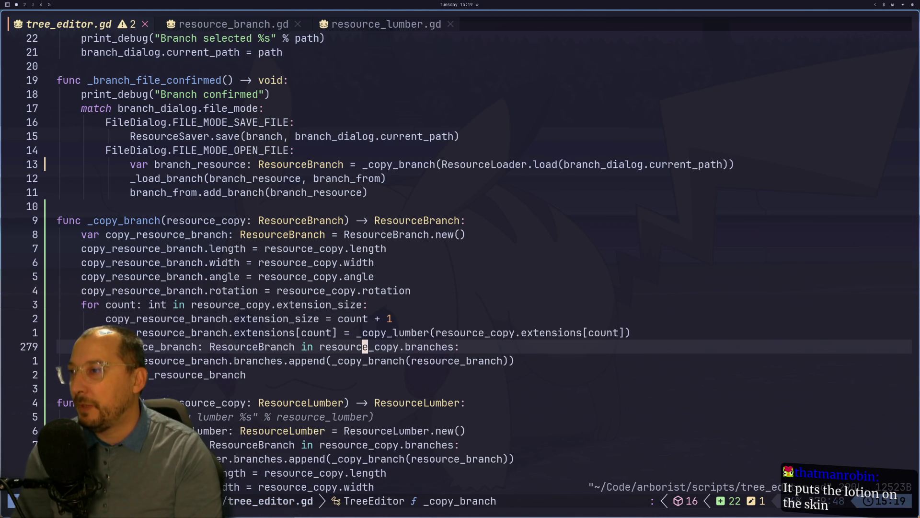
pyautogui.press('j')
pyautogui.press('j')
pyautogui.press('j')
# In _copy_lumber, remove the commented print line and move the length and width lines after the loop.
pyautogui.press('k')
pyautogui.press('k')
pyautogui.press('k')
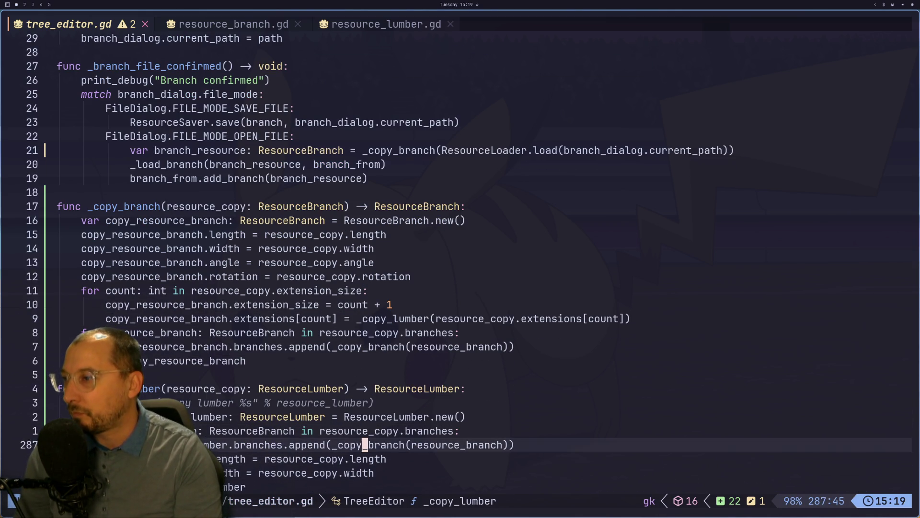
pyautogui.press('d')
pyautogui.press('d')
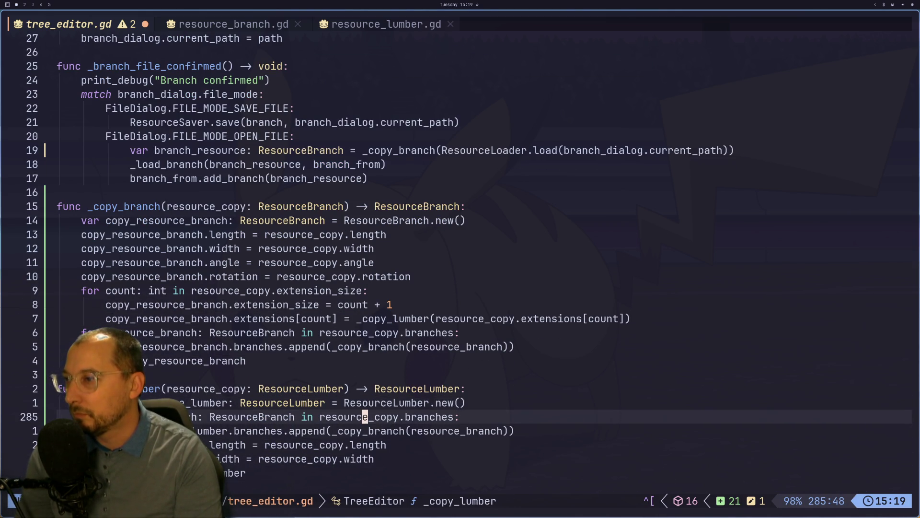
pyautogui.press('j')
pyautogui.press('j')
pyautogui.press('d')
pyautogui.press('d')
pyautogui.press('d')
pyautogui.press('k')
pyautogui.press('k')
pyautogui.press('k')
pyautogui.press('p')
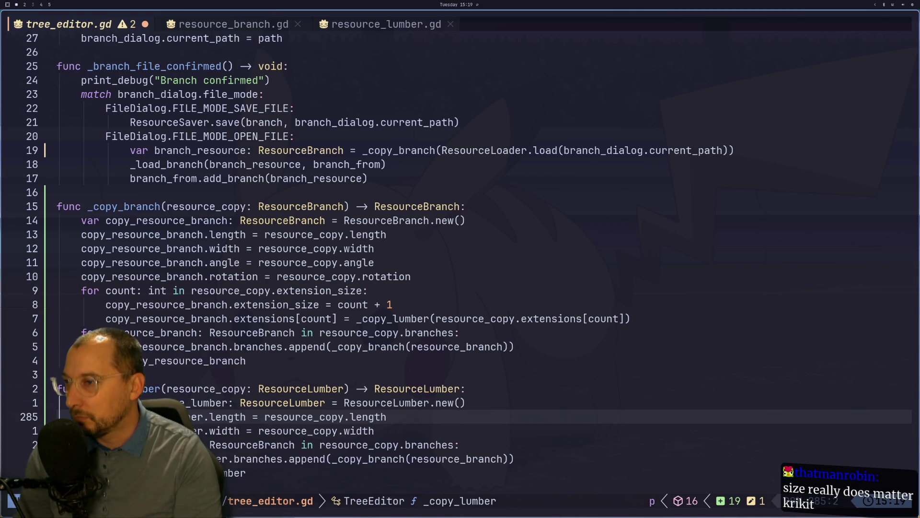
pyautogui.press('u')
pyautogui.press('Escape')
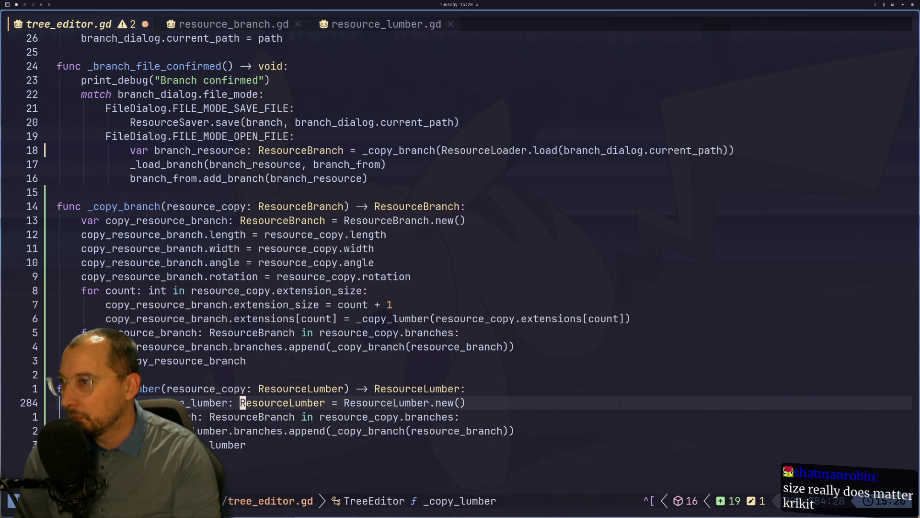
pyautogui.press('j')
pyautogui.press('j')
pyautogui.press('j')
pyautogui.press('k')
pyautogui.press('p')
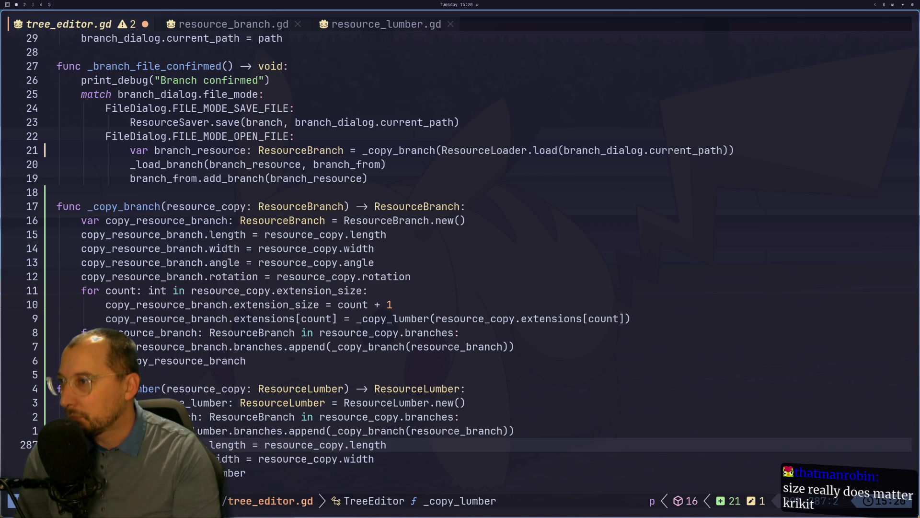
# Keep _copy_branch's length and width lines, then jump to the func _load_branch definition.
pyautogui.press('k')
pyautogui.press('k')
pyautogui.press('k')
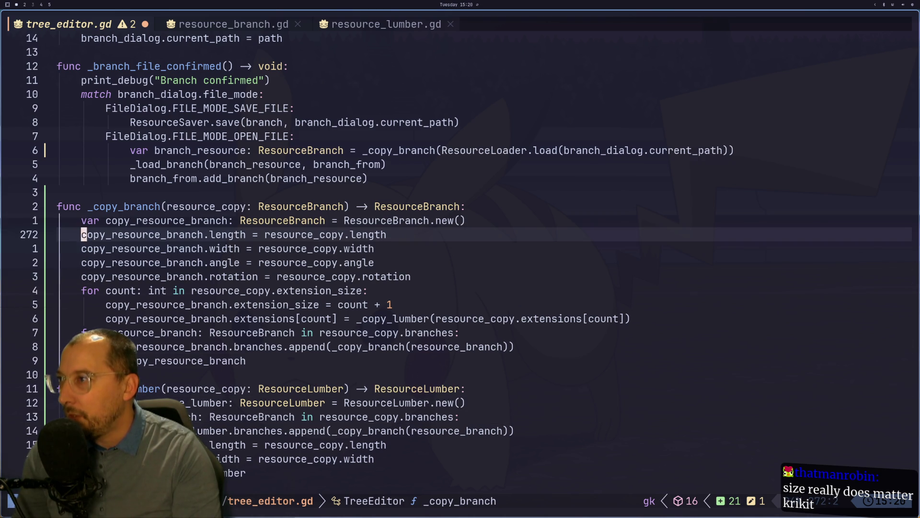
pyautogui.press('d')
pyautogui.press('2')
pyautogui.press('d')
pyautogui.press('u')
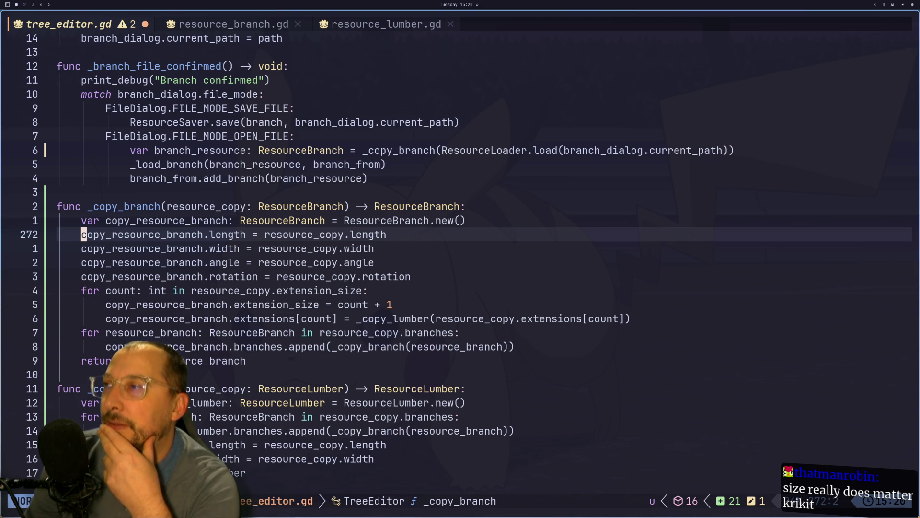
pyautogui.press('k')
pyautogui.press('k')
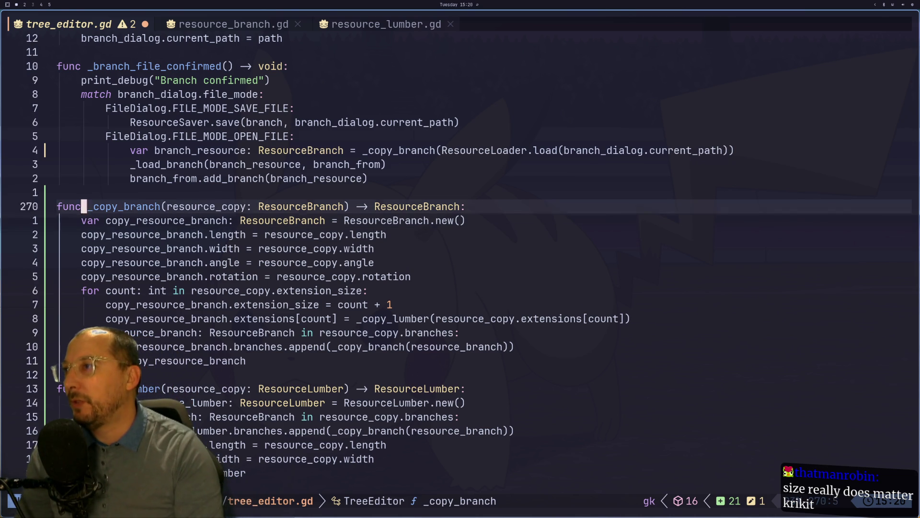
pyautogui.press('k')
pyautogui.press('k')
pyautogui.press('l')
pyautogui.press('k')
pyautogui.press('*')
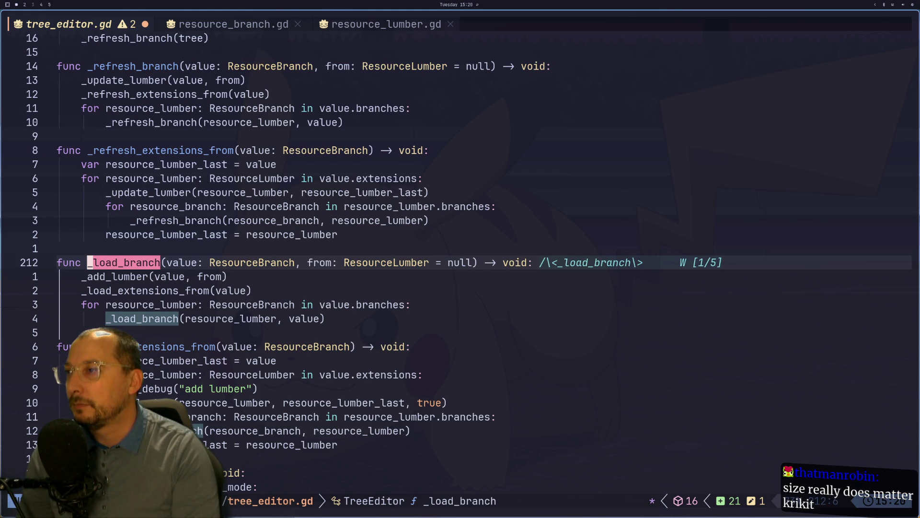
# Step through the uses of _load_branch and return to its definition.
pyautogui.press('j')
pyautogui.press('j')
pyautogui.press('j')
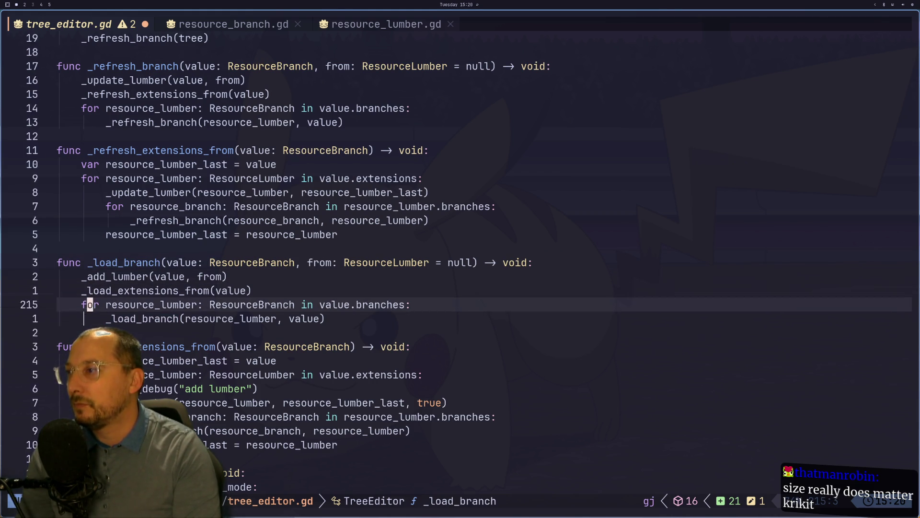
pyautogui.press('l')
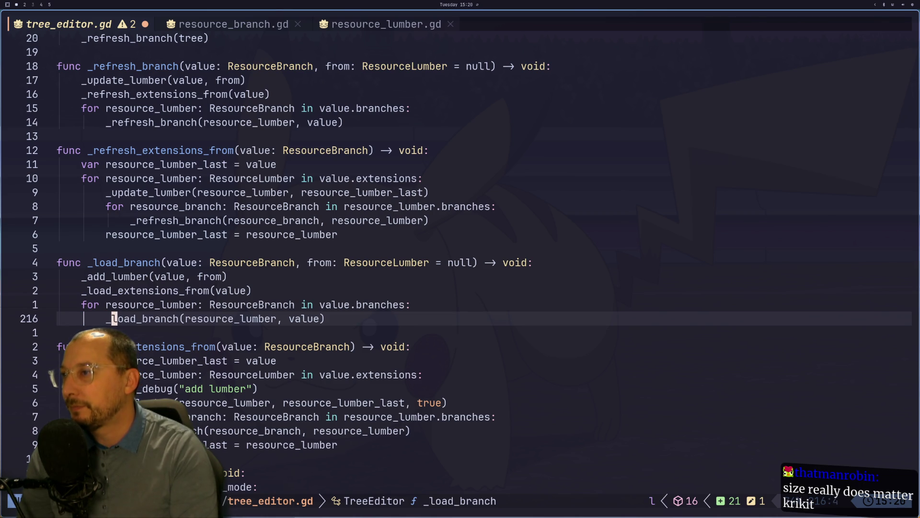
pyautogui.press('*')
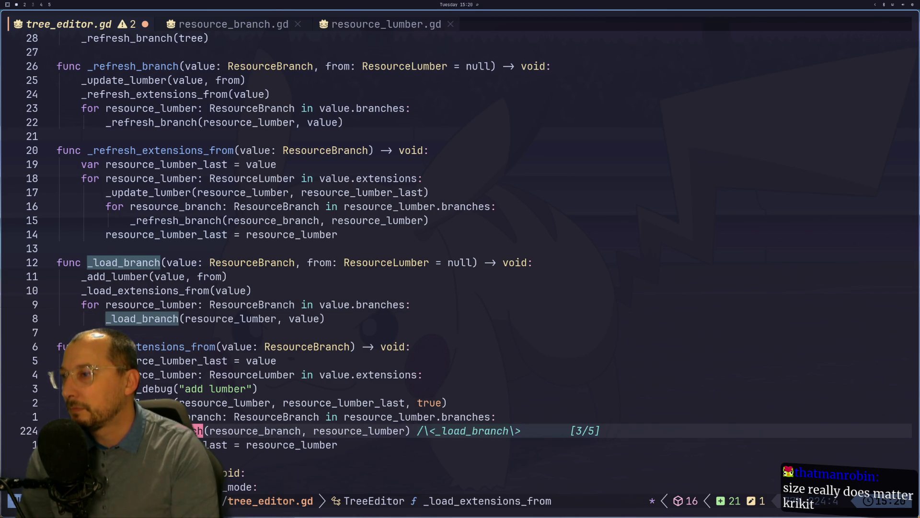
pyautogui.press('n')
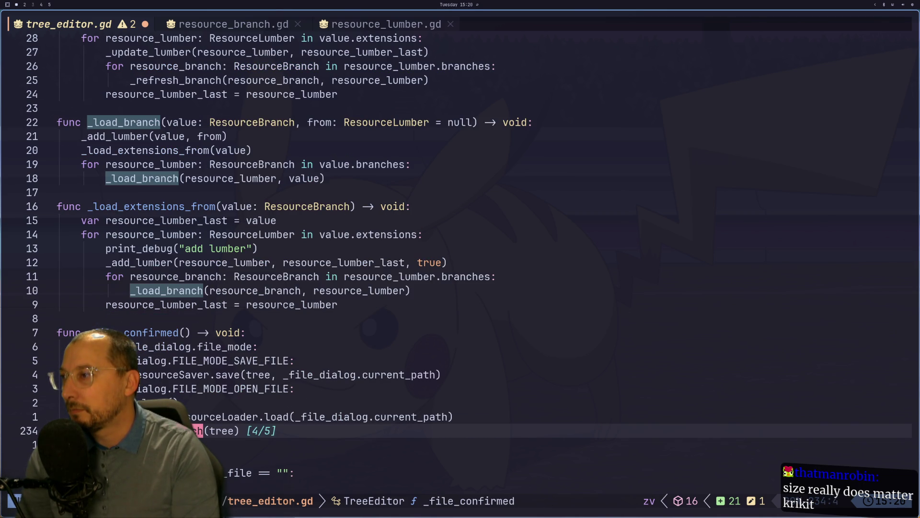
pyautogui.press('N')
pyautogui.press('N')
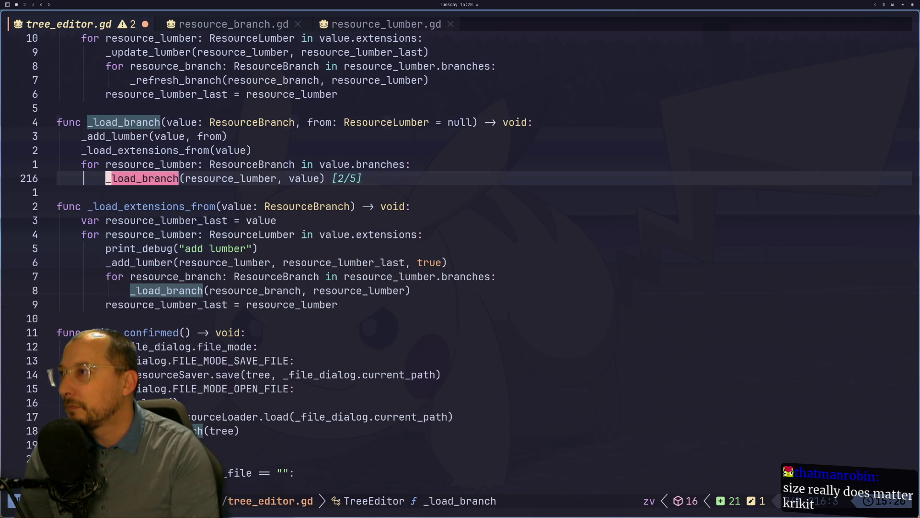
pyautogui.press('N')
# Cycle through the _add_lumber matches and read its body down to the _update_lumber call.
pyautogui.press('j')
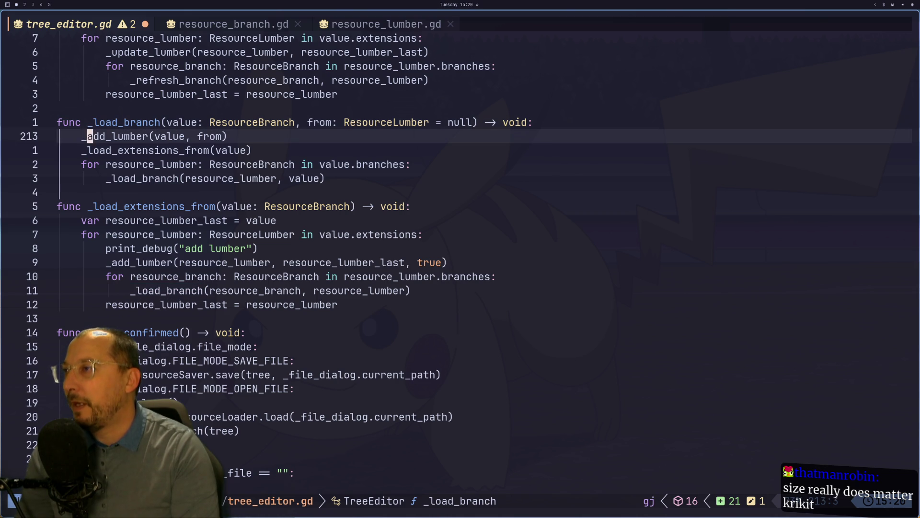
pyautogui.press('*')
pyautogui.press('N')
pyautogui.press('n')
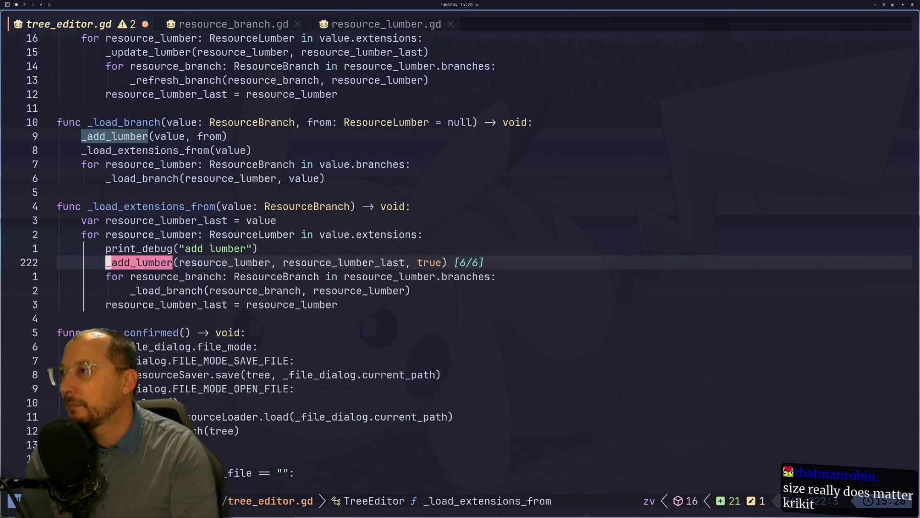
pyautogui.press('n')
pyautogui.press('j')
pyautogui.press('j')
pyautogui.press('j')
pyautogui.press('j')
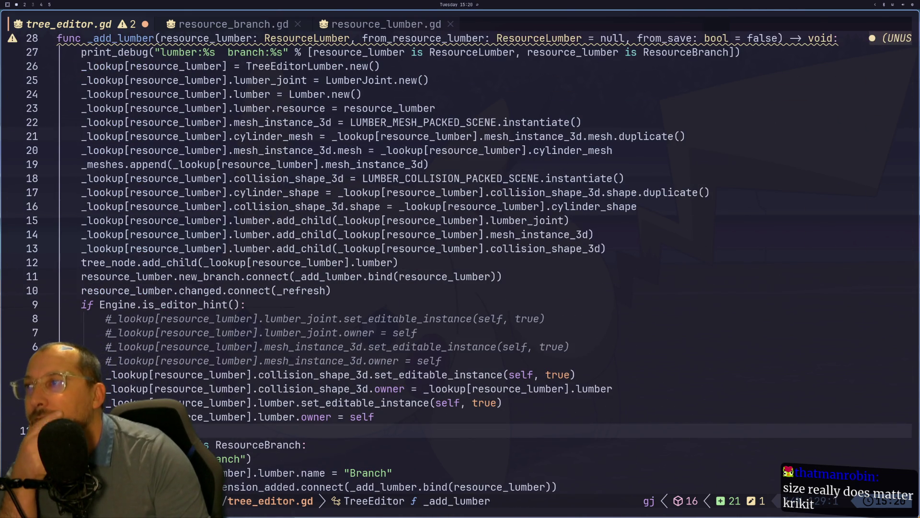
pyautogui.press('j')
pyautogui.press('j')
pyautogui.press('j')
pyautogui.press('j')
pyautogui.press('j')
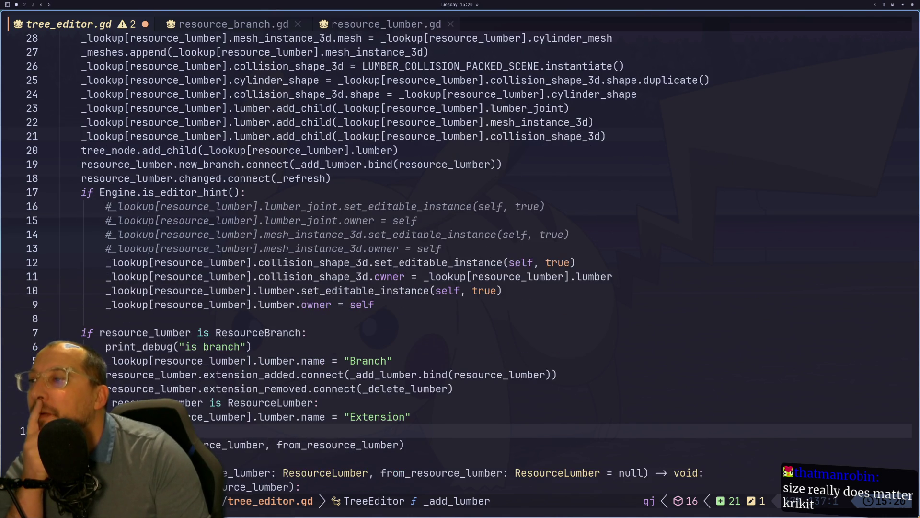
pyautogui.press('j')
pyautogui.press('j')
pyautogui.press('j')
pyautogui.press('j')
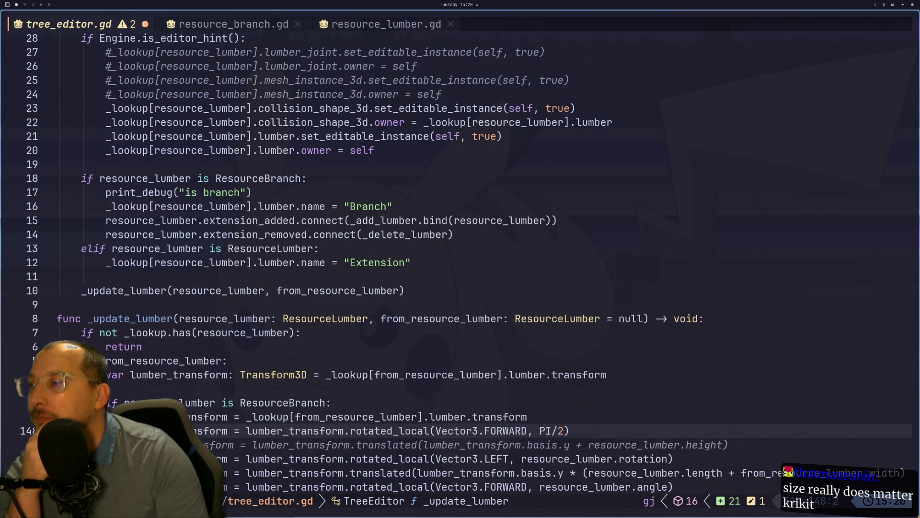
# Compare _add_lumber's editor ownership lines with the branch in Godot, then open resource_lumber.gd.
pyautogui.press('j')
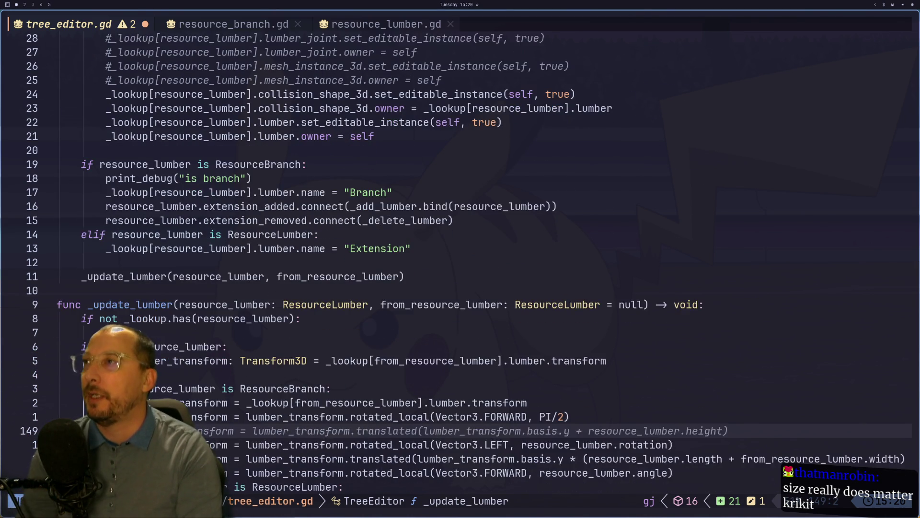
pyautogui.press('super+2')
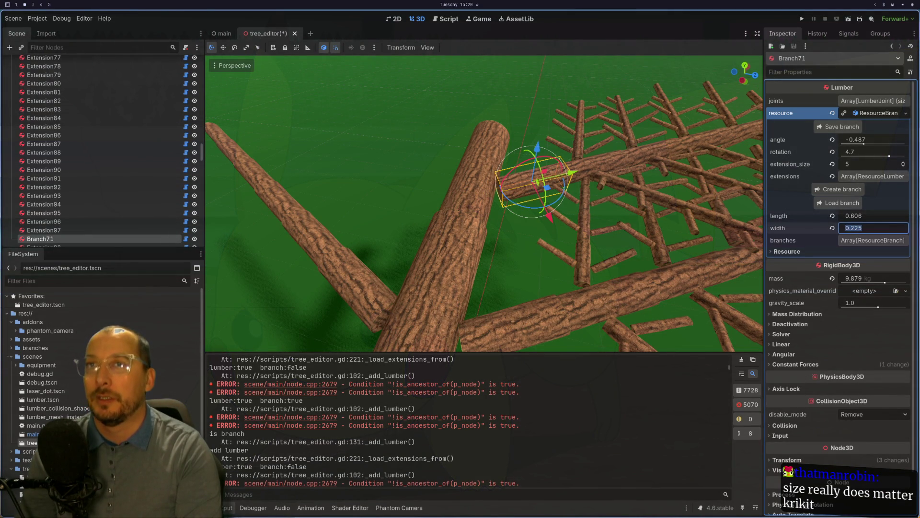
pyautogui.press('super+1')
pyautogui.press('k')
pyautogui.press('k')
pyautogui.press('k')
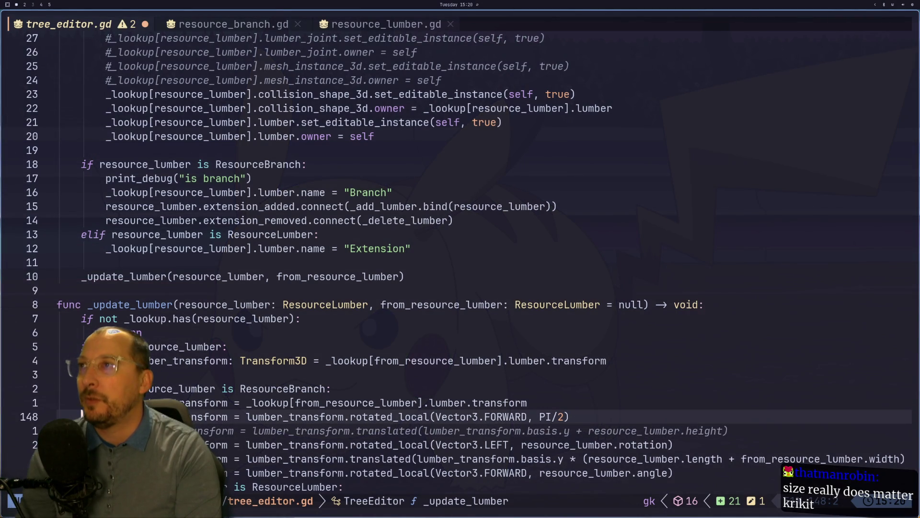
pyautogui.press('k')
pyautogui.press('k')
pyautogui.press('k')
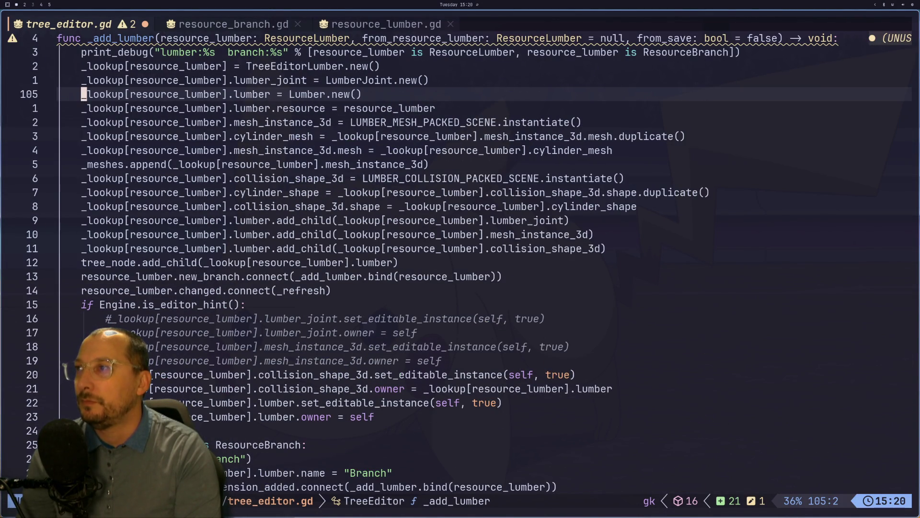
pyautogui.press('k')
pyautogui.press('k')
pyautogui.press('k')
pyautogui.press('j')
pyautogui.press('j')
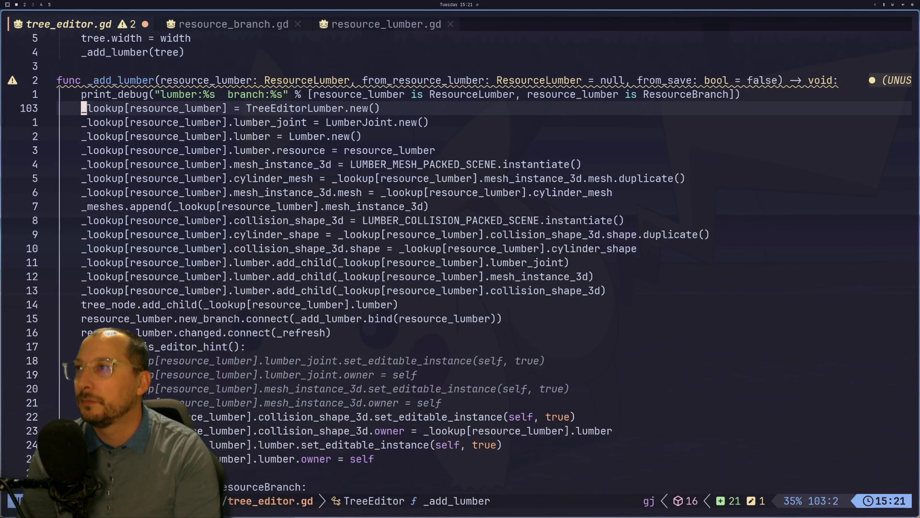
pyautogui.press('j')
pyautogui.press('j')
pyautogui.press('j')
pyautogui.press('j')
pyautogui.press('j')
pyautogui.press('j')
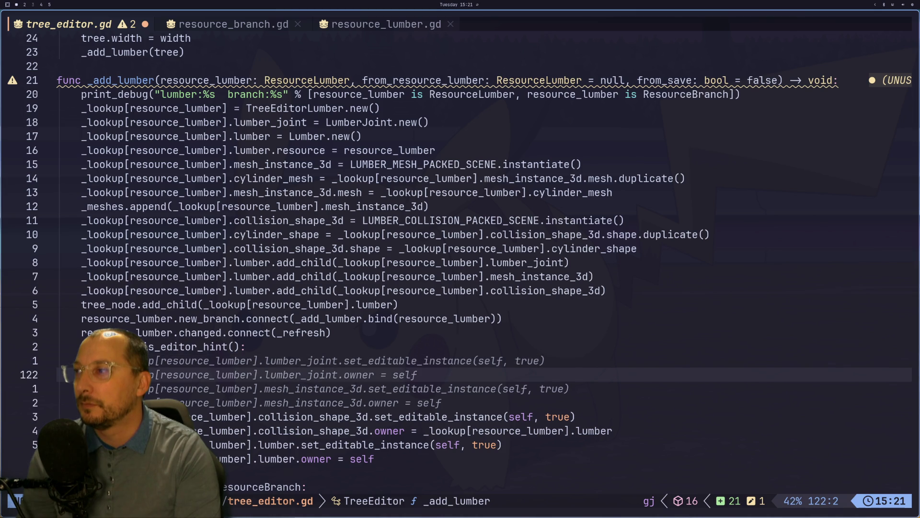
pyautogui.press('super+2')
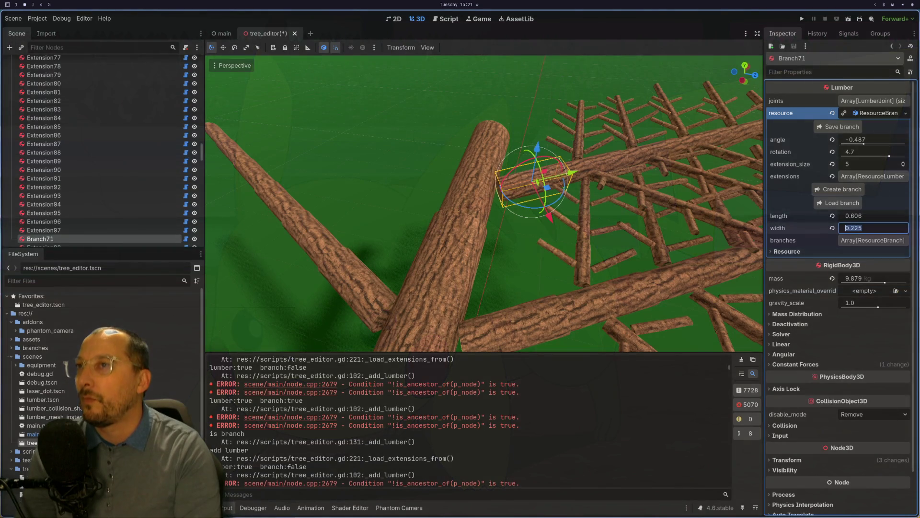
pyautogui.press('super+1')
pyautogui.hotkey('shift', 'l')
pyautogui.hotkey('shift', 'l')
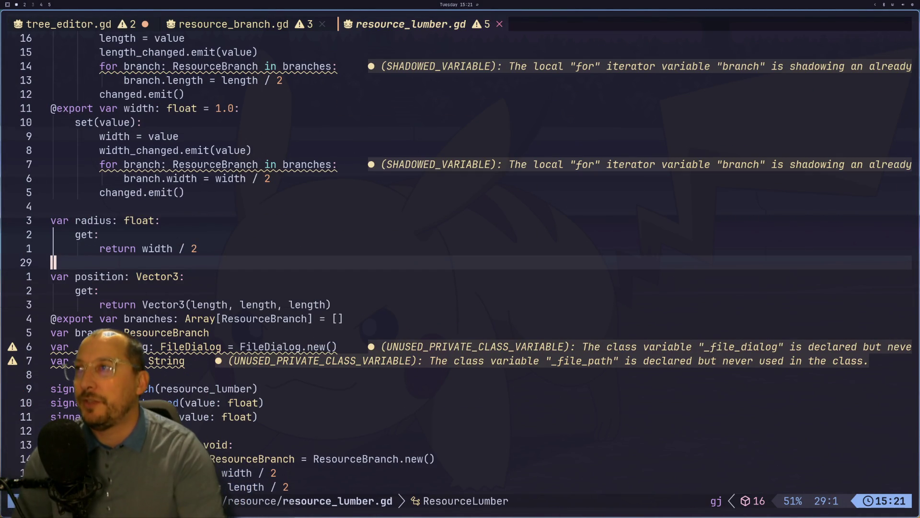
# Read update_length and update_width in resource_branch.gd, then go back to tree_editor.gd's _add_lumber.
pyautogui.hotkey('shift', 'h')
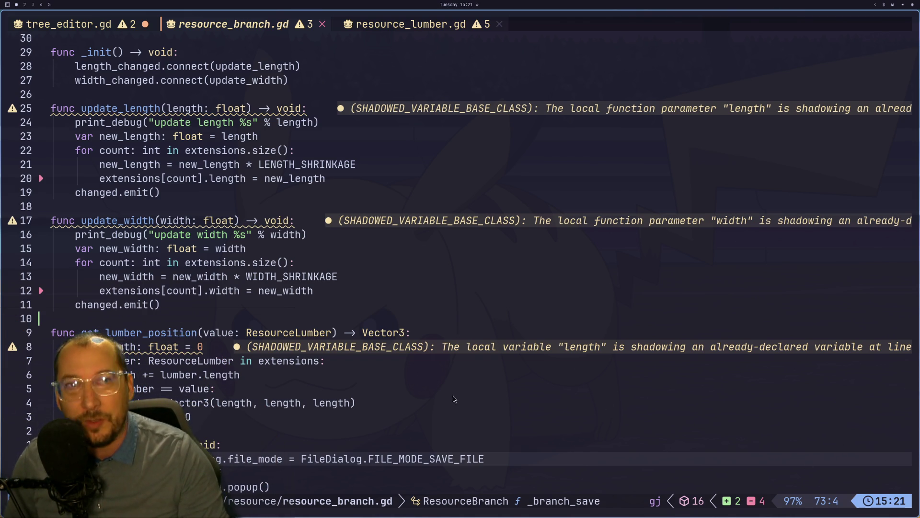
pyautogui.press('super+shift+4')
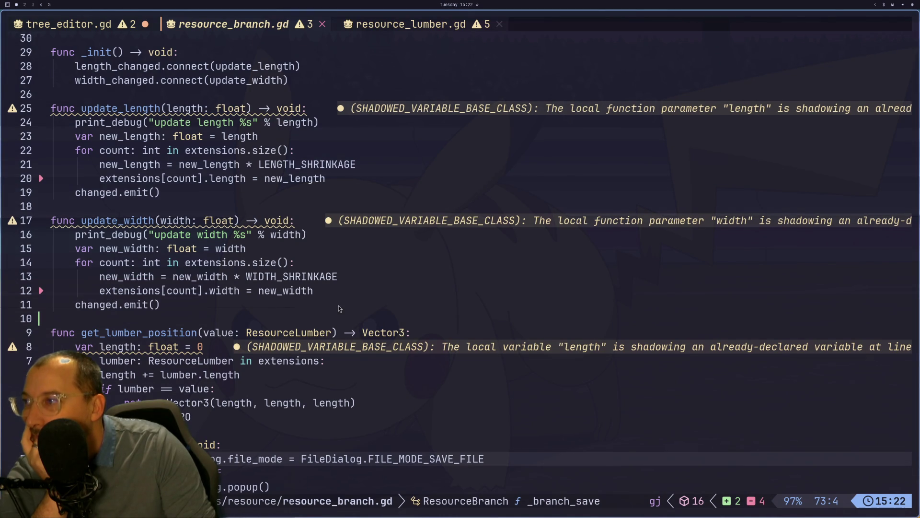
pyautogui.scroll(2, 277, 128)
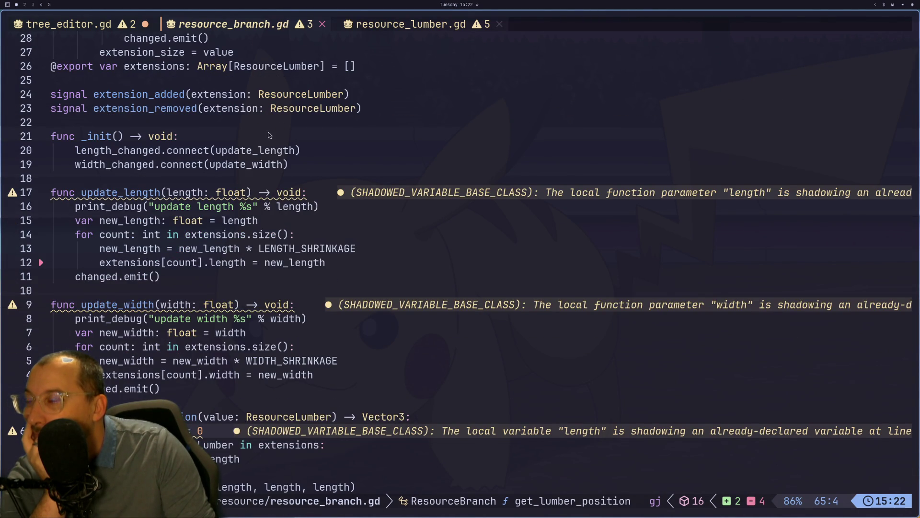
pyautogui.scroll(2, 277, 124)
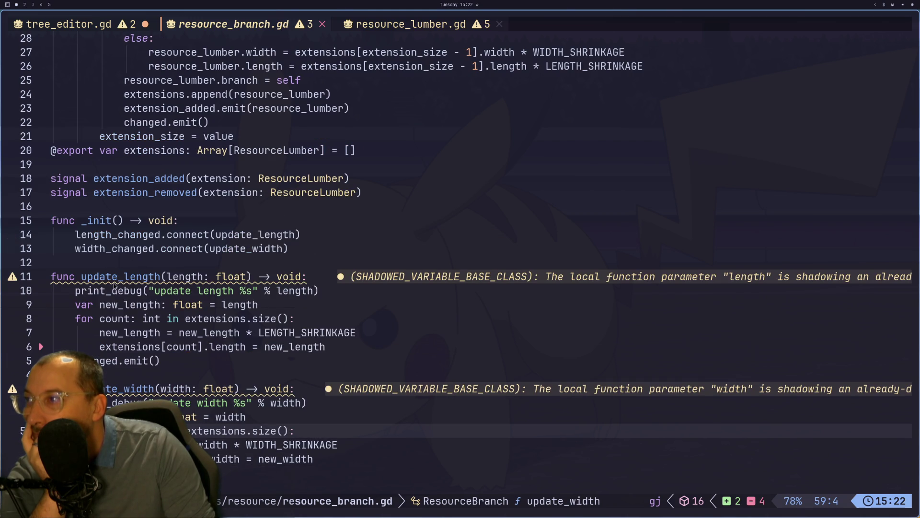
pyautogui.click(115, 277)
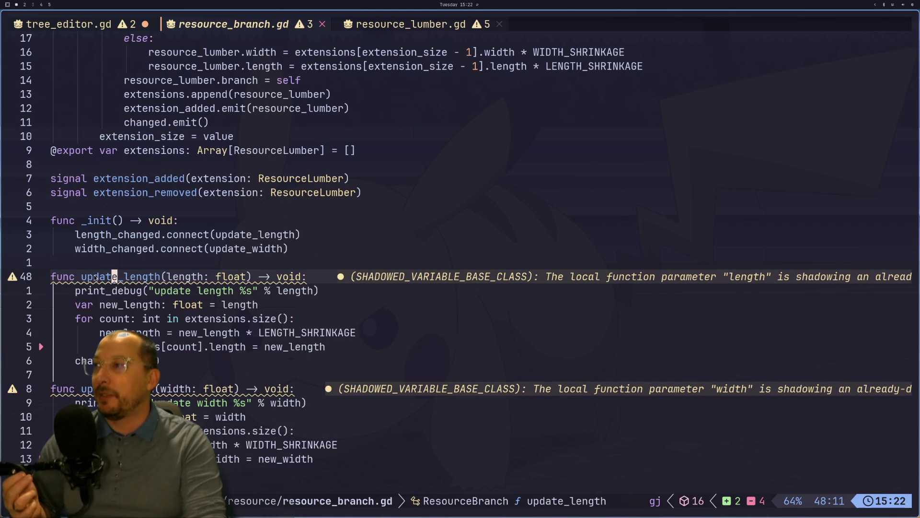
pyautogui.scroll(-1, 115, 277)
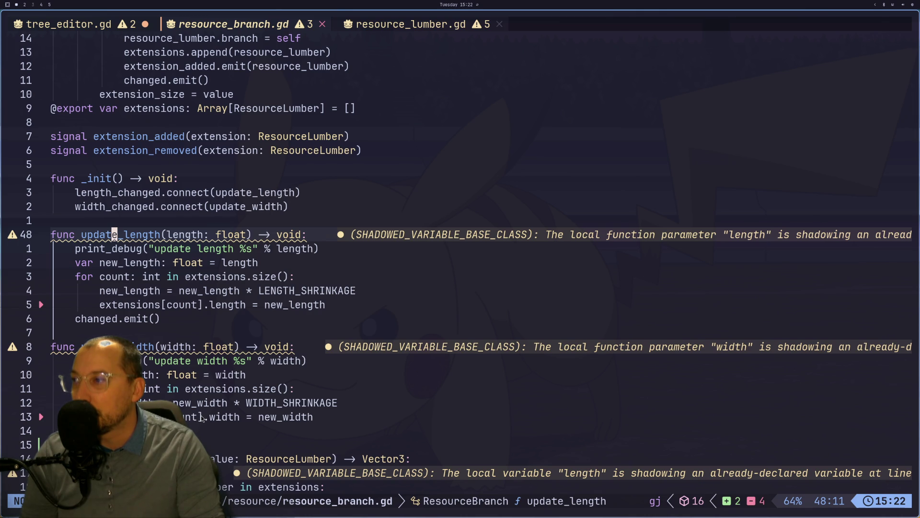
pyautogui.hotkey('shift', 'h')
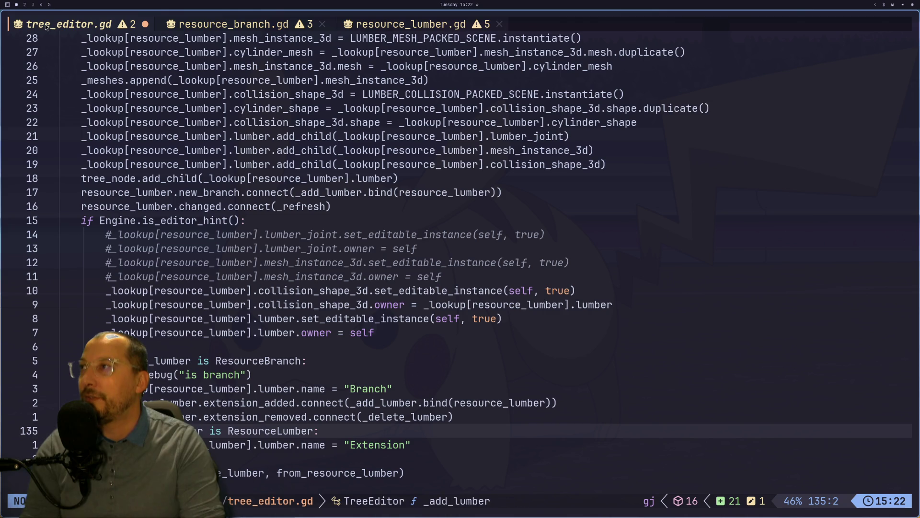
# Go to the length line in _copy_lumber in tree_editor.gd.
pyautogui.hotkey('shift', 'h')
pyautogui.hotkey('shift', 'l')
pyautogui.press('j')
pyautogui.press('j')
pyautogui.press('j')
pyautogui.press('j')
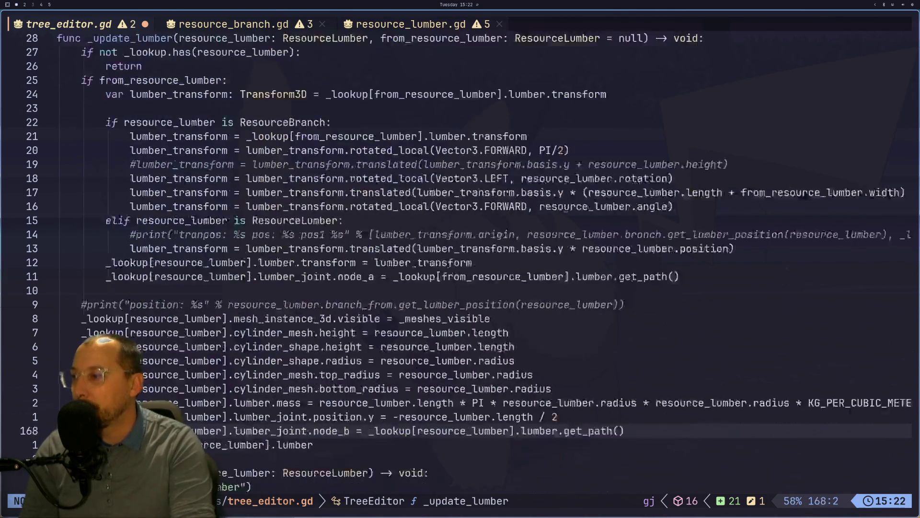
pyautogui.press('j')
pyautogui.press('j')
pyautogui.press('j')
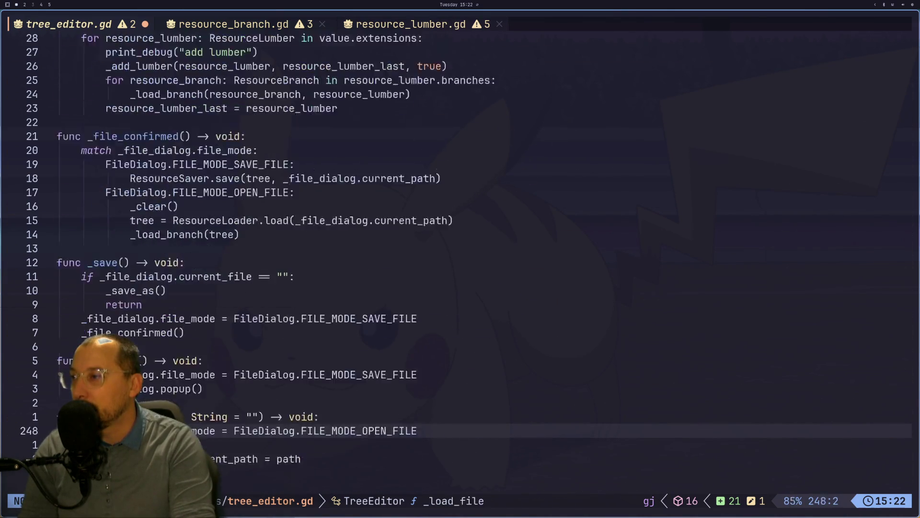
pyautogui.press('j')
pyautogui.press('j')
pyautogui.press('k')
pyautogui.press('k')
pyautogui.press('k')
pyautogui.press('j')
pyautogui.press('j')
pyautogui.press('l')
# Rewrite the length assignment in _copy_lumber as an update_length(...) call.
pyautogui.write('kgi')
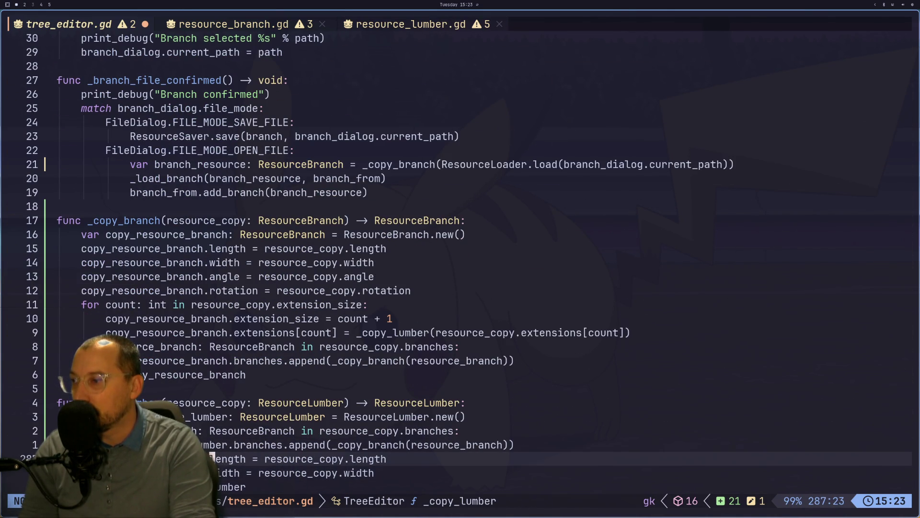
pyautogui.write('spdate_')
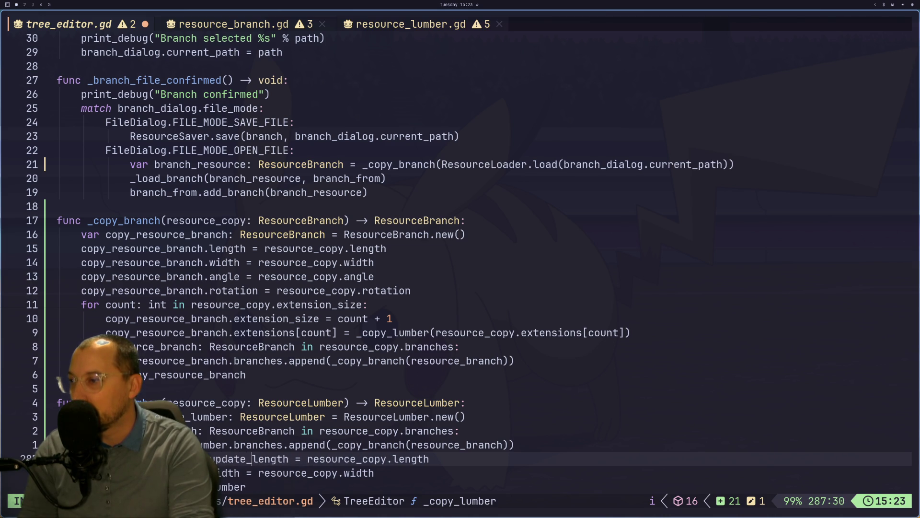
pyautogui.press('Escape')
pyautogui.hotkey('alt', 'Tab')
pyautogui.hotkey('alt', 'Tab')
pyautogui.press('l')
pyautogui.press('w')
pyautogui.press('d')
pyautogui.press('w')
pyautogui.press('i')
pyautogui.press('BackSpace')
pyautogui.write('(')
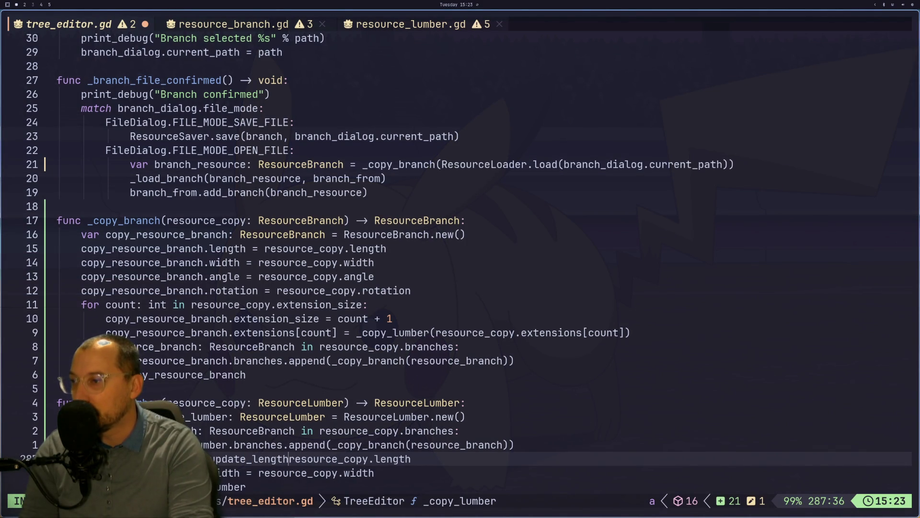
pyautogui.press('Escape')
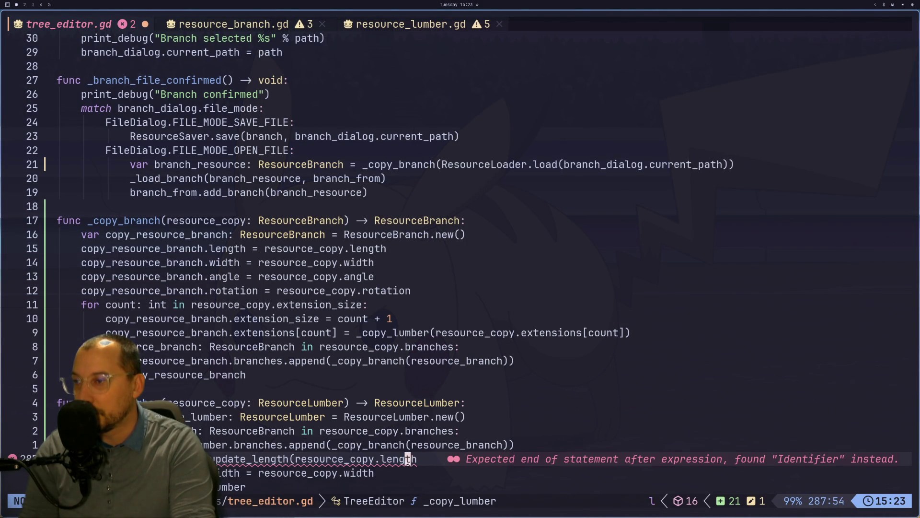
pyautogui.write('A)')
pyautogui.press('Escape')
pyautogui.press('j')
# Rewrite the width assignment in _copy_lumber as an update_width(...) call.
pyautogui.press('h')
pyautogui.press('h')
pyautogui.press('h')
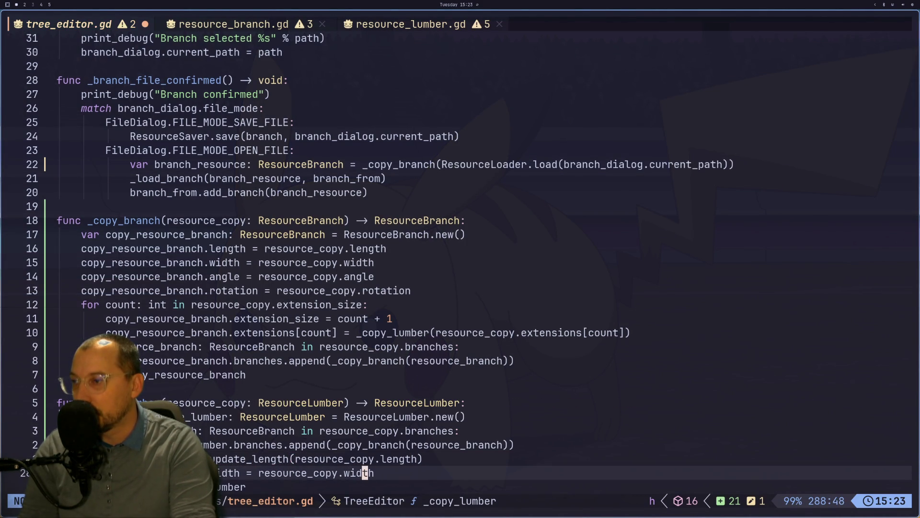
pyautogui.press('h')
pyautogui.press('h')
pyautogui.press('h')
pyautogui.press('l')
pyautogui.press('i')
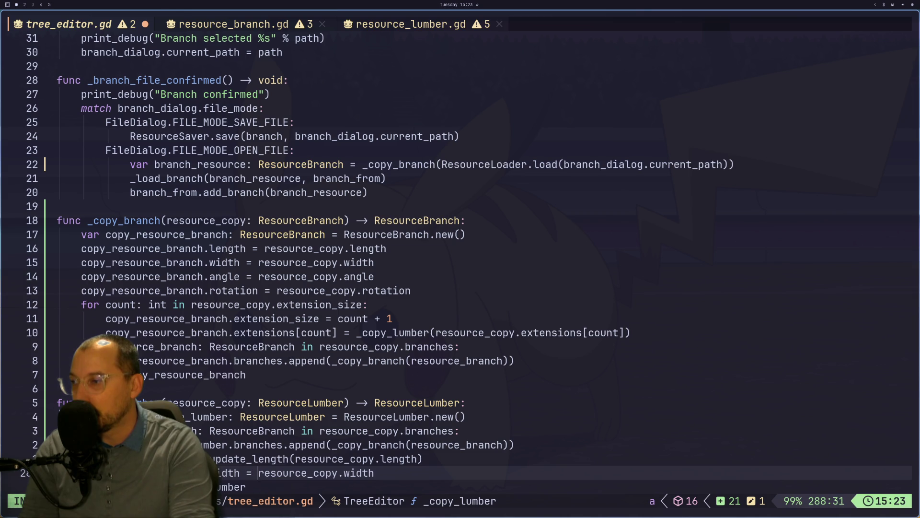
pyautogui.press('BackSpace')
pyautogui.press('Delete')
pyautogui.press('Delete')
pyautogui.press('Escape')
pyautogui.press('u')
pyautogui.press('h')
pyautogui.press('b')
pyautogui.press('b')
pyautogui.write('iupdate')
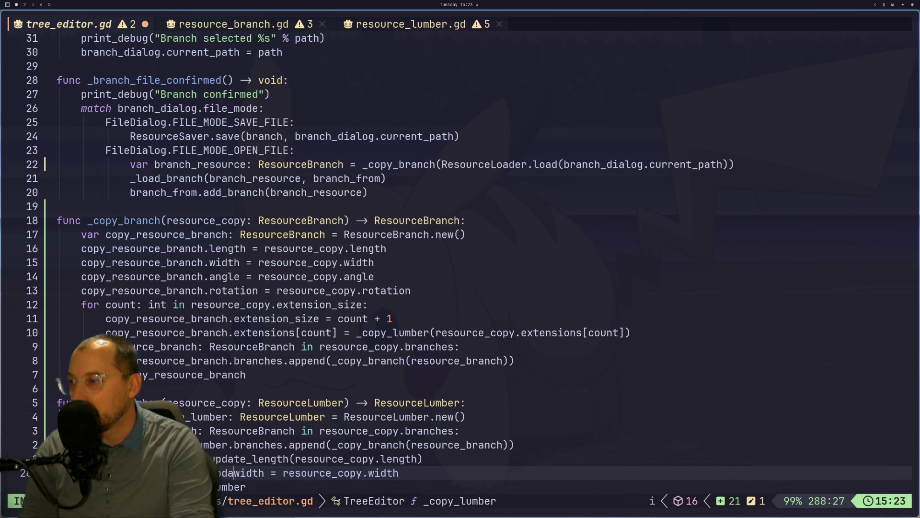
pyautogui.write('_')
pyautogui.press('Escape')
pyautogui.press('w')
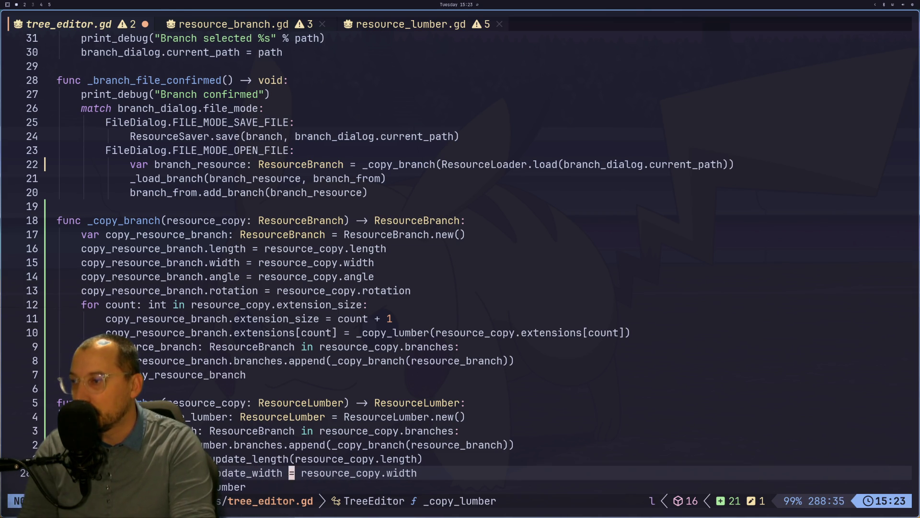
pyautogui.press('l')
pyautogui.press('a')
pyautogui.press('BackSpace')
pyautogui.press('BackSpace')
pyautogui.press('BackSpace')
pyautogui.write('(')
pyautogui.press('Escape')
pyautogui.press('l')
pyautogui.press('l')
pyautogui.press('l')
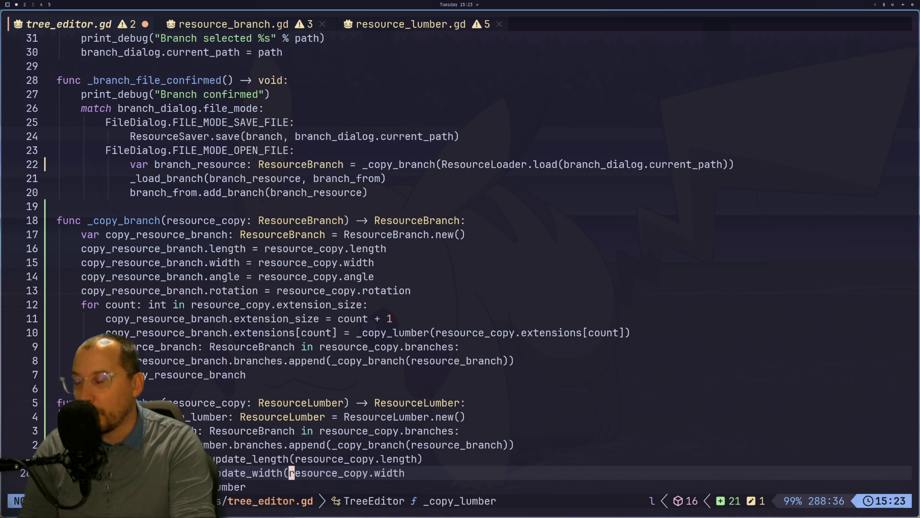
pyautogui.write('A)')
pyautogui.press('Escape')
# In _copy_branch, rewrite the length assignment as an update_length(...) call.
pyautogui.press('k')
pyautogui.press('k')
pyautogui.press('k')
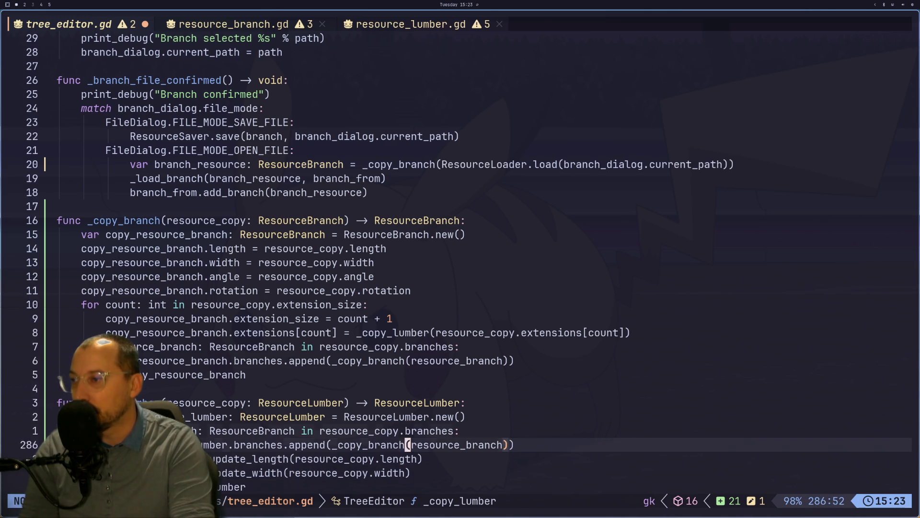
pyautogui.press('k')
pyautogui.press('k')
pyautogui.press('k')
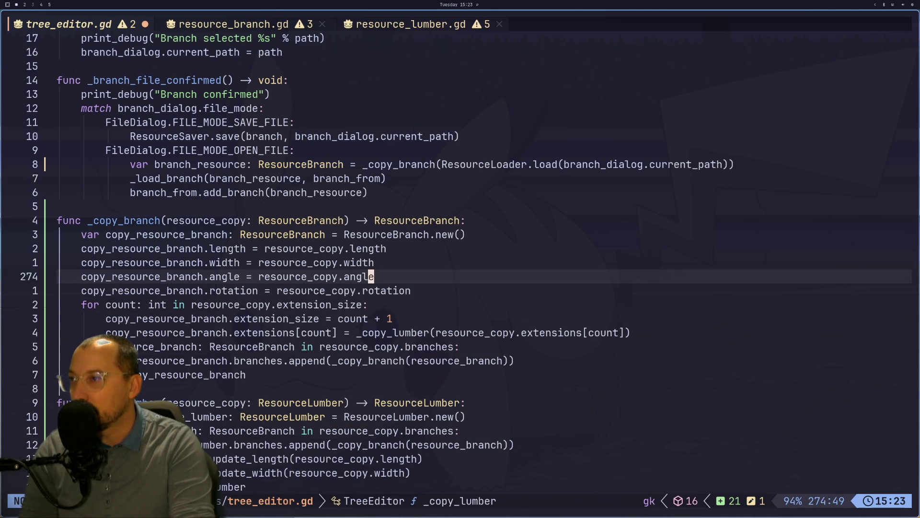
pyautogui.press('h')
pyautogui.press('h')
pyautogui.press('h')
pyautogui.press('k')
pyautogui.press('h')
pyautogui.press('h')
pyautogui.press('h')
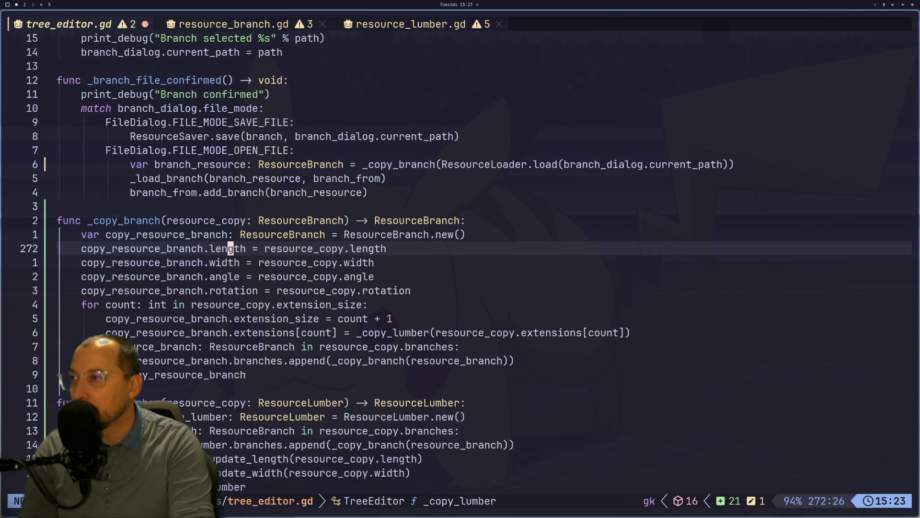
pyautogui.press('i')
pyautogui.press('BackSpace')
pyautogui.write('.update_')
pyautogui.press('Escape')
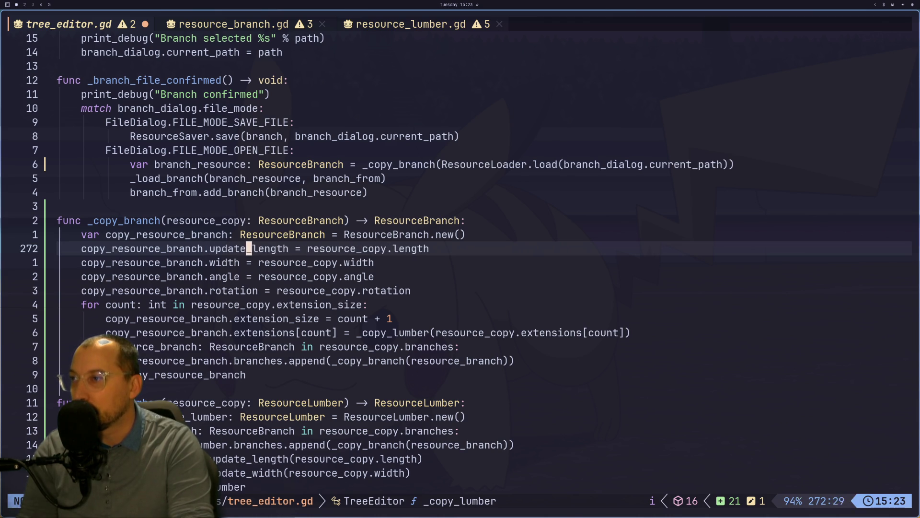
pyautogui.press('w')
pyautogui.press('w')
pyautogui.press('w')
pyautogui.press('i')
pyautogui.press('BackSpace')
pyautogui.press('BackSpace')
pyautogui.press('BackSpace')
pyautogui.write('(')
pyautogui.press('Escape')
pyautogui.press('l')
pyautogui.press('l')
pyautogui.press('l')
pyautogui.write('A)')
pyautogui.press('Escape')
# Convert the width assignment in _copy_branch into a function call as well.
pyautogui.write('ja)')
pyautogui.press('Escape')
pyautogui.press('h')
pyautogui.press('h')
pyautogui.press('h')
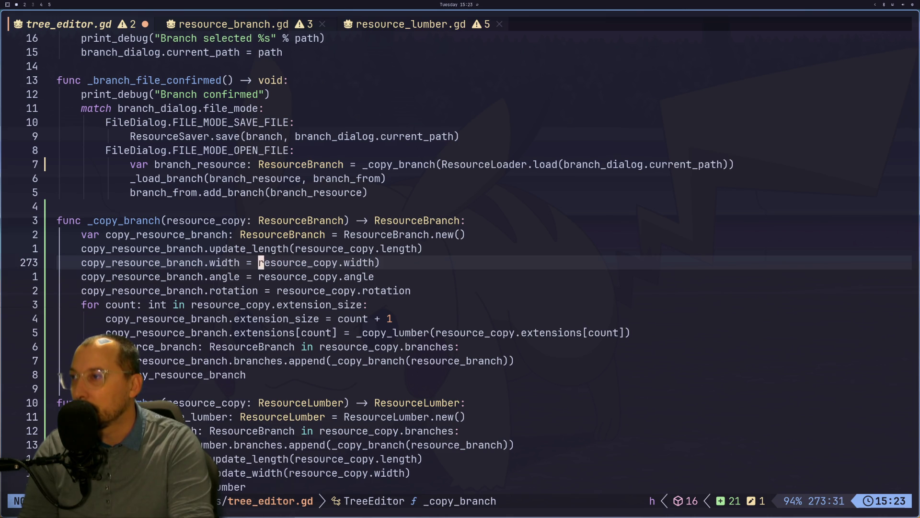
pyautogui.press('i')
pyautogui.press('BackSpace')
pyautogui.press('BackSpace')
pyautogui.write('length(')
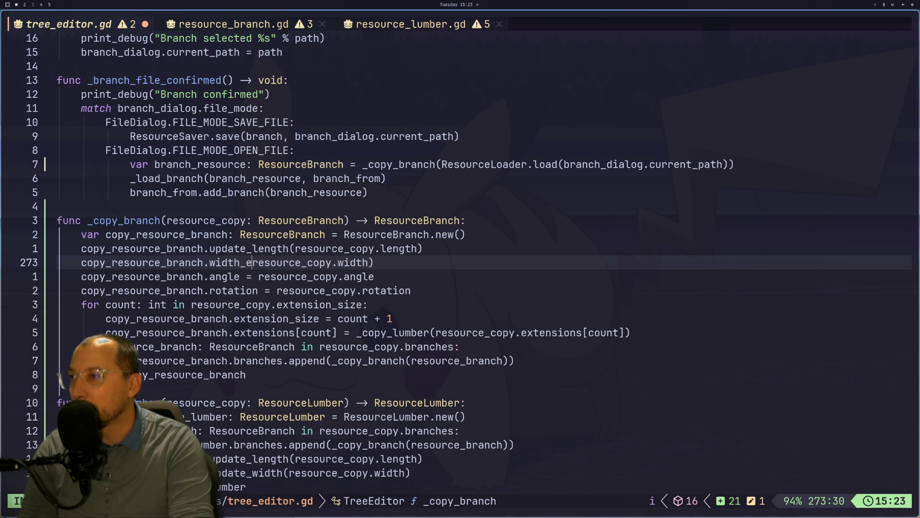
pyautogui.press('Escape')
# Save tree_editor.gd with :w.
pyautogui.write(':w')
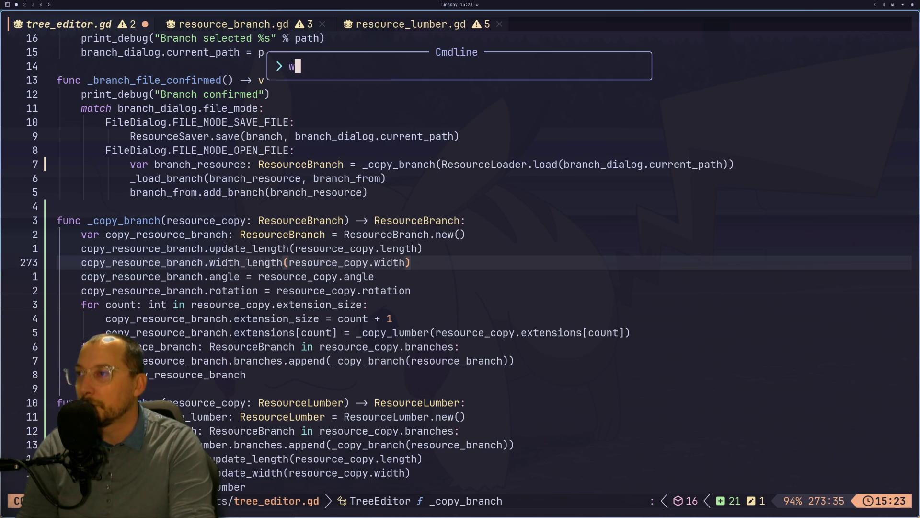
pyautogui.press('Escape')
pyautogui.write(':w')
pyautogui.press('Return')
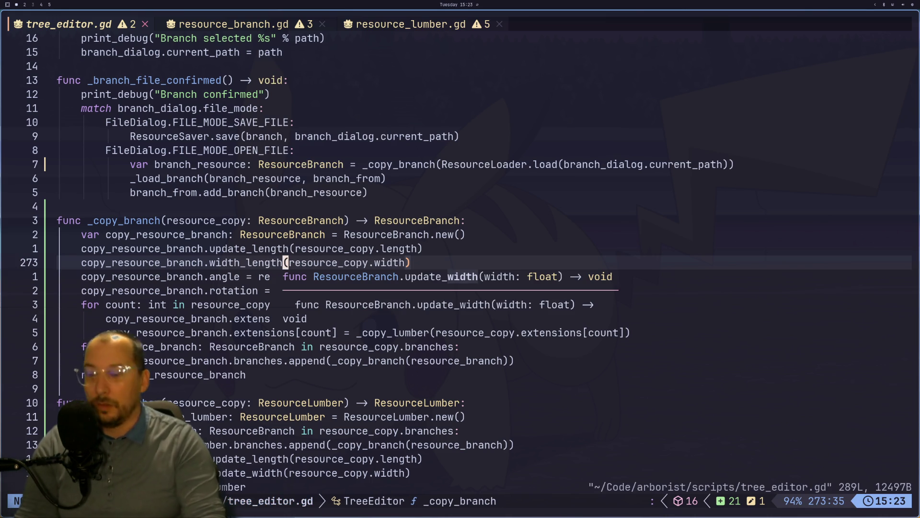
pyautogui.press('super+2')
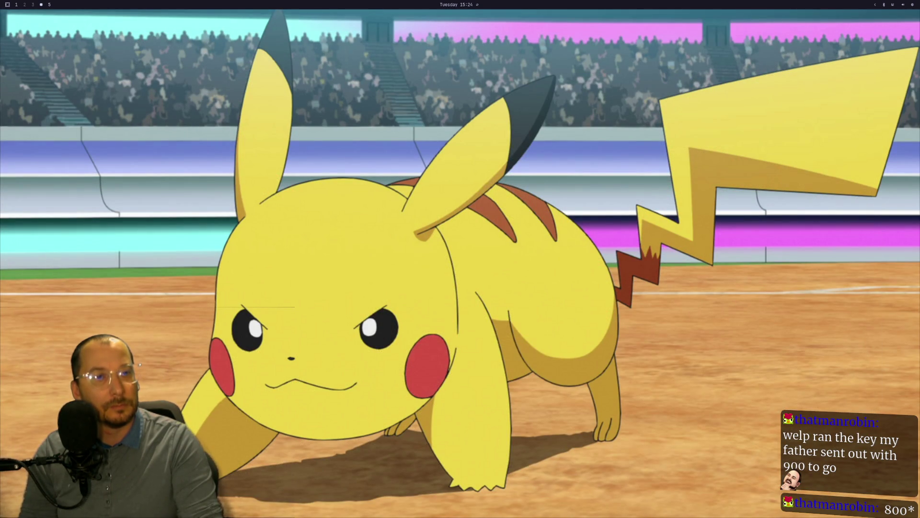
# Switch to the stream break workspace and launch Godot from the app launcher.
pyautogui.press('super+2')
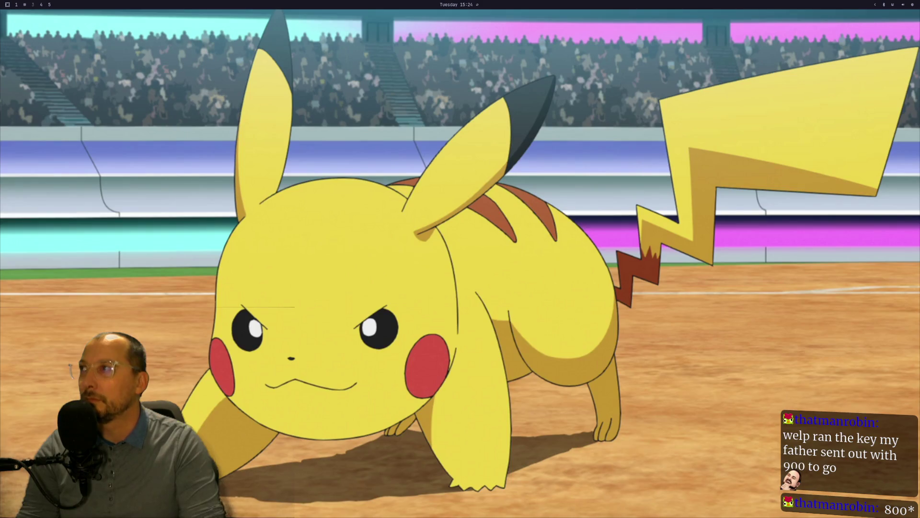
pyautogui.press('super+d')
pyautogui.write('godot')
pyautogui.press('Return')
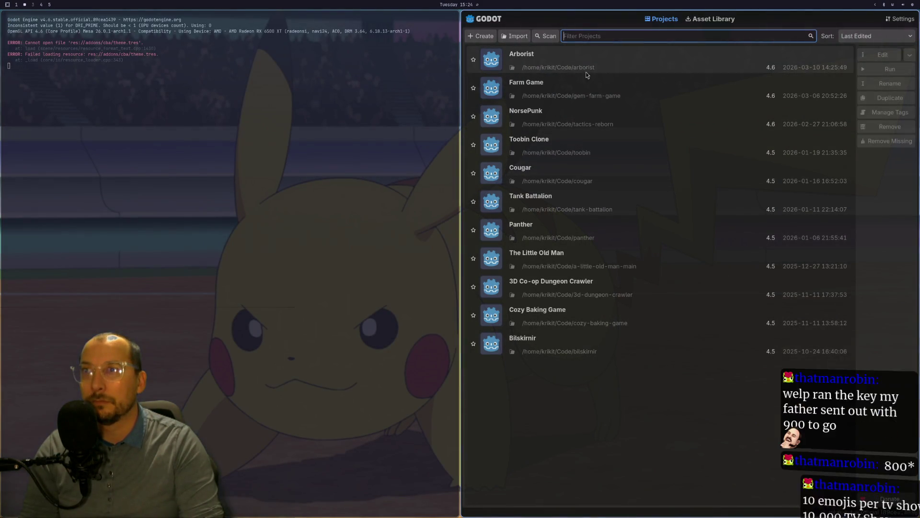
# Open the Arborist project and load tree5.tres into the TreeEditor node.
pyautogui.click(890, 70)
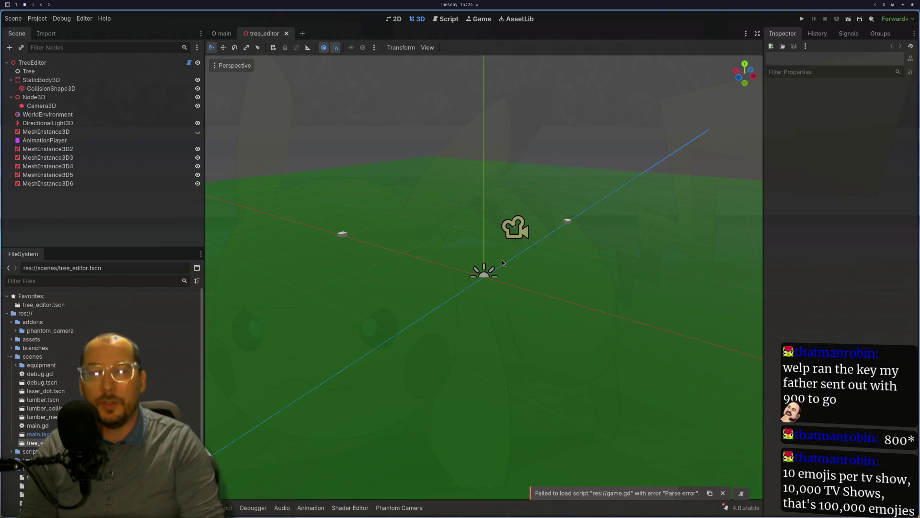
pyautogui.click(109, 63)
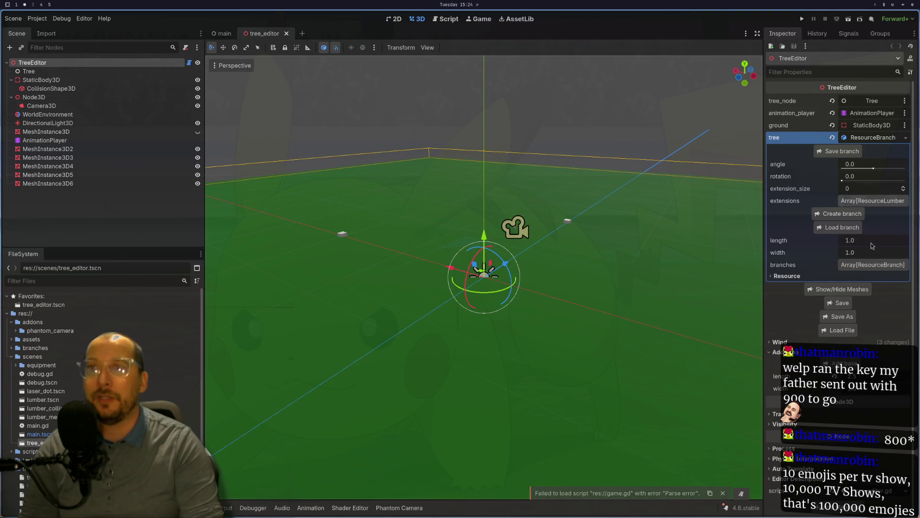
pyautogui.click(842, 330)
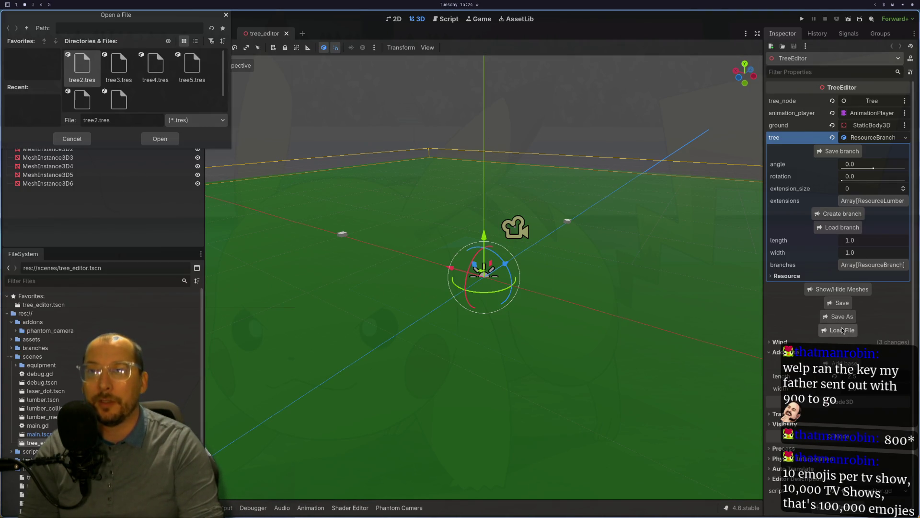
pyautogui.click(192, 67)
pyautogui.click(173, 139)
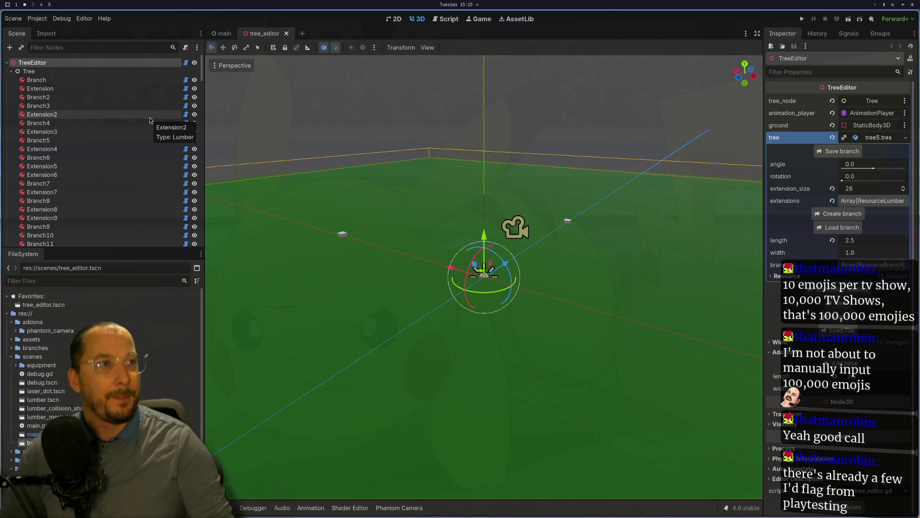
pyautogui.click(82, 70)
pyautogui.click(90, 60)
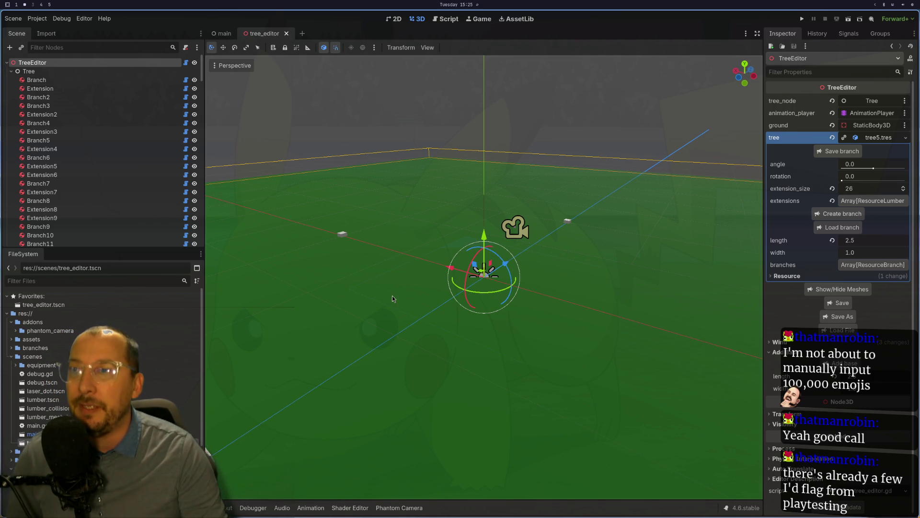
# Grow a single extension log from the Branch2 stub on the trunk.
pyautogui.scroll(5, 537, 261)
pyautogui.scroll(4, 537, 262)
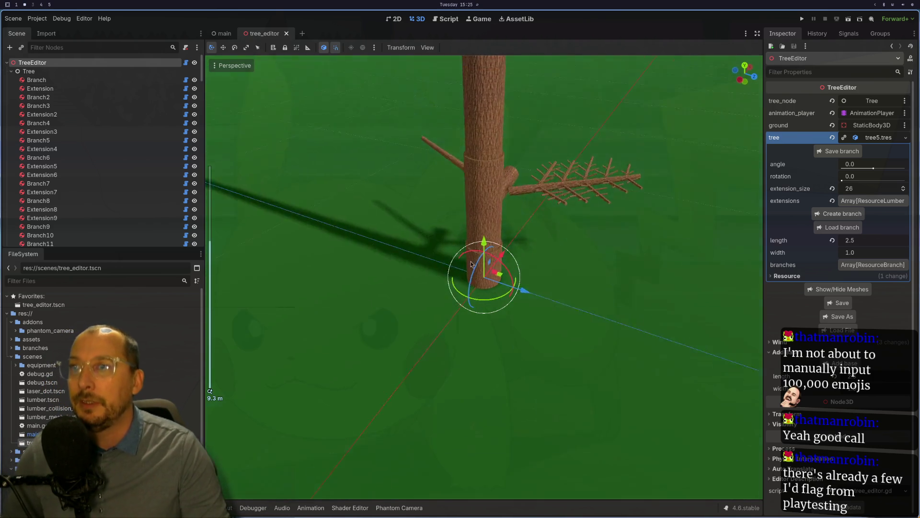
pyautogui.moveTo(536, 262); pyautogui.dragTo(455, 184)
pyautogui.click(455, 184)
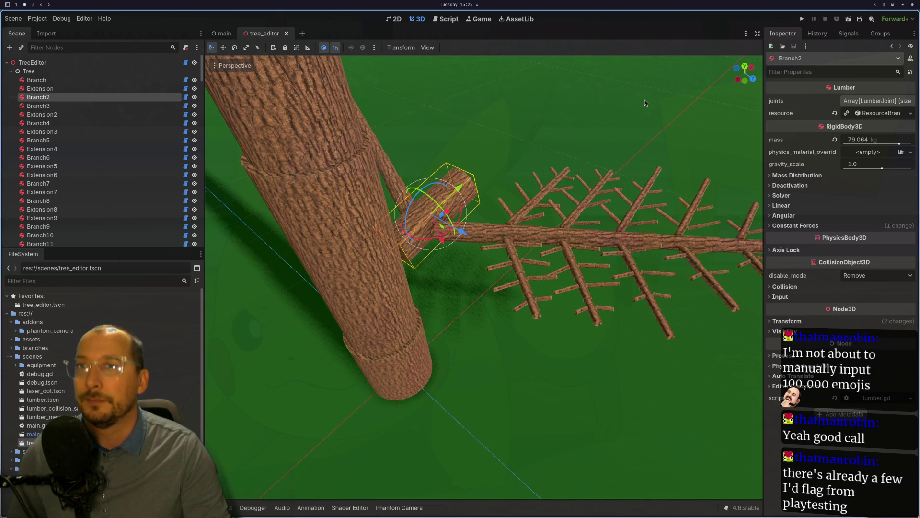
pyautogui.moveTo(645, 99); pyautogui.dragTo(708, 88)
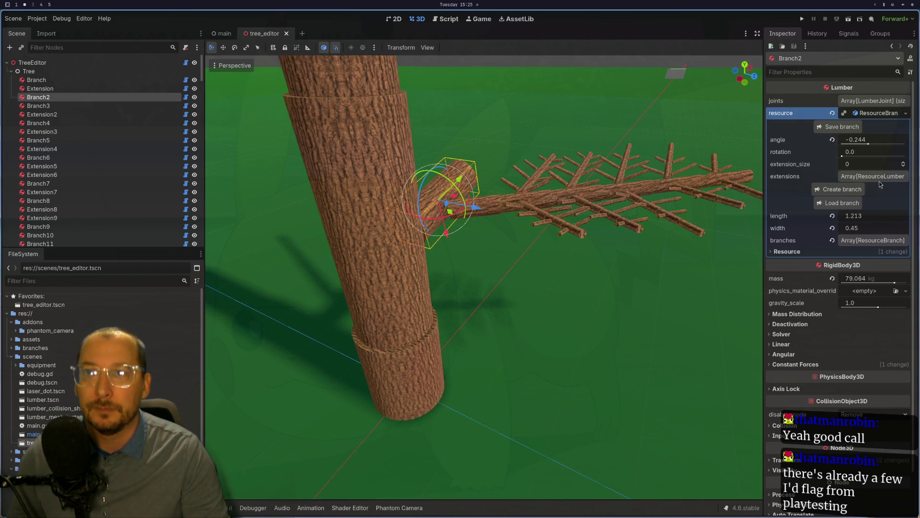
pyautogui.click(904, 163)
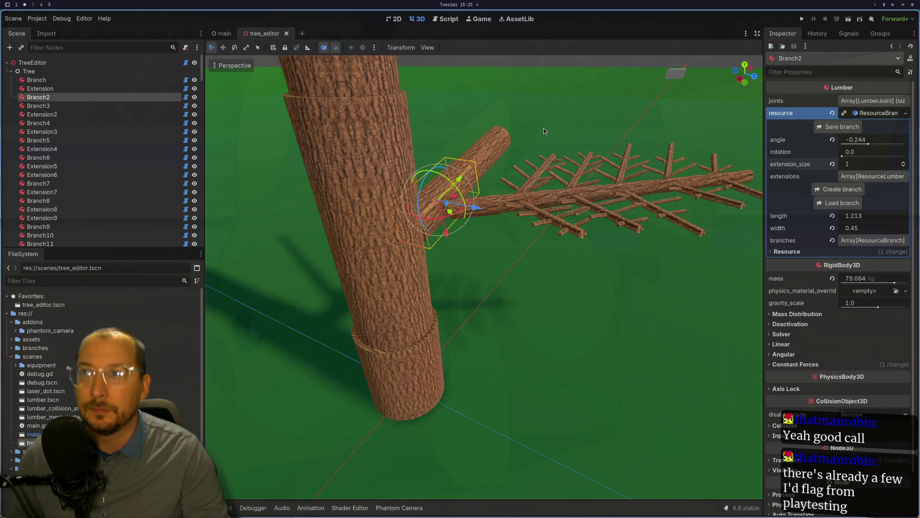
# Load detailed_branch_2.tres onto the stub's end log.
pyautogui.click(496, 140)
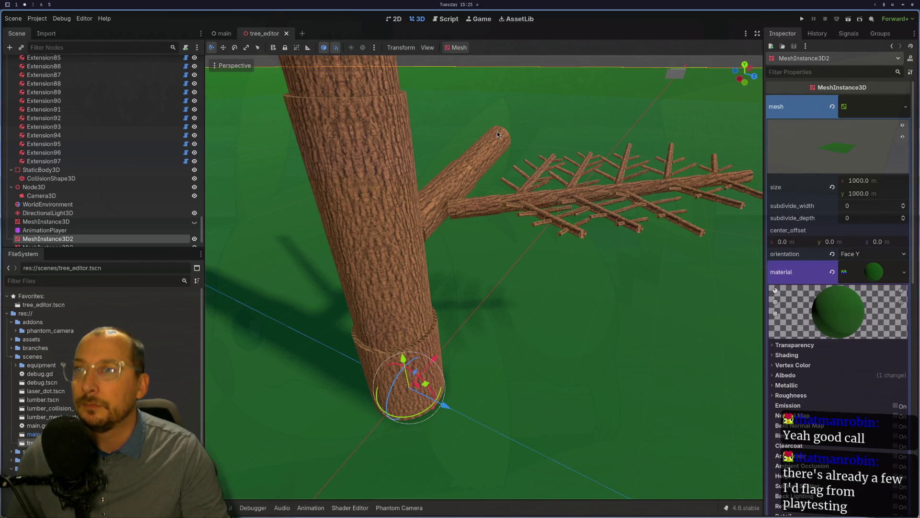
pyautogui.click(493, 132)
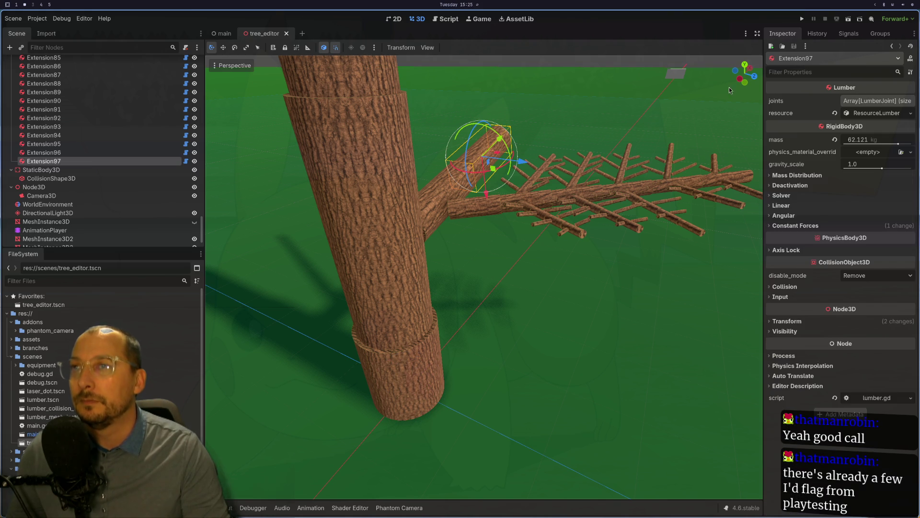
pyautogui.click(895, 115)
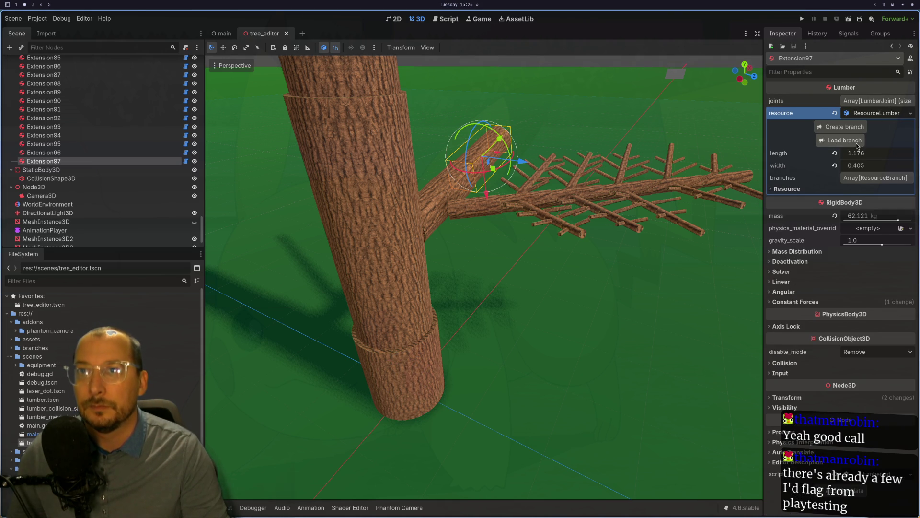
pyautogui.click(850, 140)
pyautogui.click(165, 88)
pyautogui.click(158, 139)
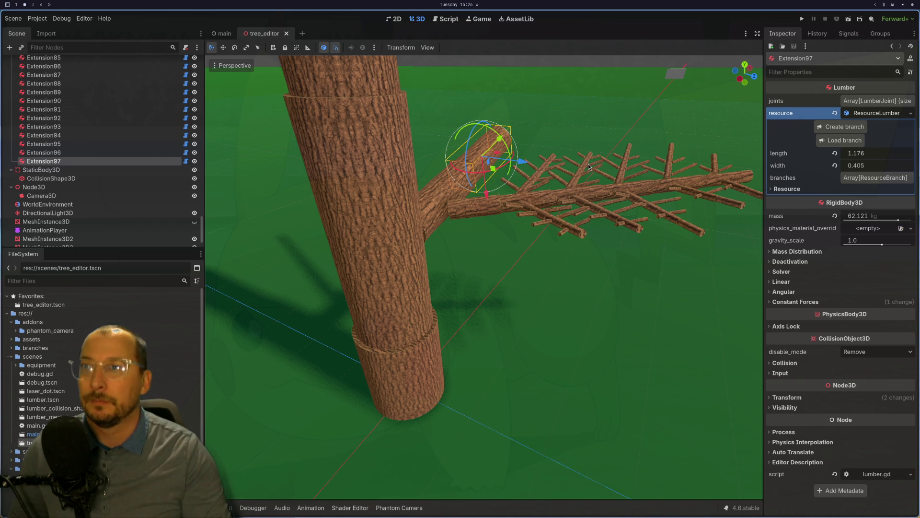
# Reselect Extension97 and read the width_length errors in the Output log.
pyautogui.click(602, 100)
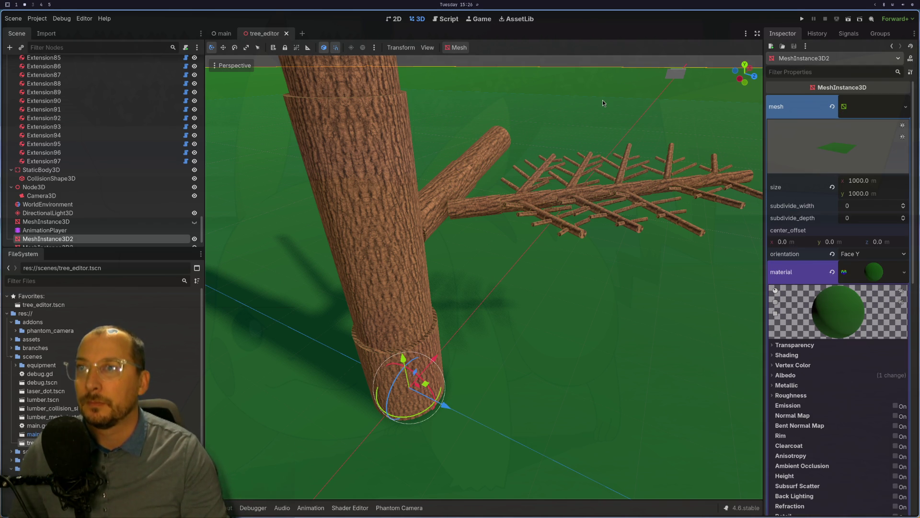
pyautogui.click(487, 145)
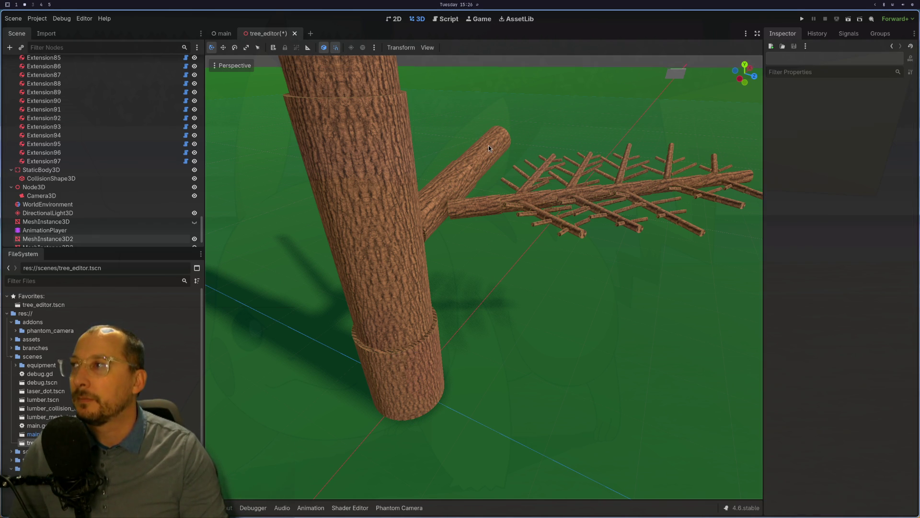
pyautogui.click(486, 155)
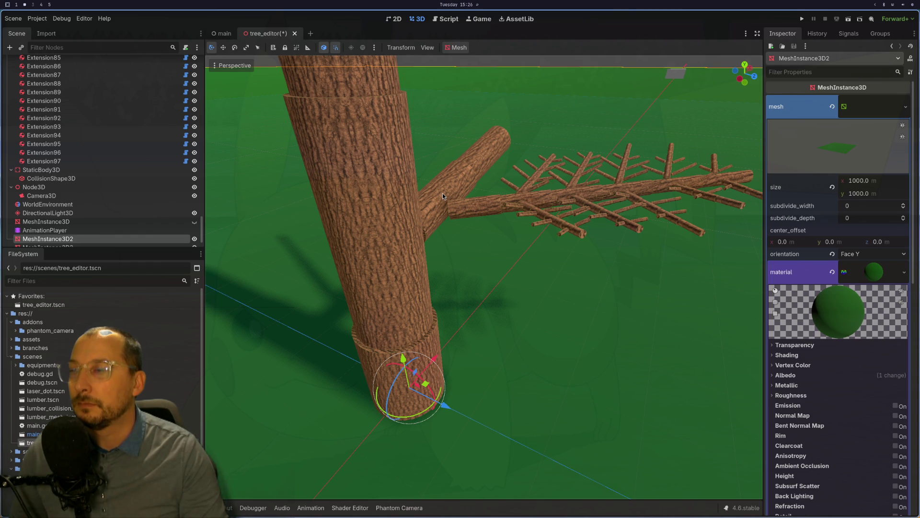
pyautogui.scroll(-6, 482, 148)
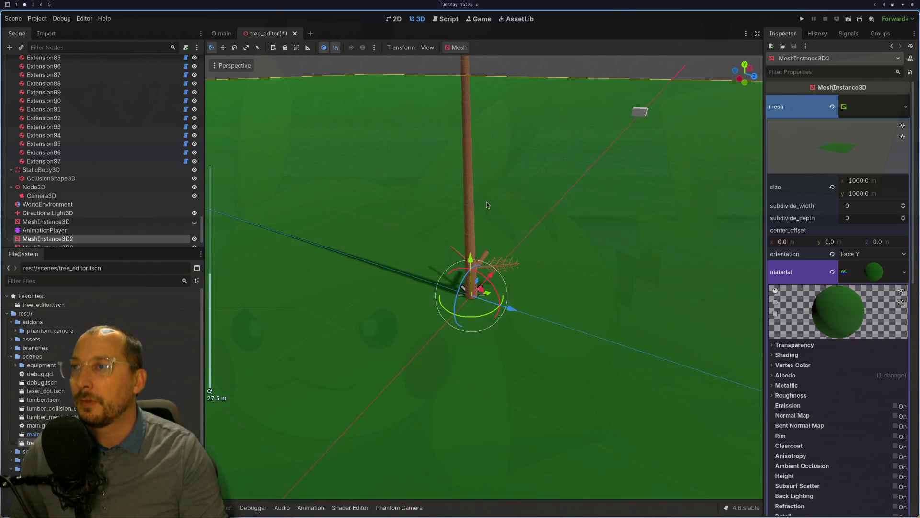
pyautogui.scroll(6, 486, 192)
pyautogui.click(490, 152)
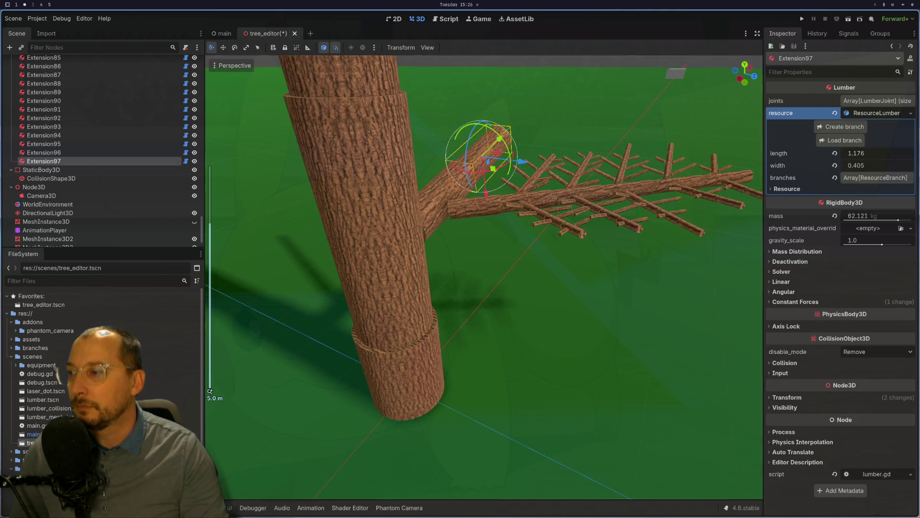
pyautogui.click(225, 508)
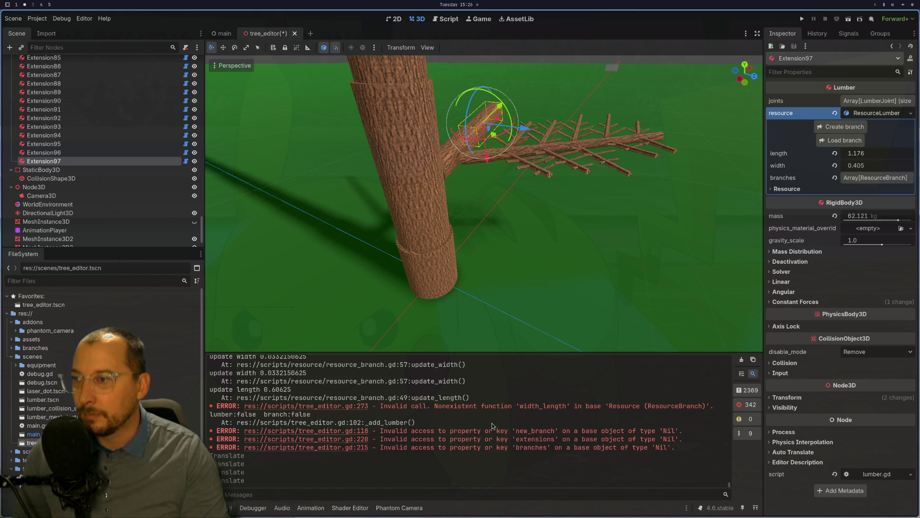
pyautogui.press('super+1')
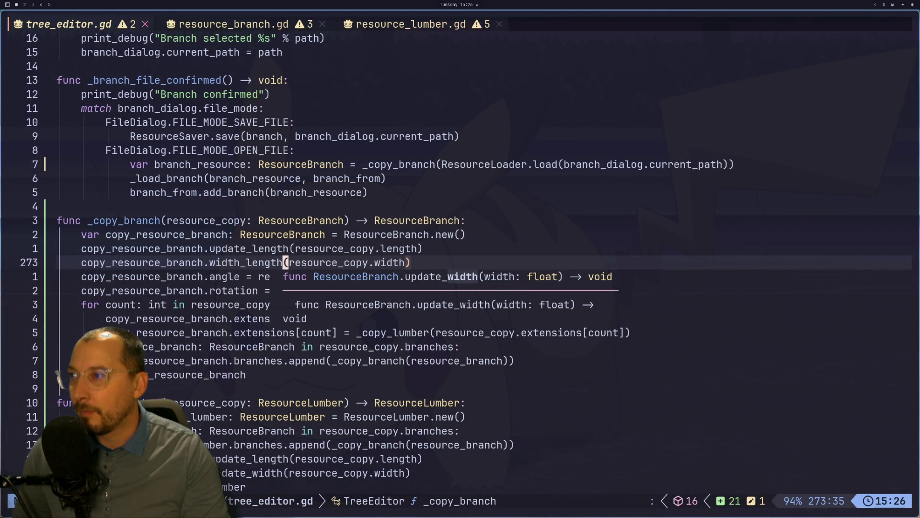
# Replace width_length with update_width on line 273 of tree_editor.gd.
pyautogui.press('Escape')
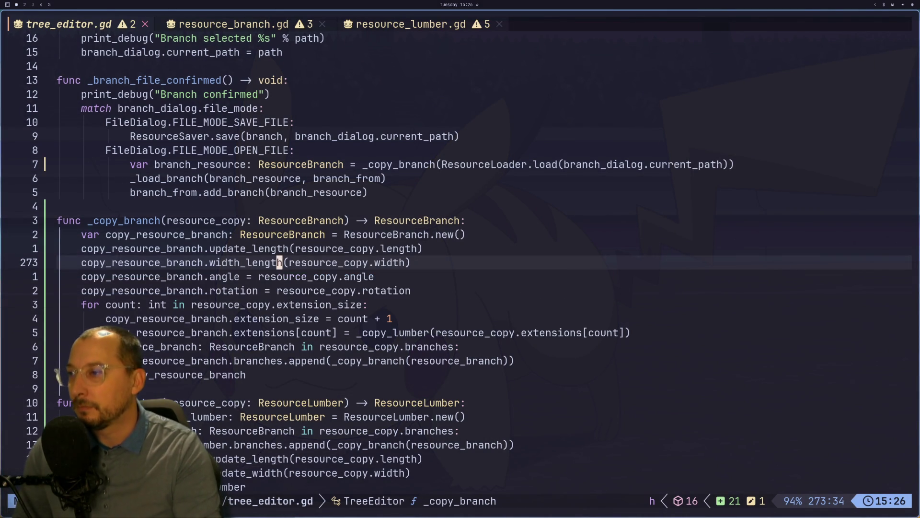
pyautogui.press('h')
pyautogui.press('h')
pyautogui.press('h')
pyautogui.press('g')
pyautogui.press('k')
pyautogui.press('g')
pyautogui.press('j')
pyautogui.press('h')
pyautogui.press('h')
pyautogui.press('h')
pyautogui.write('dwiupdate')
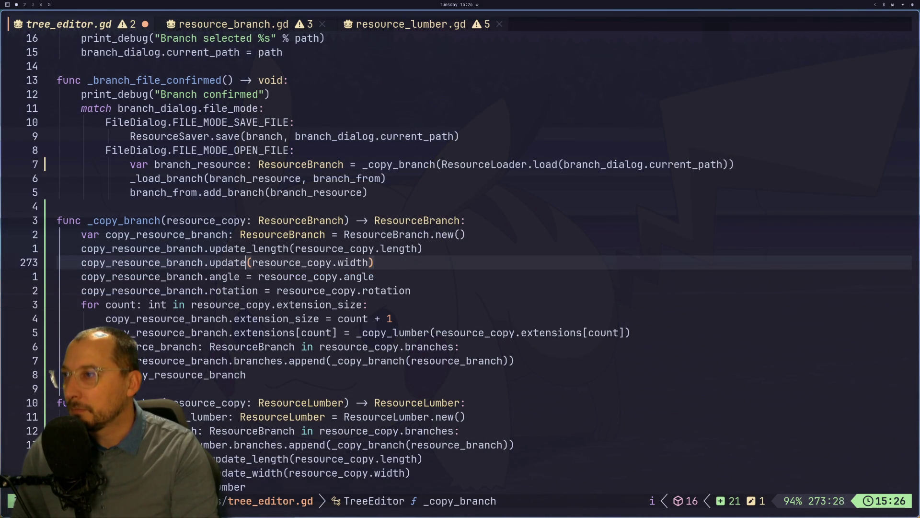
pyautogui.write('_')
pyautogui.press('Left')
pyautogui.press('Right')
pyautogui.write('width')
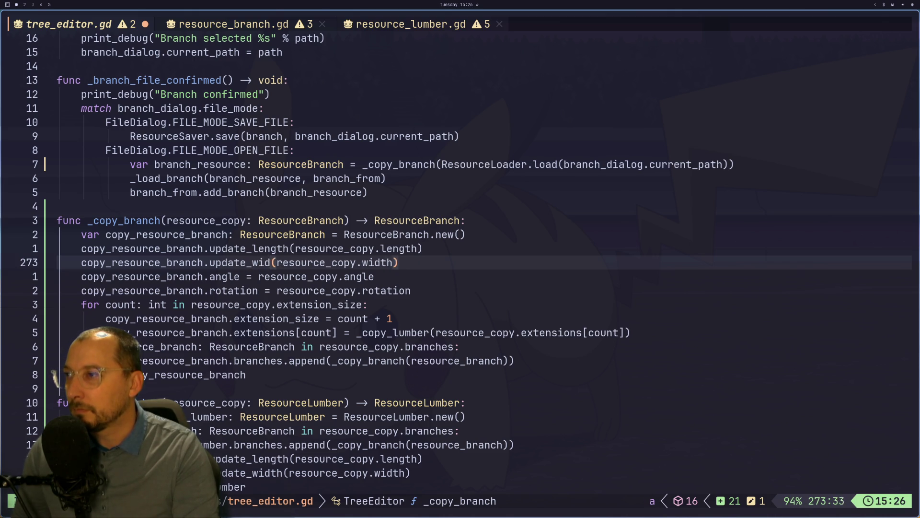
pyautogui.press('Escape')
# Save the script with :w and return to Godot.
pyautogui.press(':')
pyautogui.write('w')
pyautogui.press('Return')
pyautogui.press('super+2')
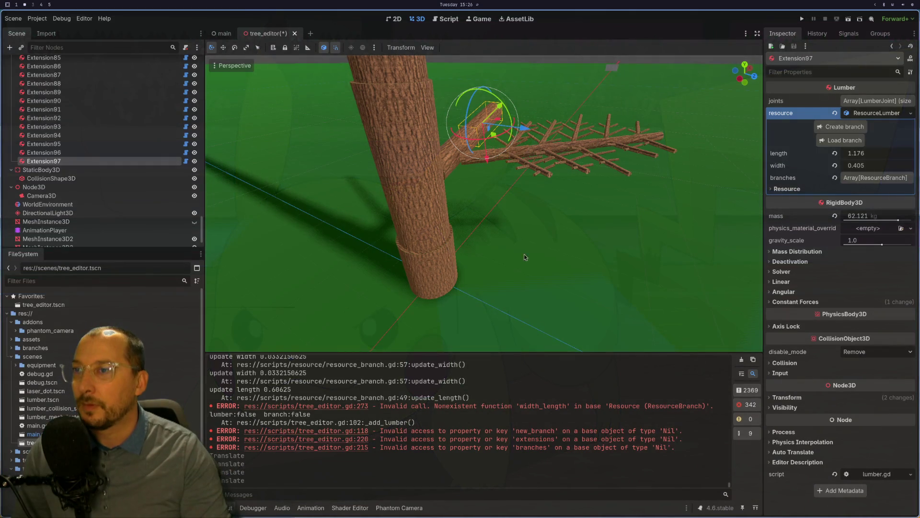
# Load detailed_branch_2.tres onto the log, then clear the Output log.
pyautogui.click(848, 141)
pyautogui.click(194, 65)
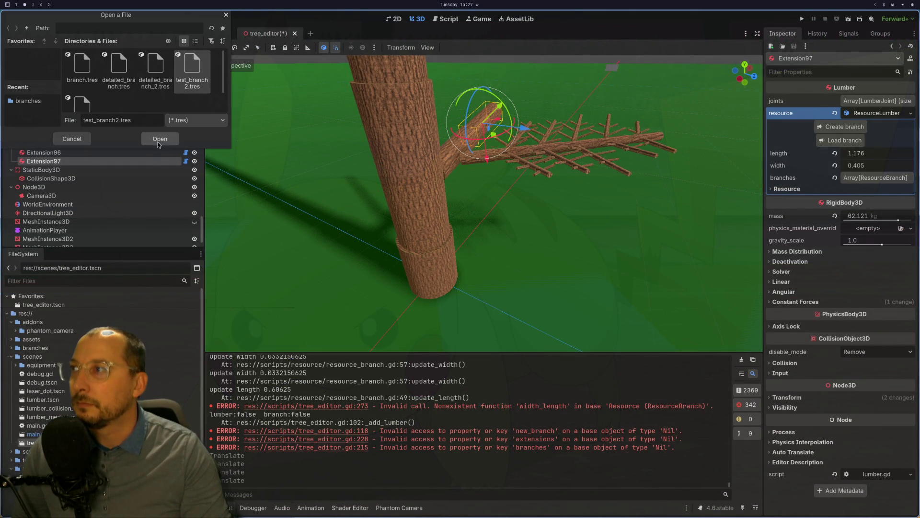
pyautogui.click(155, 66)
pyautogui.click(153, 142)
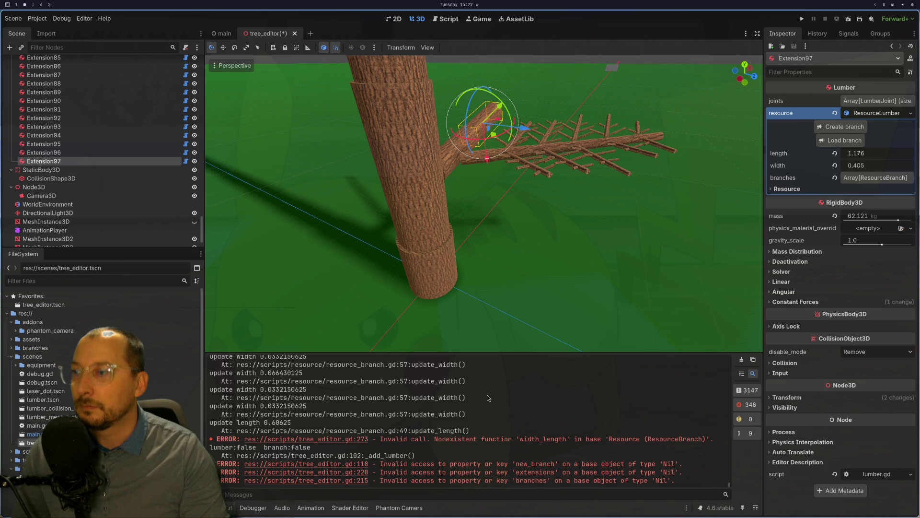
pyautogui.scroll(2, 519, 413)
pyautogui.scroll(-2, 523, 408)
pyautogui.click(742, 360)
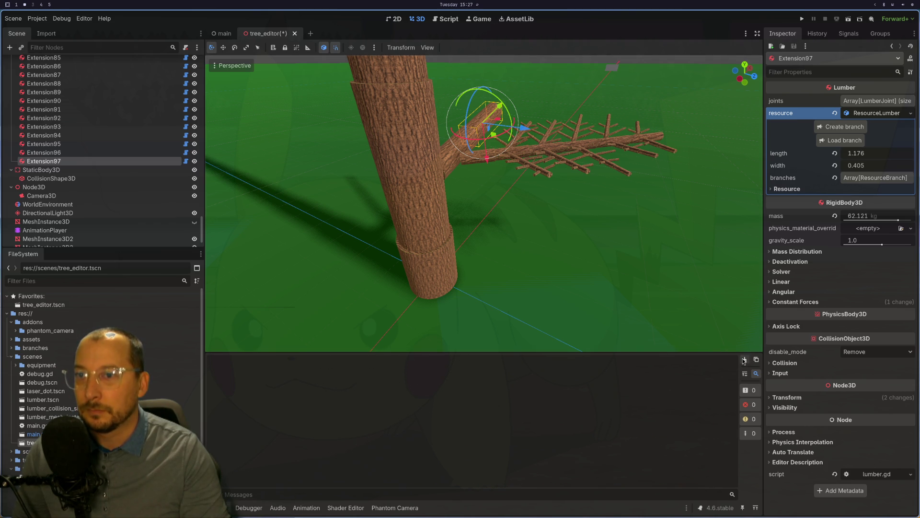
# Load detailed_branch_2.tres again and close the tree_editor scene tab.
pyautogui.click(843, 142)
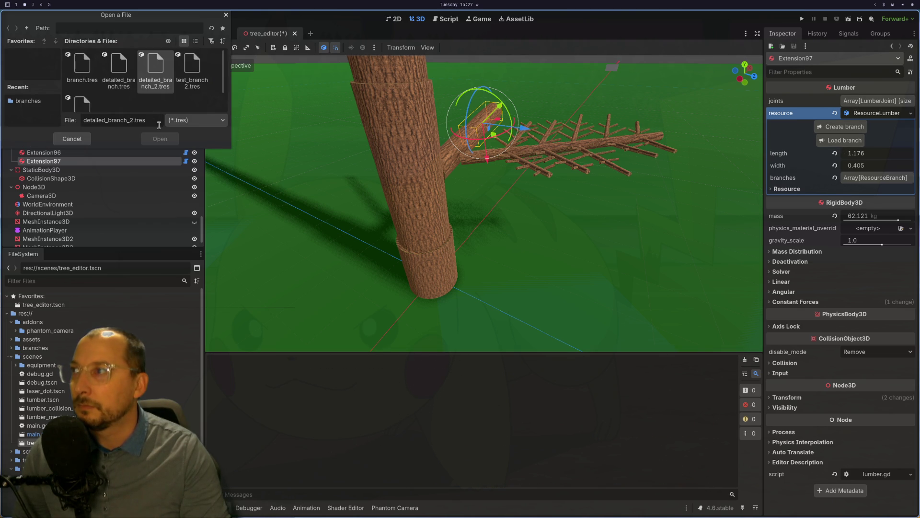
pyautogui.click(147, 88)
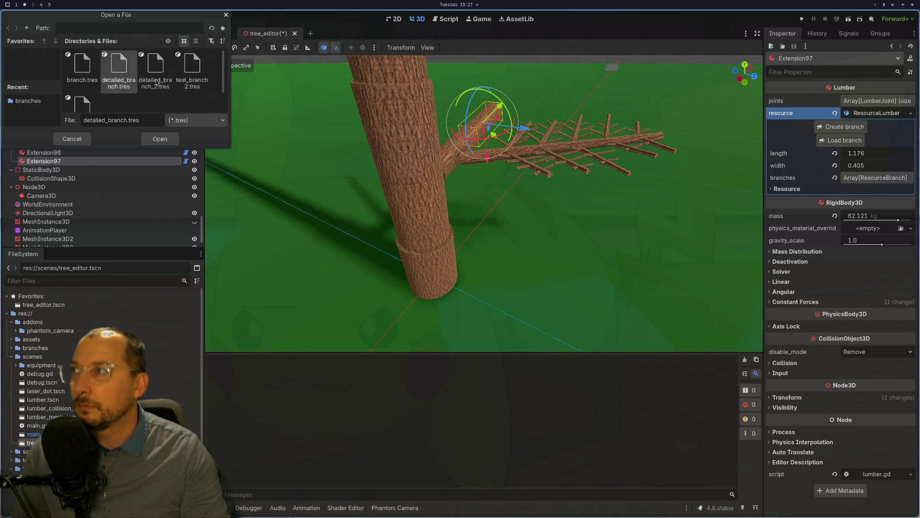
pyautogui.click(159, 139)
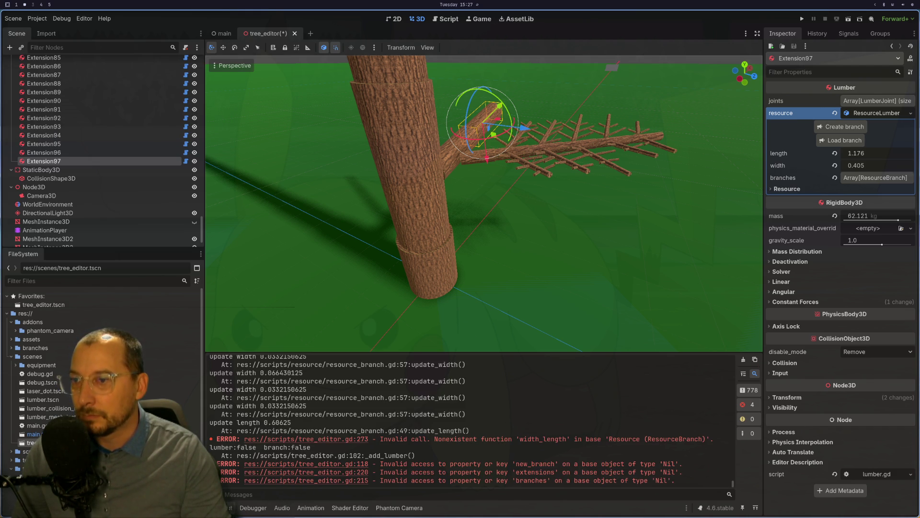
pyautogui.hotkey('alt', 'Tab')
pyautogui.hotkey('alt', 'Tab')
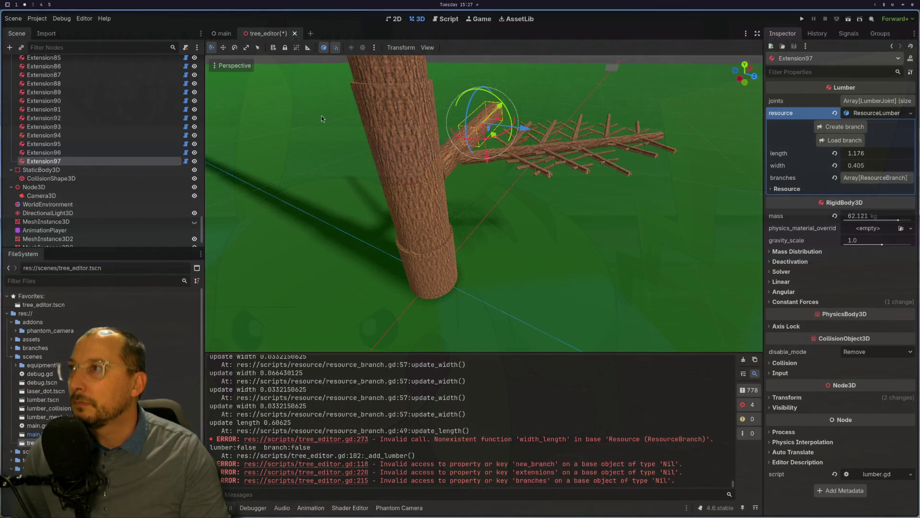
pyautogui.click(294, 34)
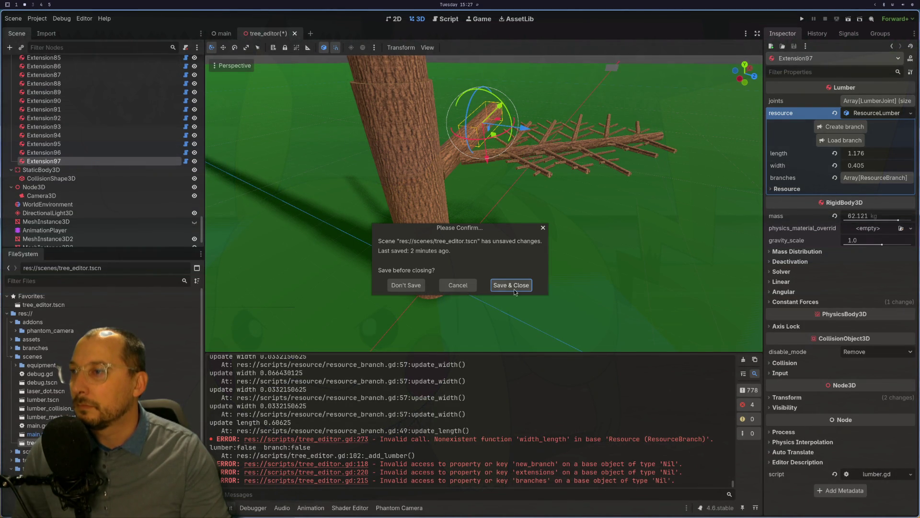
# Save and close the scene, then reload tree5.tres as the TreeEditor's tree file.
pyautogui.click(402, 289)
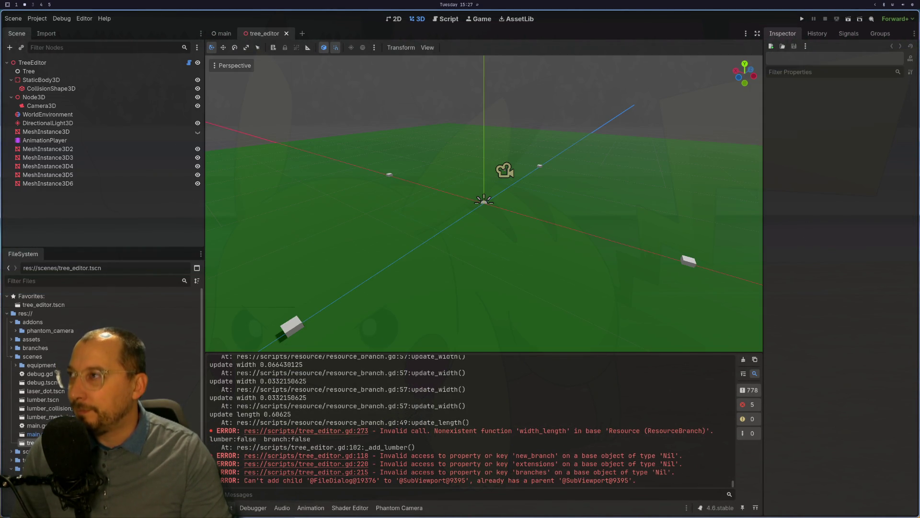
pyautogui.click(66, 70)
pyautogui.click(71, 62)
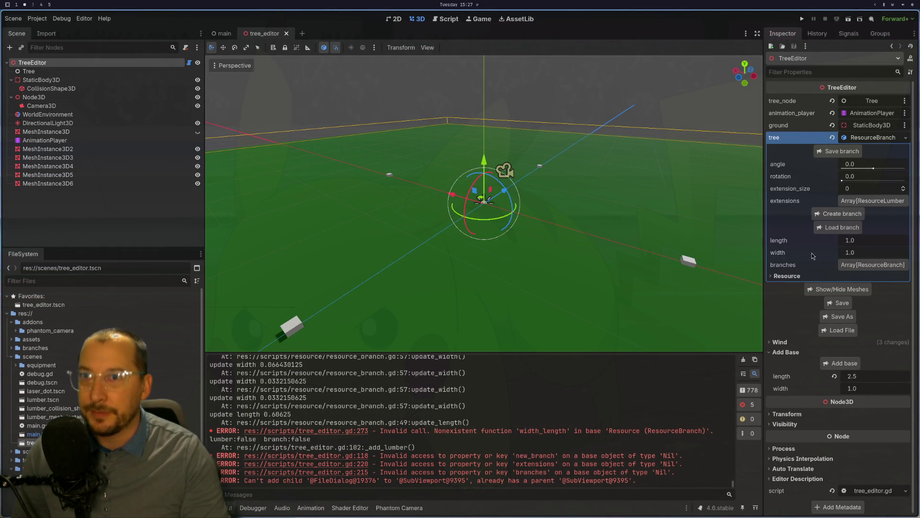
pyautogui.click(842, 330)
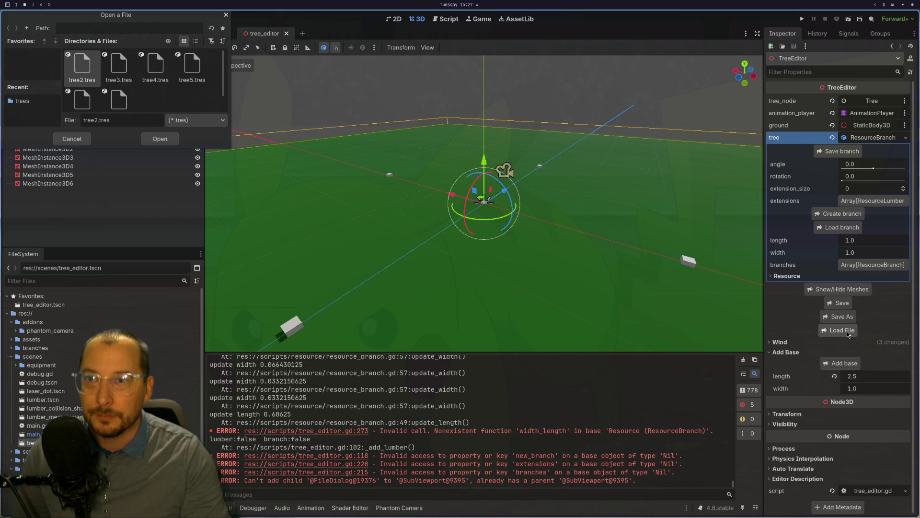
pyautogui.click(185, 72)
pyautogui.click(159, 139)
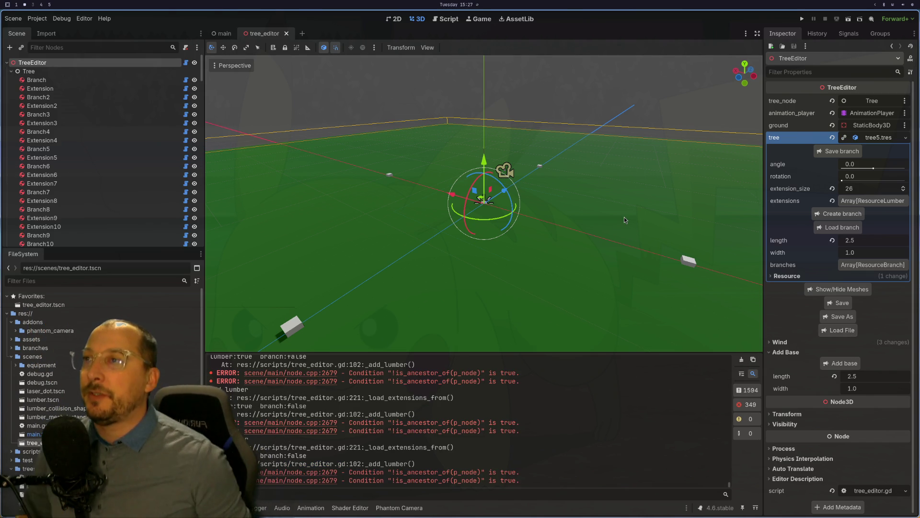
# Look down on the tree, select Extension2 and expand its resource to load a branch.
pyautogui.scroll(5, 540, 73)
pyautogui.moveTo(533, 76)
pyautogui.mouseDown()
pyautogui.moveTo(424, 100)
pyautogui.moveTo(426, 182)
pyautogui.mouseUp()
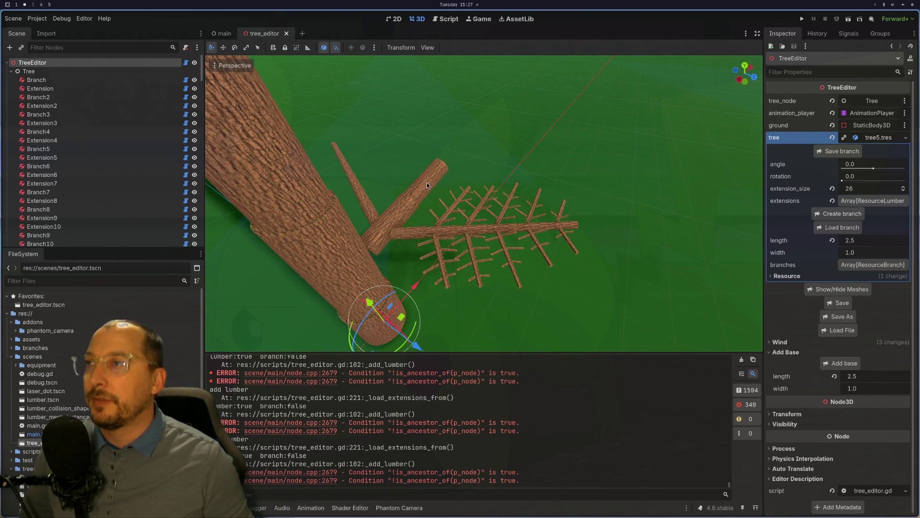
pyautogui.click(438, 156)
pyautogui.click(435, 171)
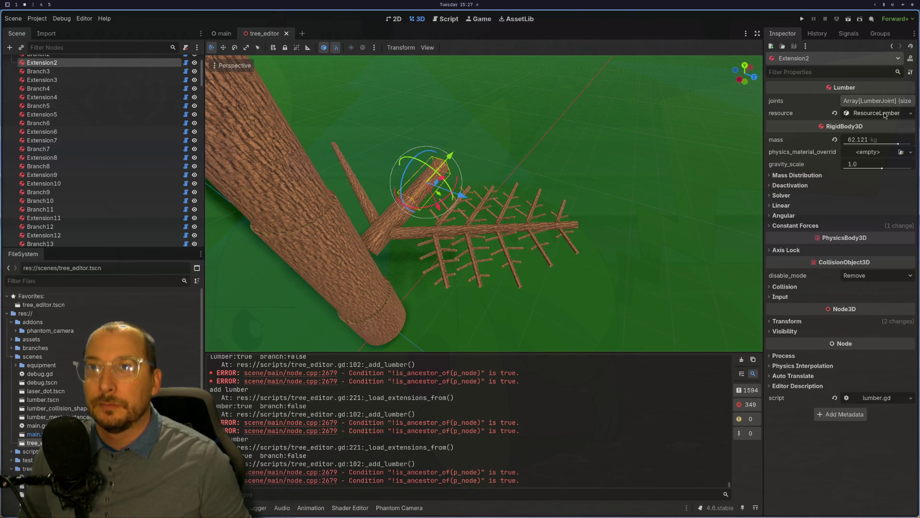
pyautogui.click(858, 113)
pyautogui.click(857, 143)
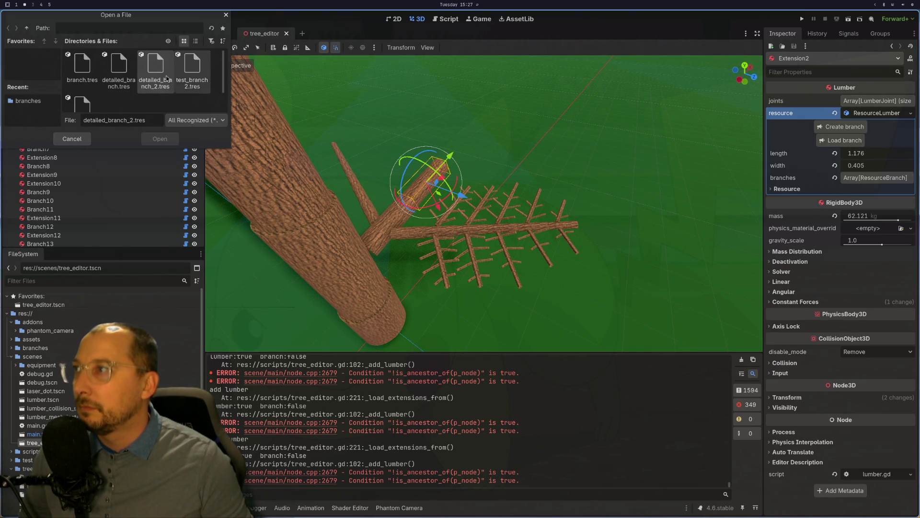
# Load detailed_branch_2.tres onto Extension2, then bring up tree_editor.gd in Neovim.
pyautogui.click(119, 67)
pyautogui.click(153, 73)
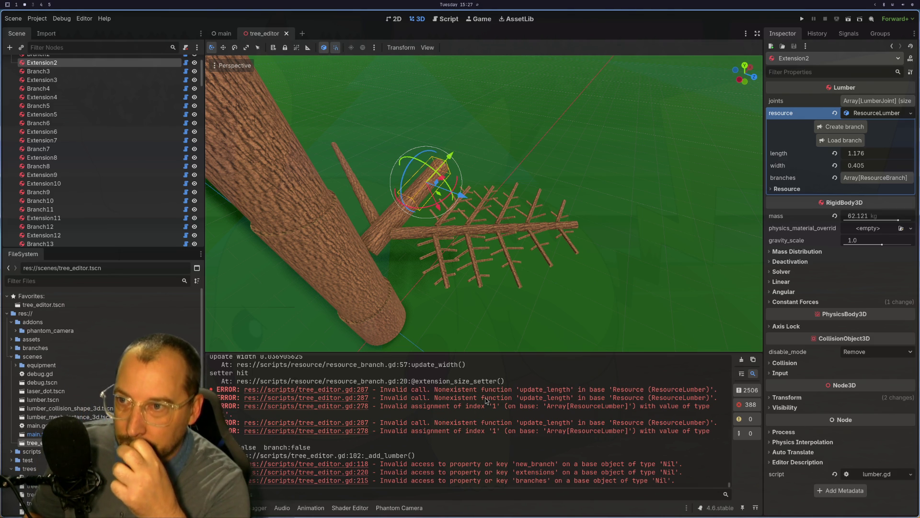
pyautogui.press('super+1')
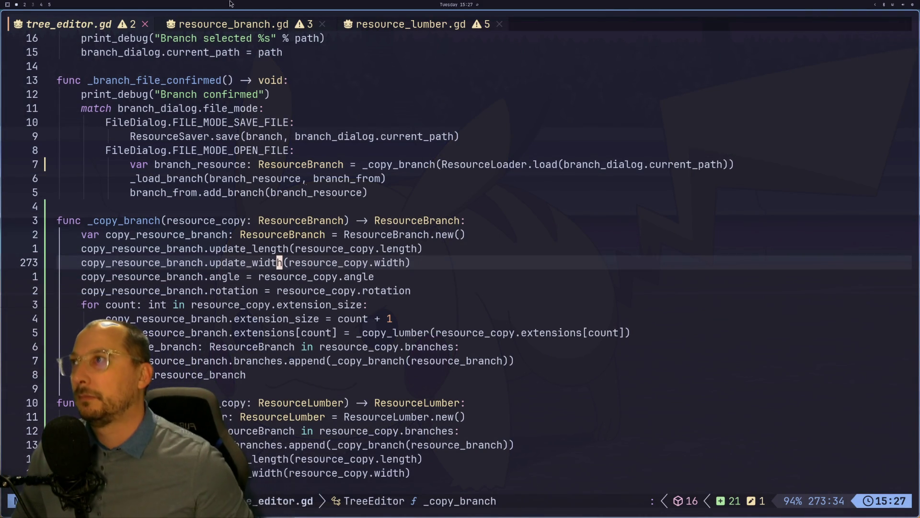
pyautogui.click(246, 25)
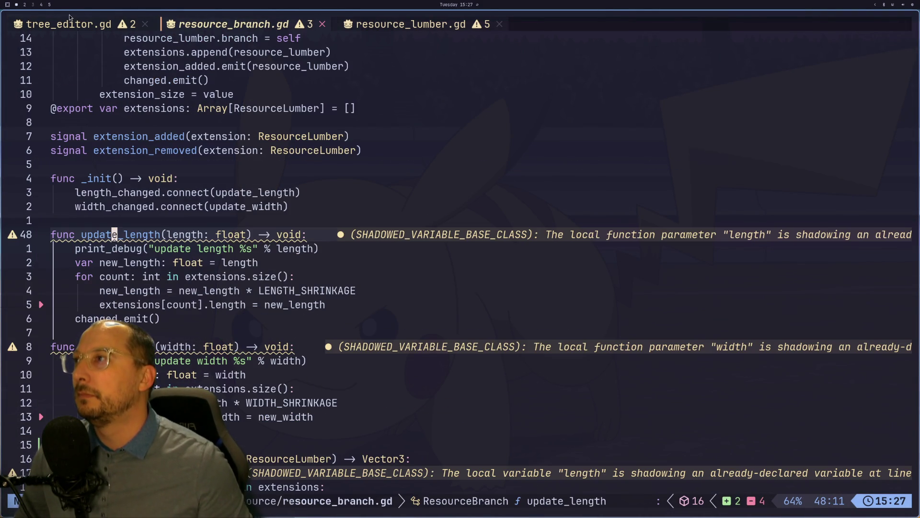
pyautogui.click(70, 19)
pyautogui.press('Escape')
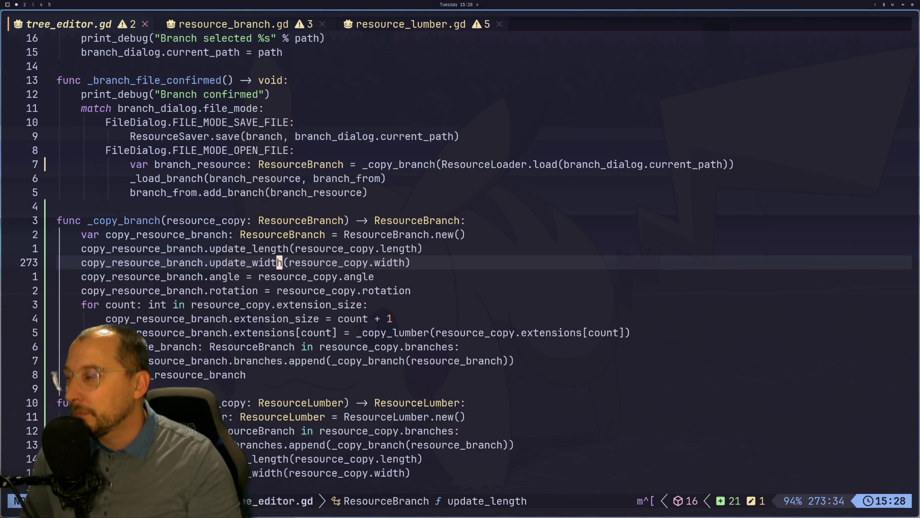
pyautogui.press('j')
pyautogui.press('j')
pyautogui.press('j')
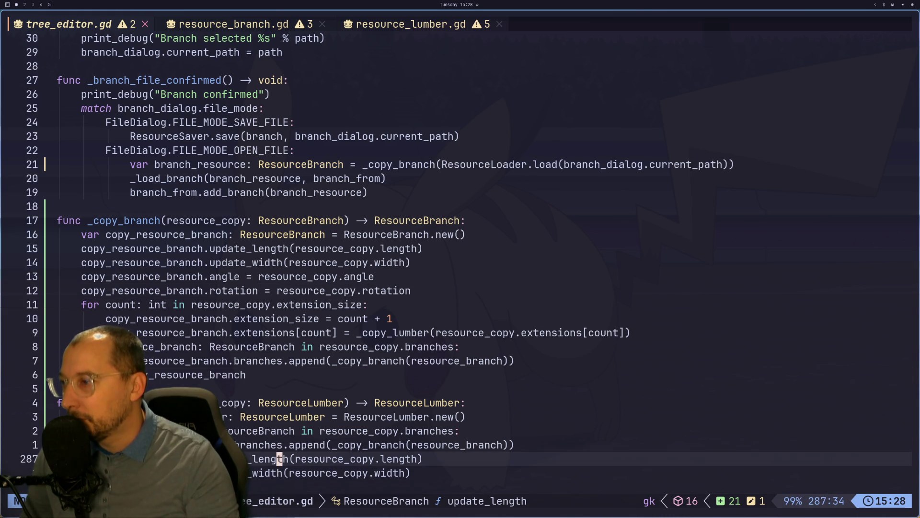
pyautogui.press('j')
pyautogui.press('j')
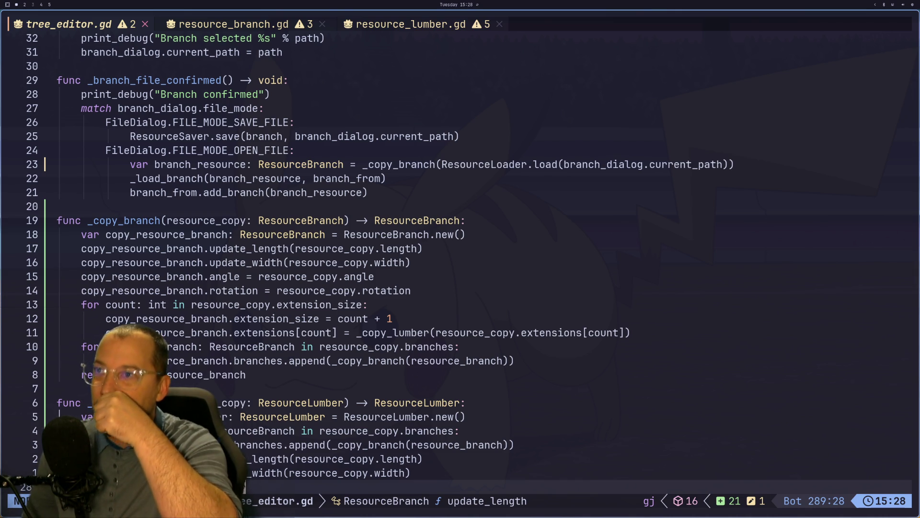
pyautogui.press('super+2')
# Orbit and zoom the viewport to inspect the generated log pile from above and the side.
pyautogui.moveTo(599, 222)
pyautogui.mouseDown()
pyautogui.moveTo(484, 293)
pyautogui.moveTo(413, 317)
pyautogui.moveTo(396, 272)
pyautogui.mouseUp()
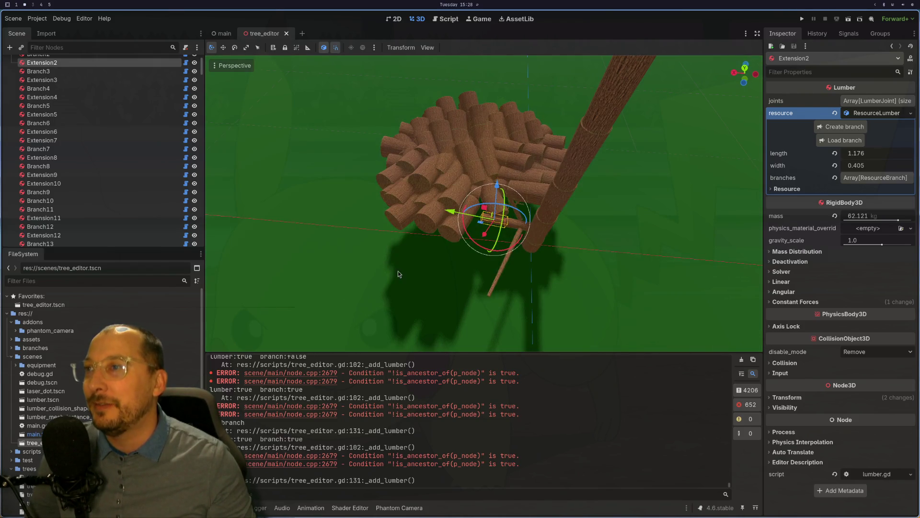
pyautogui.scroll(2, 404, 255)
pyautogui.scroll(3, 403, 255)
pyautogui.scroll(-3, 403, 255)
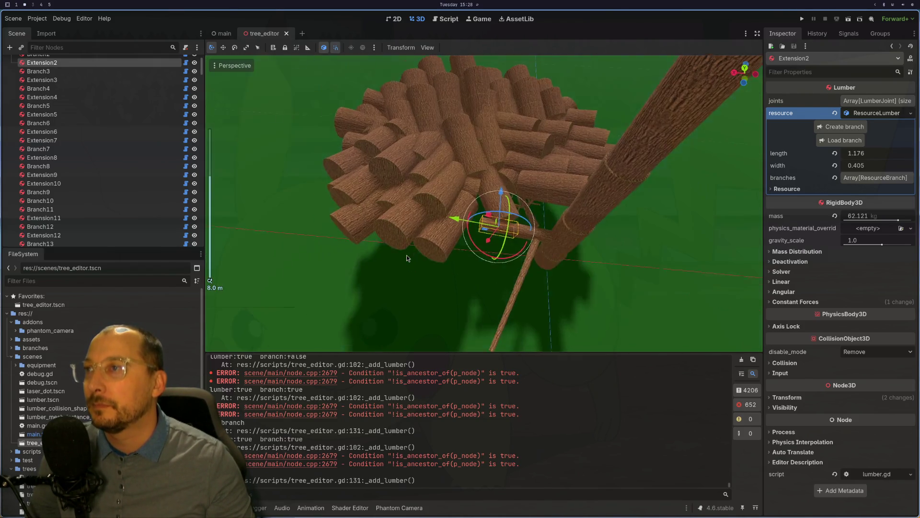
pyautogui.moveTo(407, 255)
pyautogui.mouseDown()
pyautogui.moveTo(415, 209)
pyautogui.moveTo(415, 221)
pyautogui.mouseUp()
pyautogui.scroll(3, 415, 221)
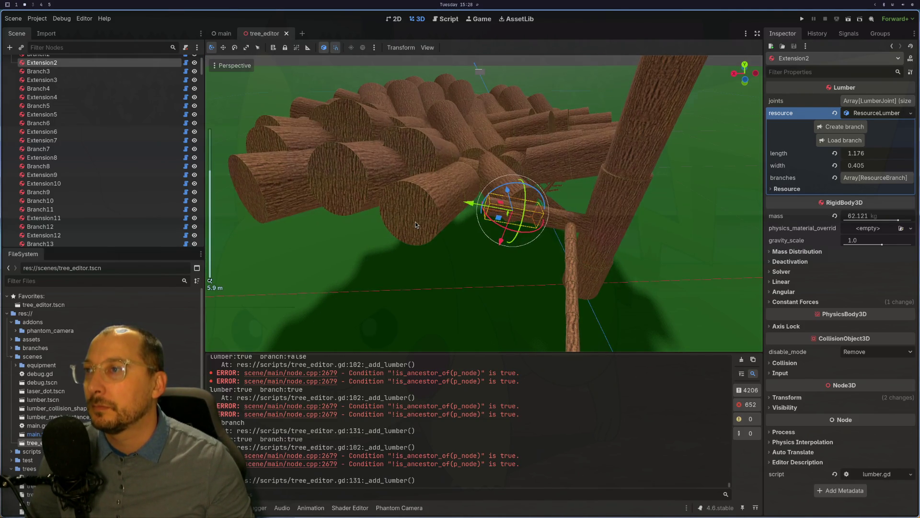
# Delete the update_length and update_width calls from _copy_branch and save tree_editor.gd.
pyautogui.press('super+1')
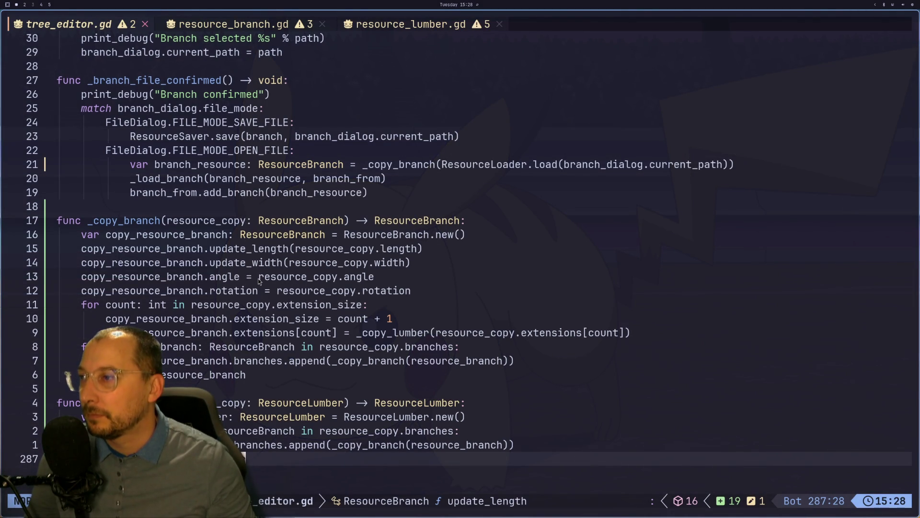
pyautogui.click(263, 252)
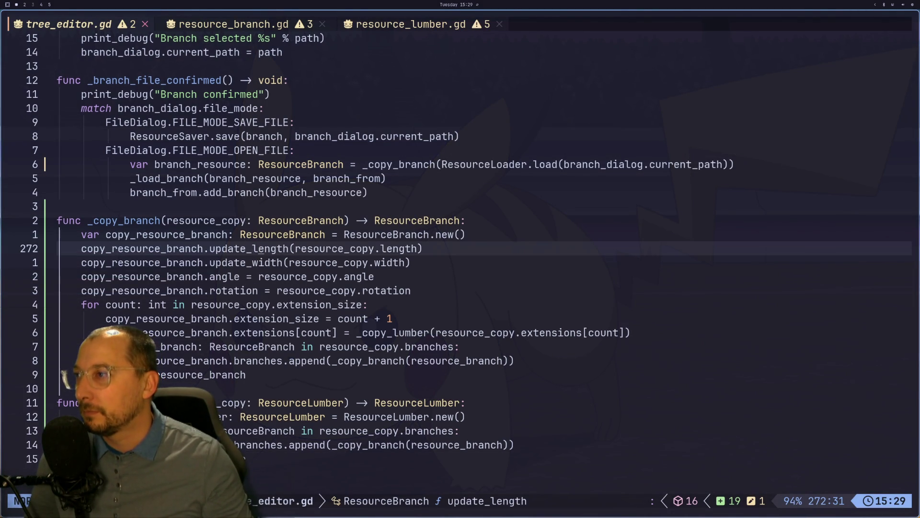
pyautogui.press('d')
pyautogui.press('d')
pyautogui.press('d')
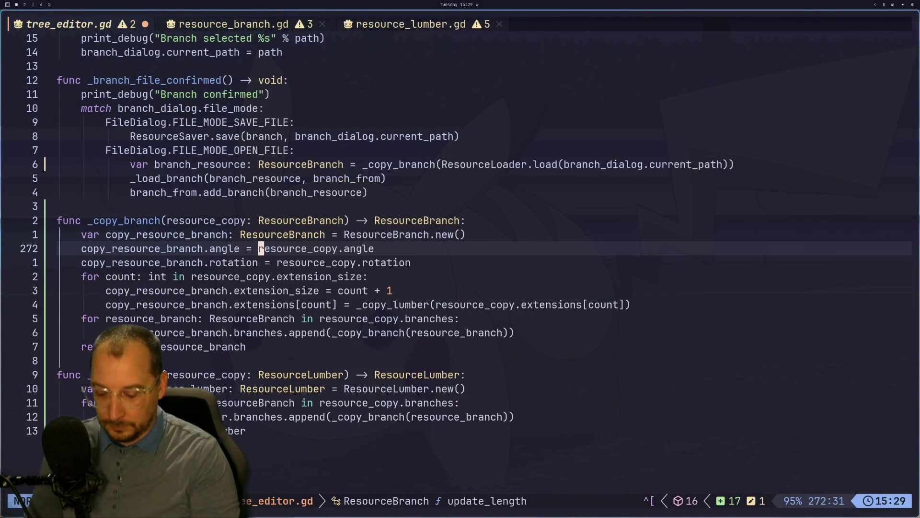
pyautogui.press('super+2')
pyautogui.press('super+1')
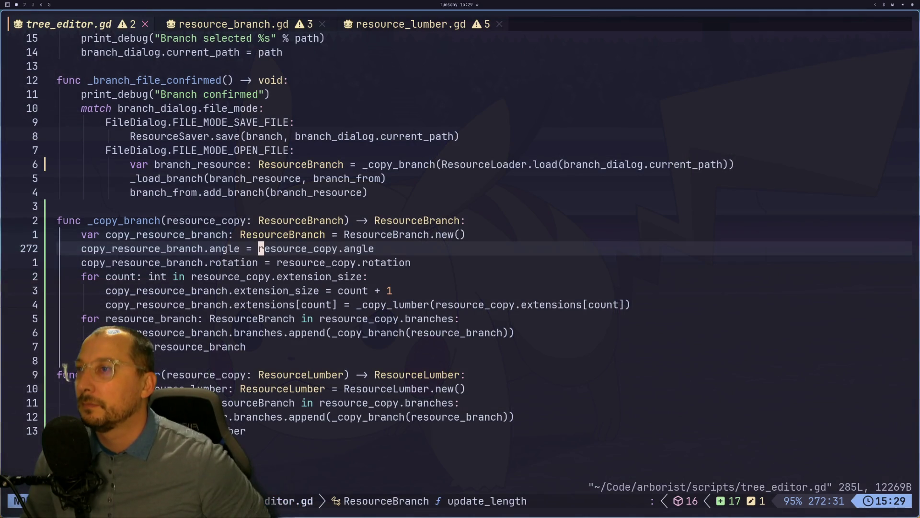
pyautogui.press('super+2')
pyautogui.scroll(5, 470, 217)
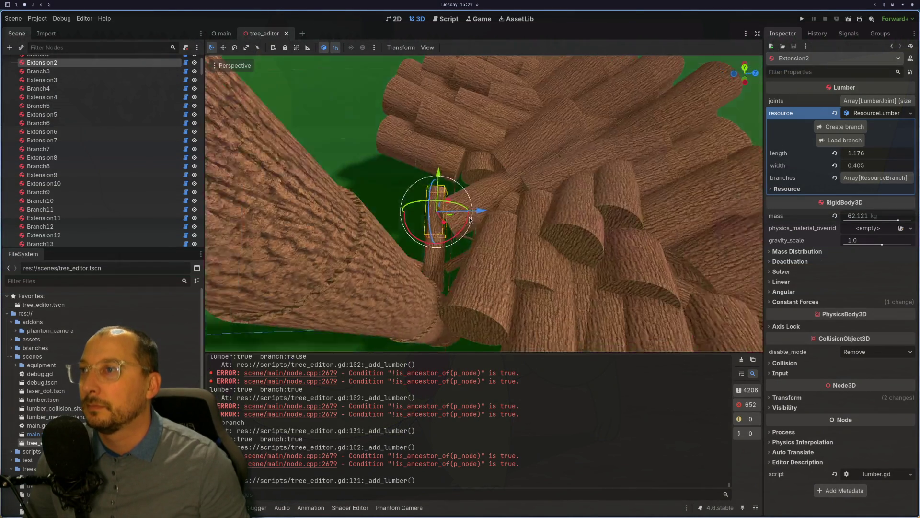
# Select Branch2 and lower its resource's extension size from 1 to 0.
pyautogui.click(484, 206)
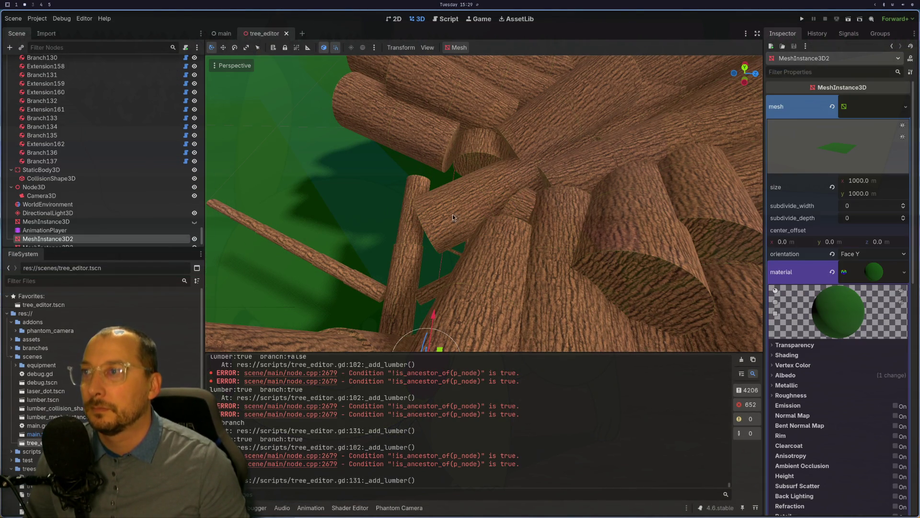
pyautogui.click(447, 186)
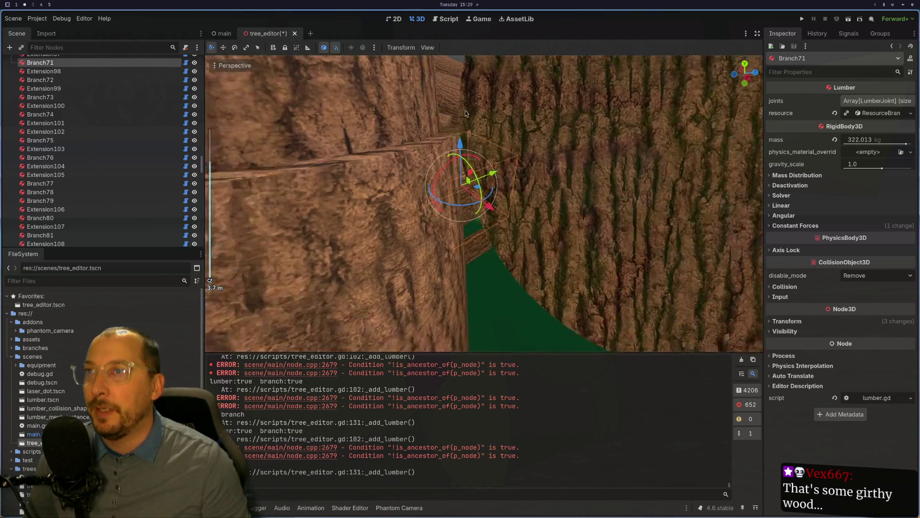
pyautogui.scroll(3, 454, 134)
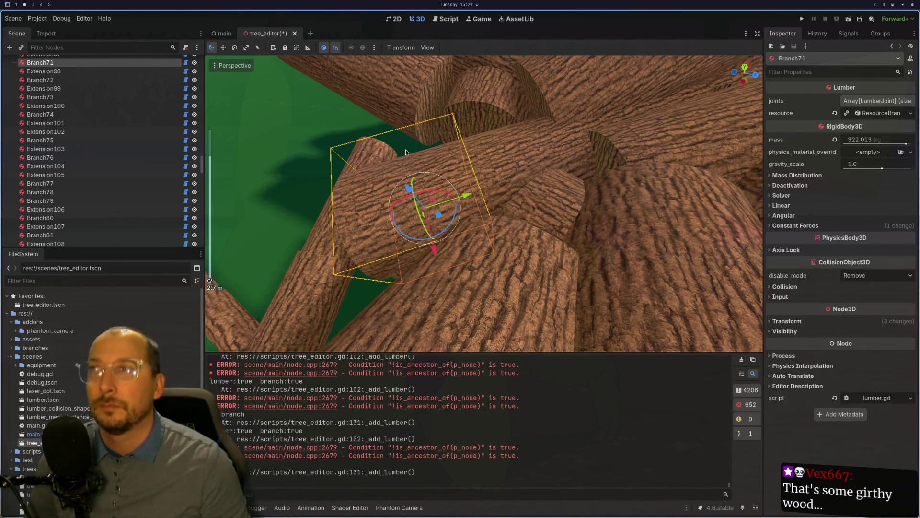
pyautogui.click(324, 203)
pyautogui.click(336, 187)
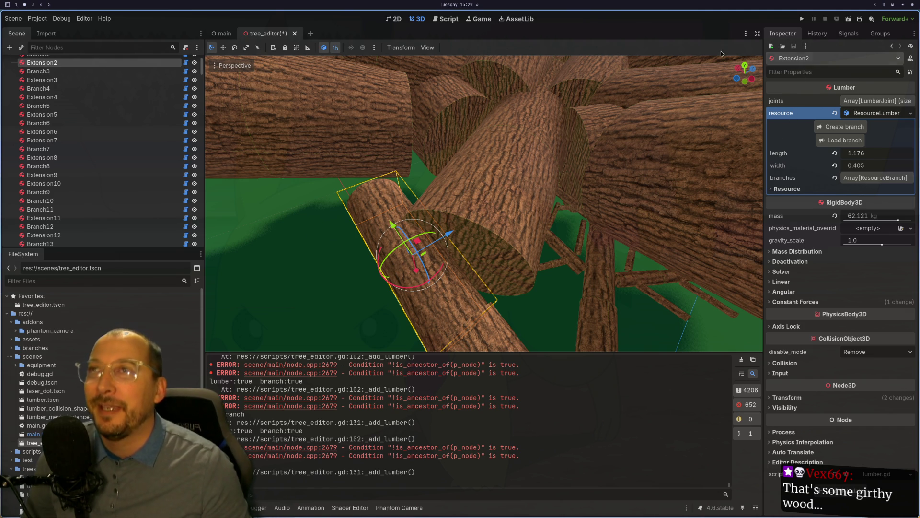
pyautogui.scroll(-3, 405, 273)
pyautogui.click(510, 311)
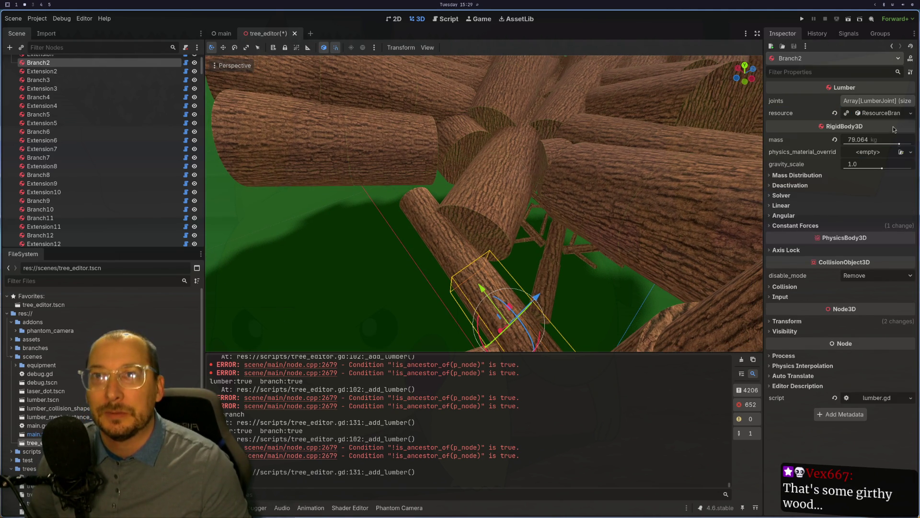
pyautogui.click(878, 114)
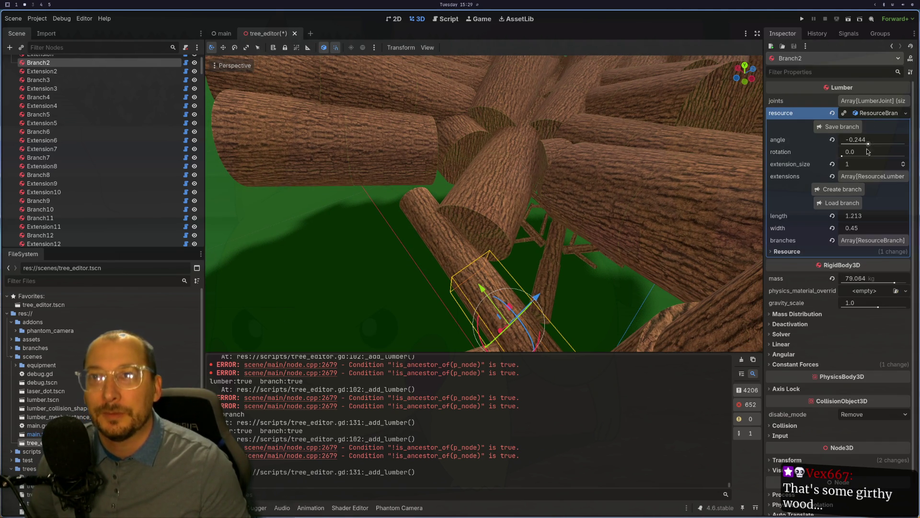
pyautogui.click(902, 167)
# Close the modified tree_editor scene at the save prompt and reopen it.
pyautogui.click(295, 34)
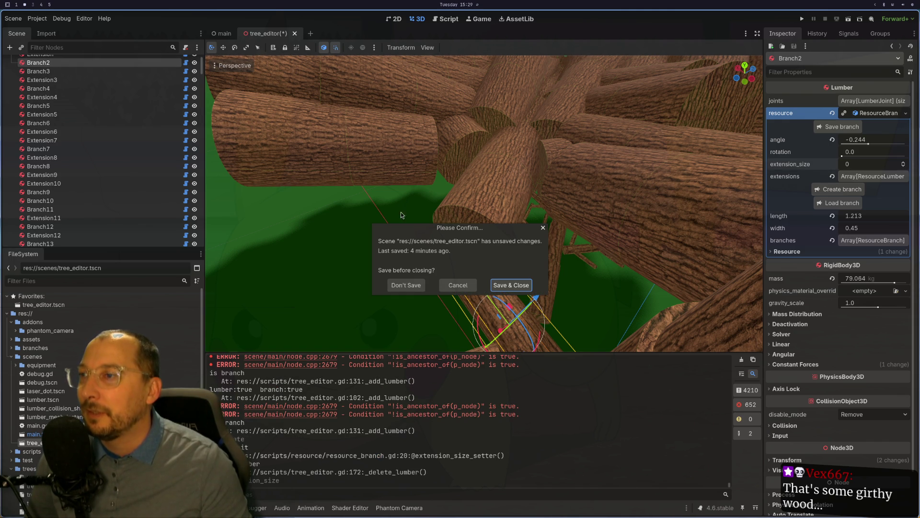
pyautogui.click(410, 281)
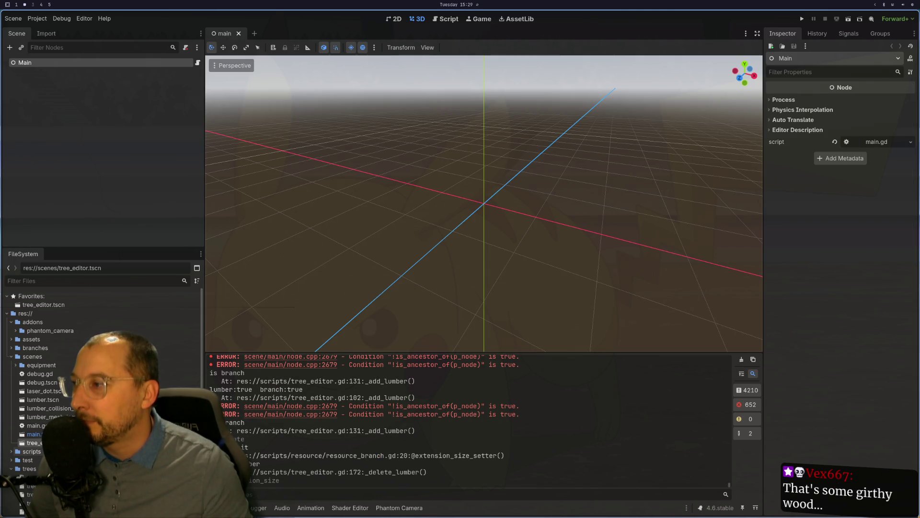
pyautogui.hotkey('ctrl', 'shift', 't')
# Load tree5.tres into the TreeEditor root node, then switch to tree_editor.gd in Neovim.
pyautogui.click(65, 63)
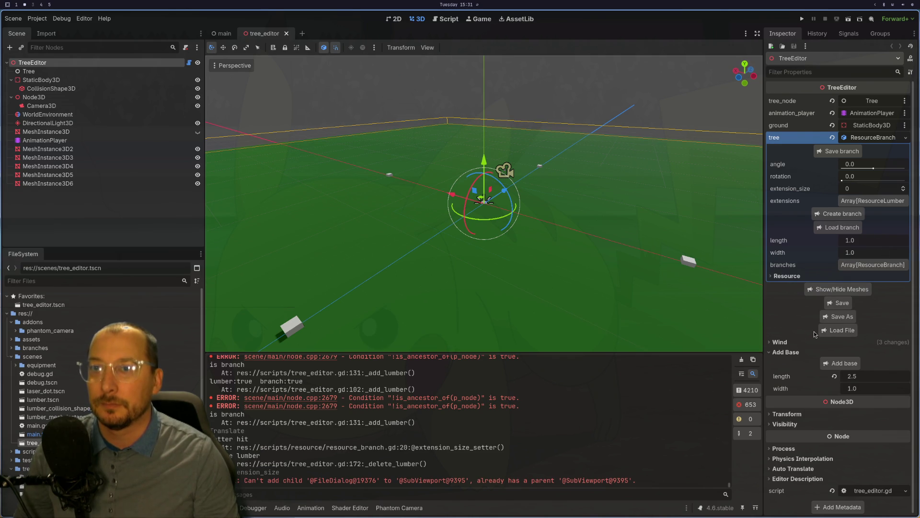
pyautogui.click(839, 330)
pyautogui.click(191, 66)
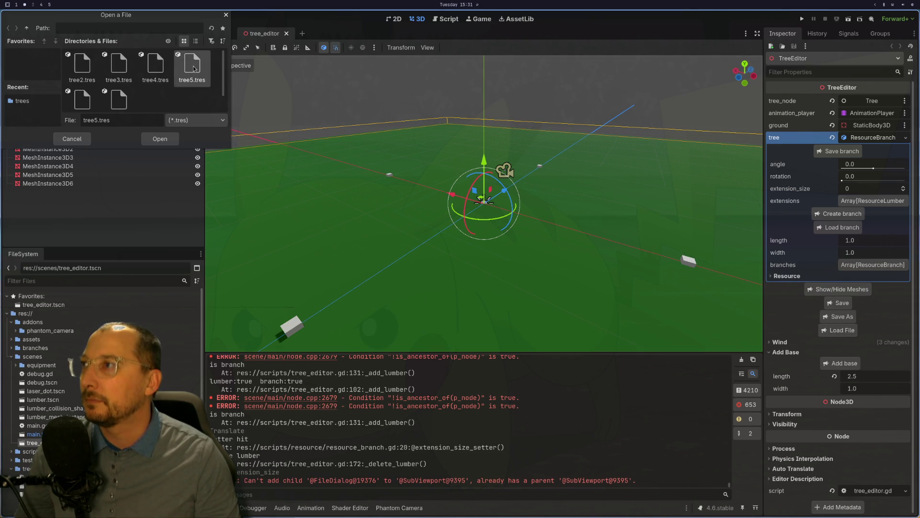
pyautogui.click(161, 139)
pyautogui.press('super+1')
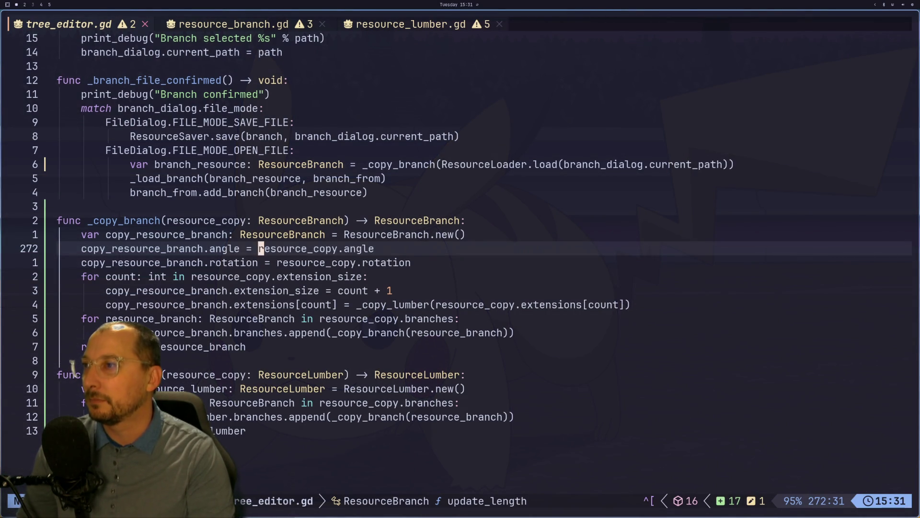
# Undo the recent _copy_branch edits, restoring the update_length and update_width calls.
pyautogui.press('k')
pyautogui.press('k')
pyautogui.press('k')
pyautogui.press('j')
pyautogui.press('j')
pyautogui.press('j')
pyautogui.press('j')
pyautogui.press('k')
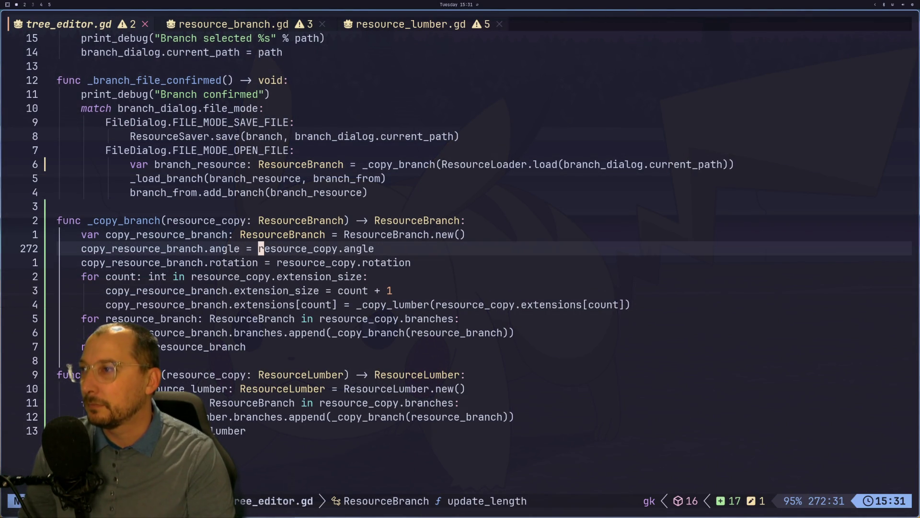
pyautogui.press('u')
pyautogui.press('u')
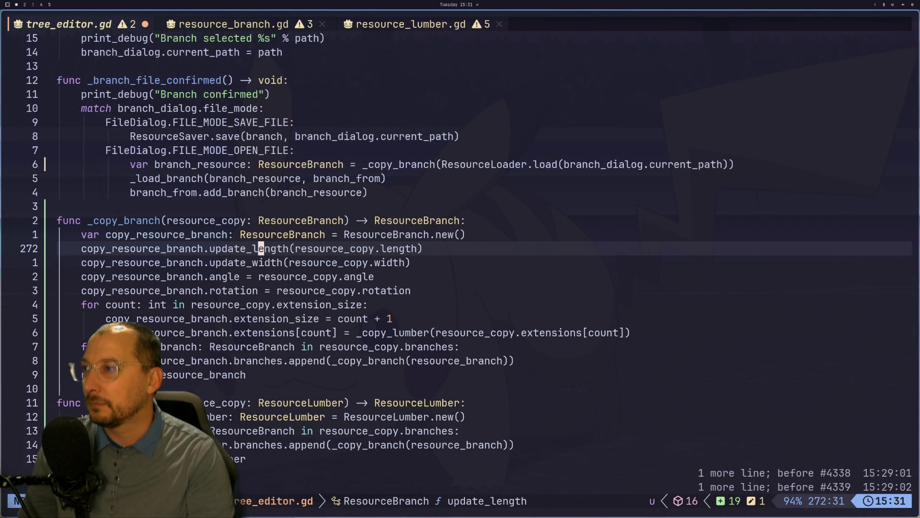
pyautogui.press('u')
pyautogui.press('u')
pyautogui.press('u')
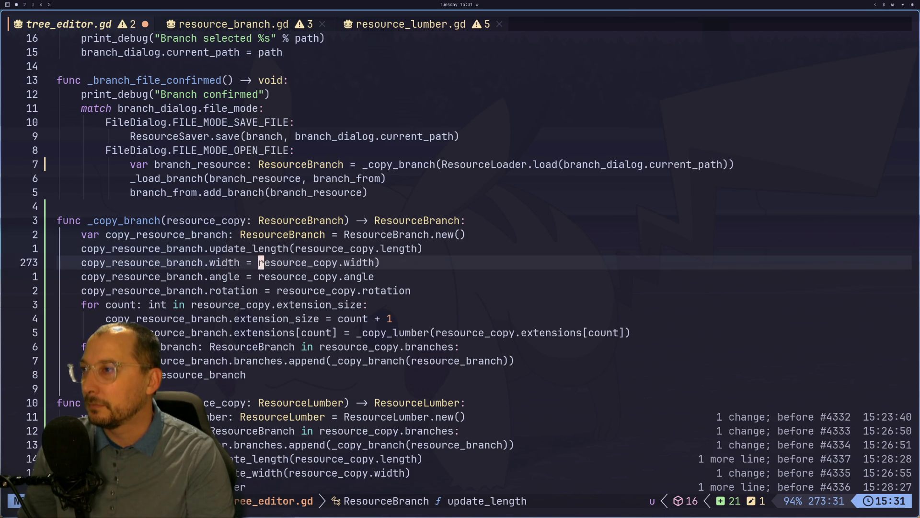
pyautogui.press('u')
pyautogui.press('u')
pyautogui.press('u')
pyautogui.press('j')
pyautogui.press('j')
pyautogui.press('j')
pyautogui.press('j')
# Delete the update_length and update_width lines again and save tree_editor.gd with :w.
pyautogui.press('k')
pyautogui.press('k')
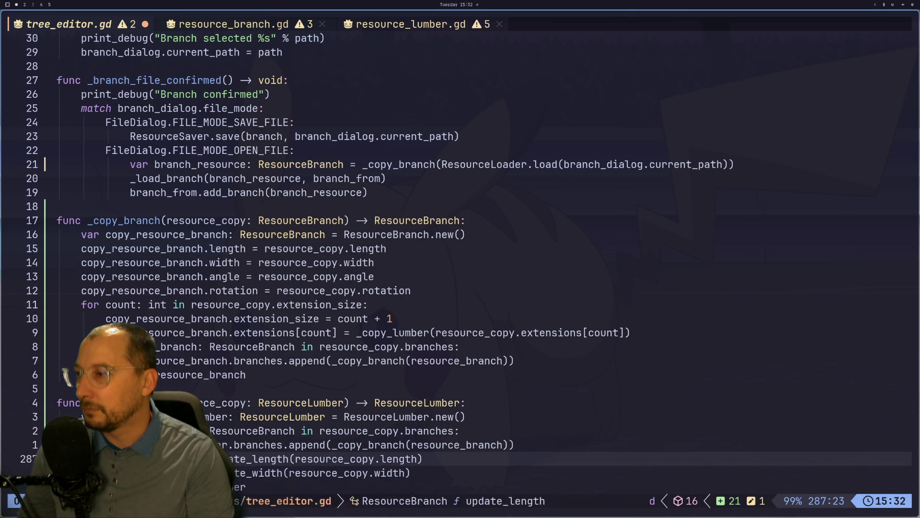
pyautogui.press('d')
pyautogui.press('d')
pyautogui.press('d')
pyautogui.write(':w')
pyautogui.press('Return')
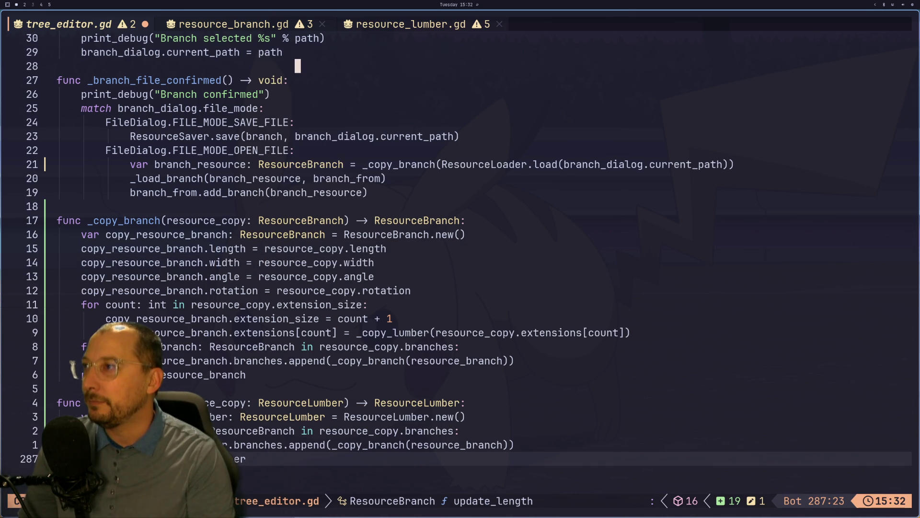
pyautogui.press('Escape')
# Yank the name branch_resource and open resource_branch.gd.
pyautogui.press('k')
pyautogui.press('k')
pyautogui.press('k')
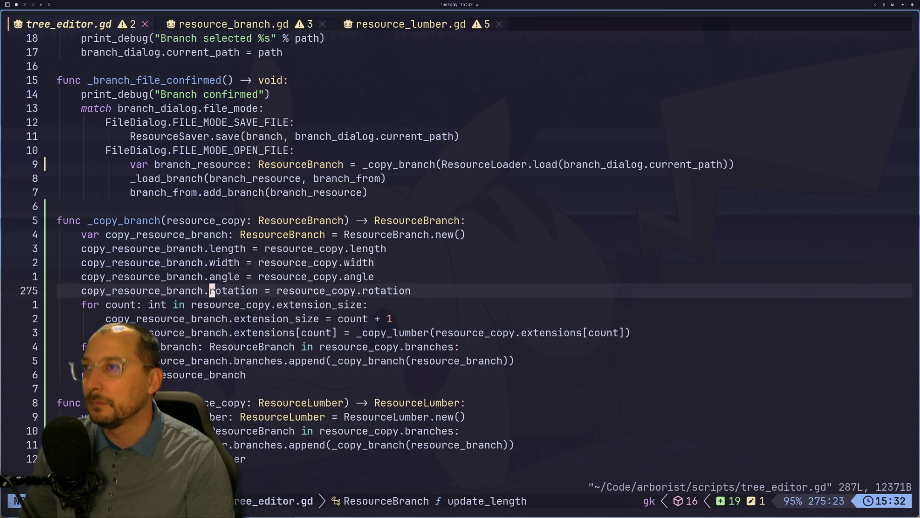
pyautogui.press('k')
pyautogui.press('k')
pyautogui.press('k')
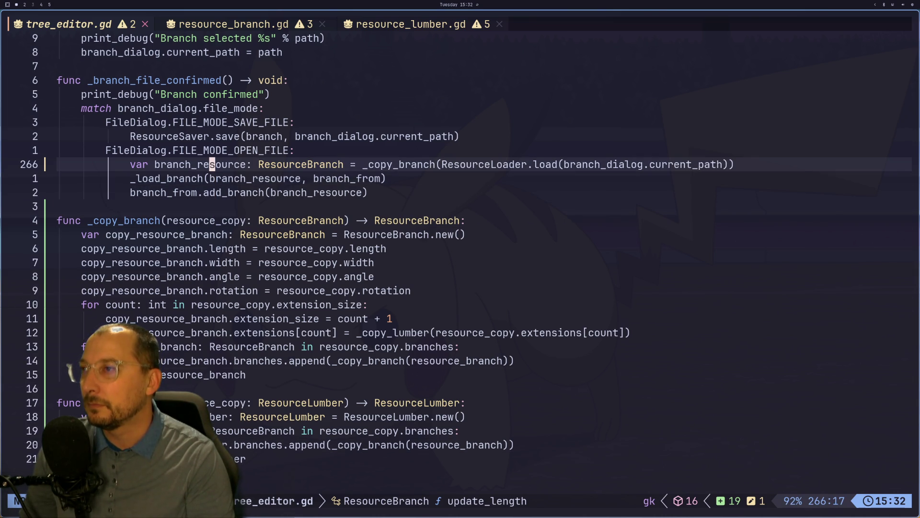
pyautogui.press('h')
pyautogui.press('h')
pyautogui.press('h')
pyautogui.press('h')
pyautogui.press('v')
pyautogui.press('l')
pyautogui.press('l')
pyautogui.press('l')
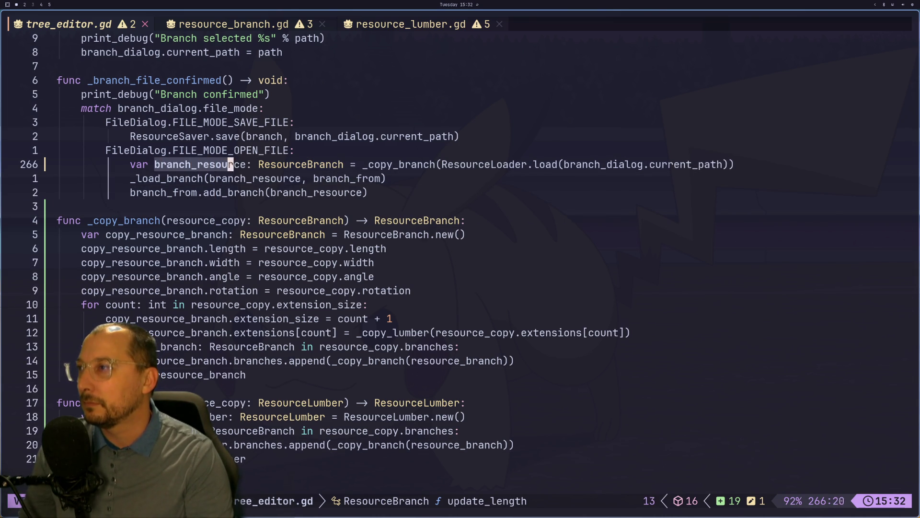
pyautogui.press('y')
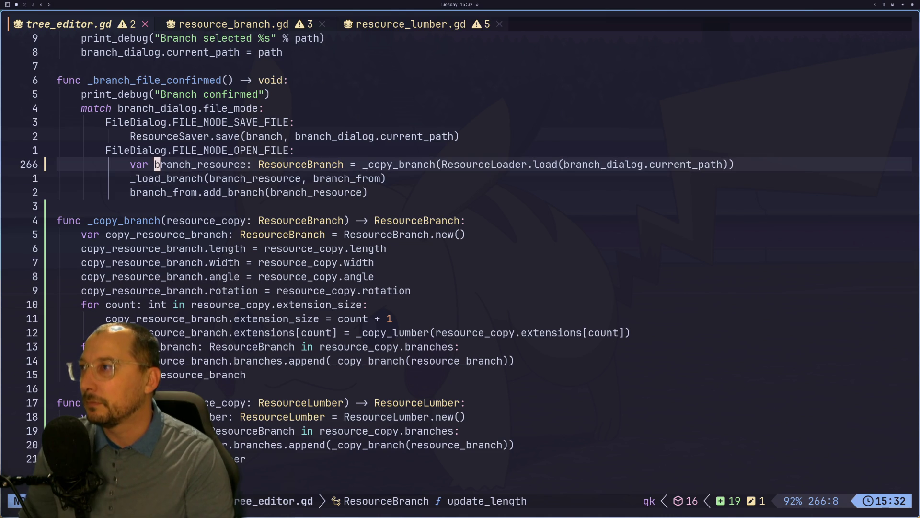
pyautogui.press('super+2')
pyautogui.press('super+1')
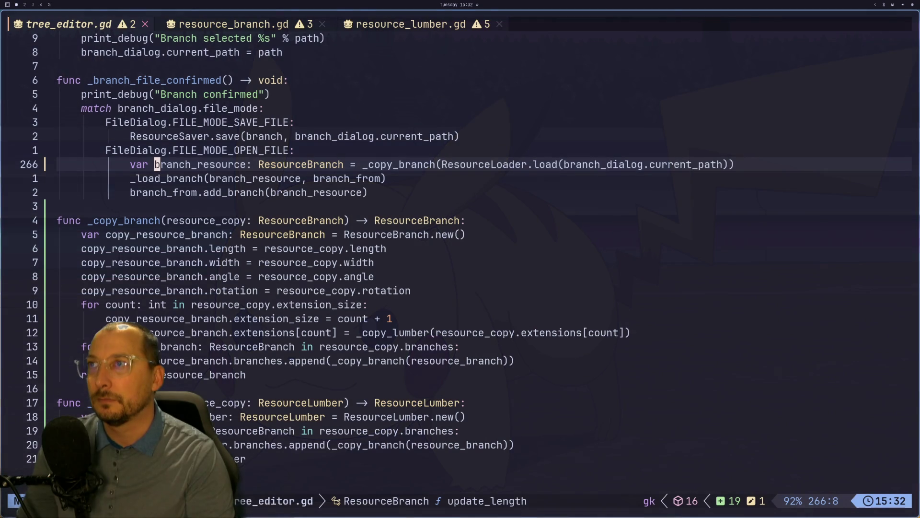
pyautogui.click(229, 20)
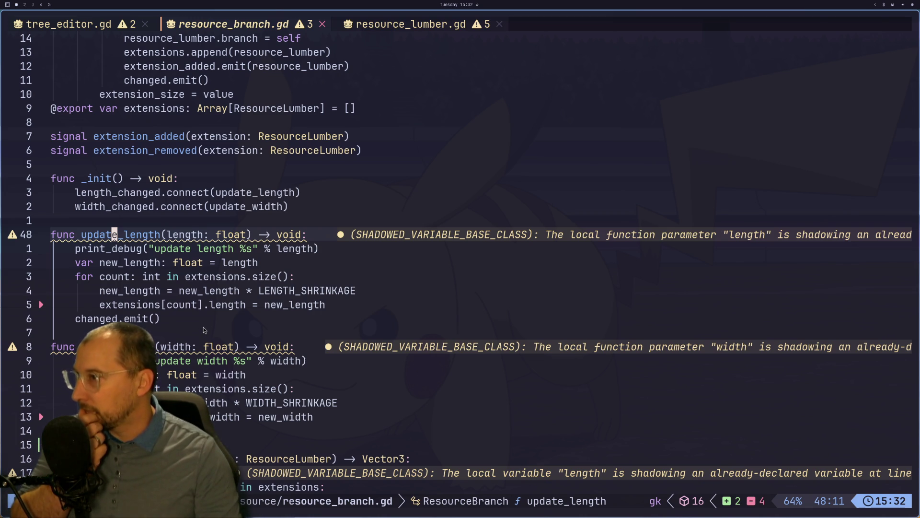
# Review resource_branch.gd's update_length and extension_size setter, then switch to resource_lumber.gd.
pyautogui.scroll(1, 203, 330)
pyautogui.scroll(2, 203, 329)
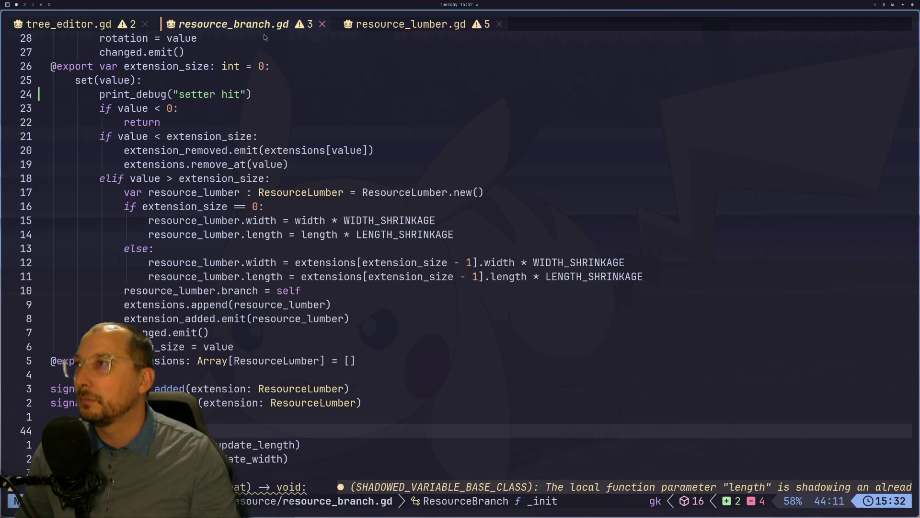
pyautogui.scroll(5, 298, 114)
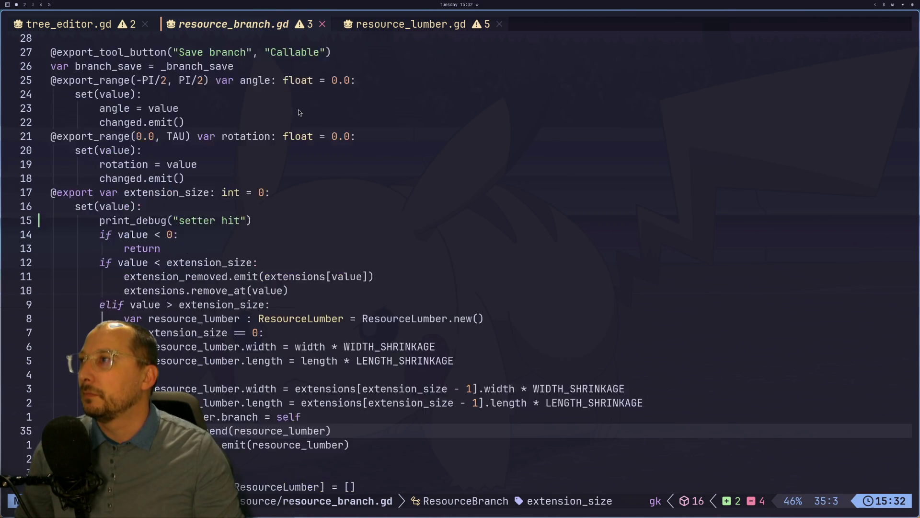
pyautogui.click(388, 25)
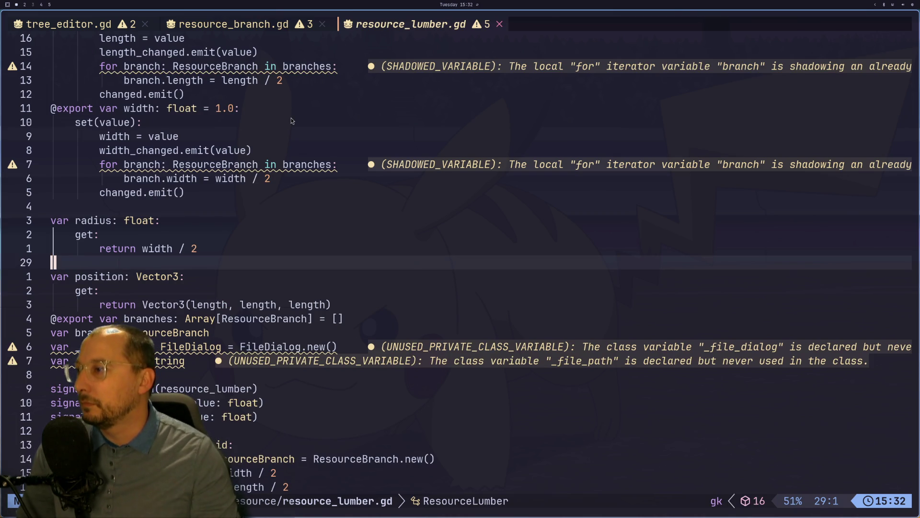
pyautogui.scroll(-2, 277, 148)
pyautogui.scroll(-2, 277, 148)
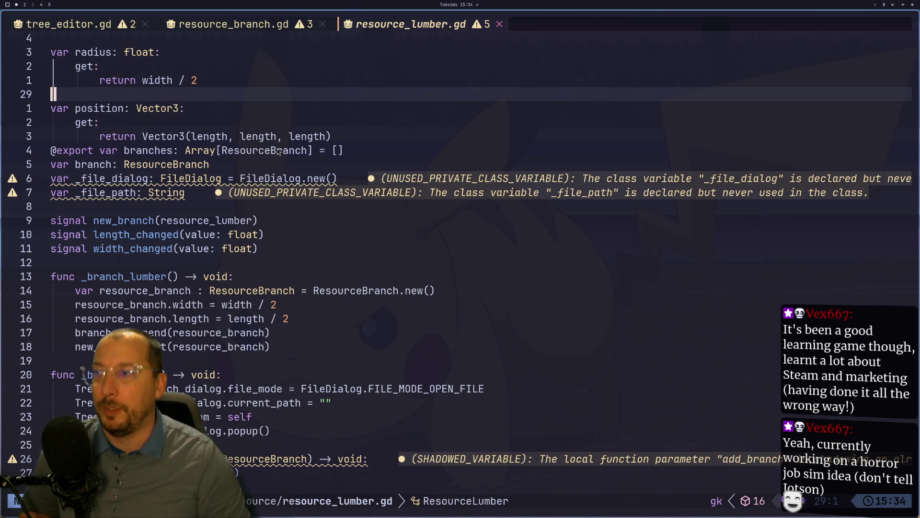
pyautogui.press('Escape')
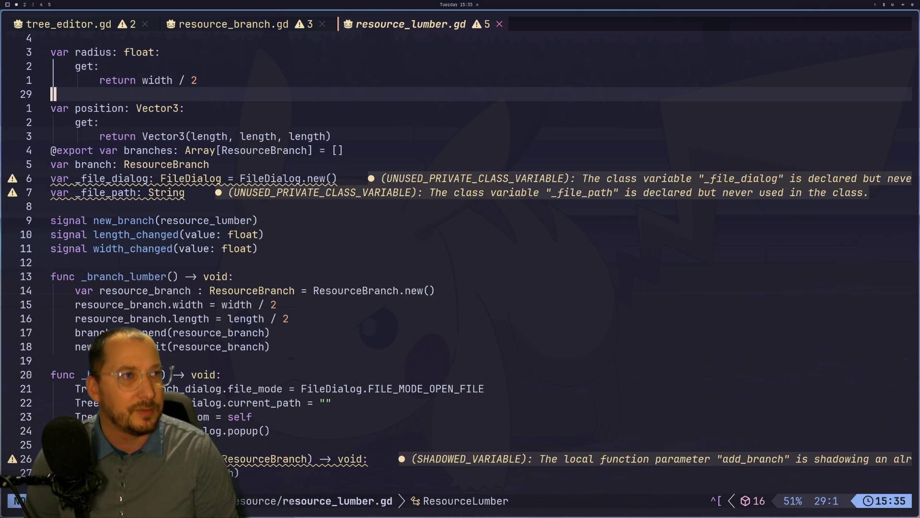
pyautogui.click(132, 291)
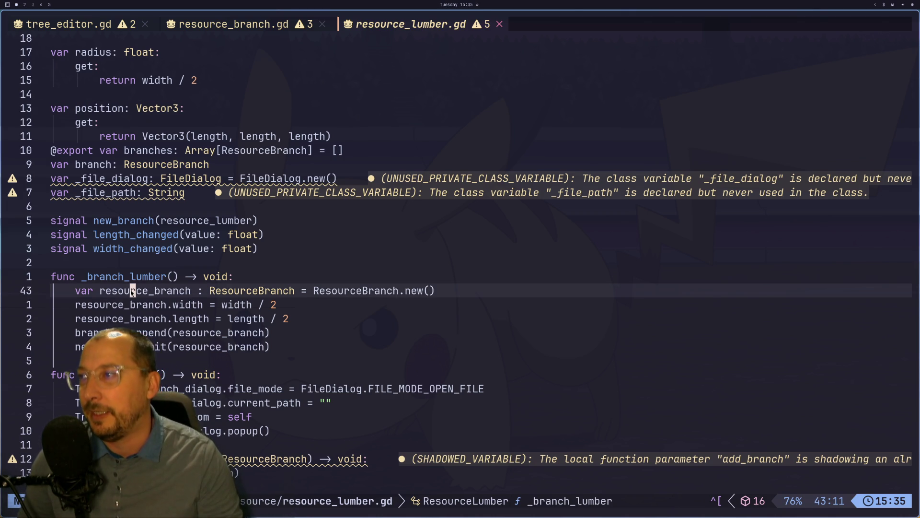
pyautogui.press('j')
pyautogui.press('j')
pyautogui.press('j')
pyautogui.press('k')
pyautogui.press('k')
pyautogui.press('k')
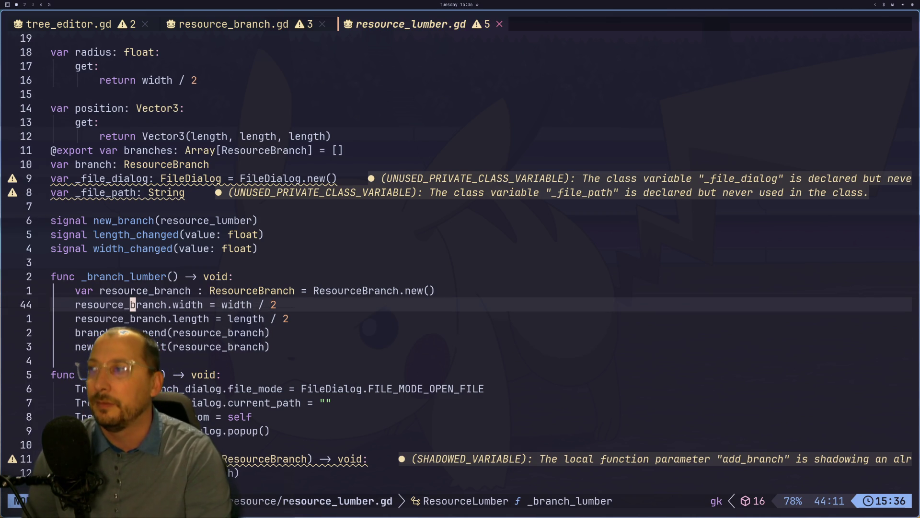
pyautogui.press('j')
pyautogui.press('j')
pyautogui.press('k')
pyautogui.press('k')
pyautogui.press('j')
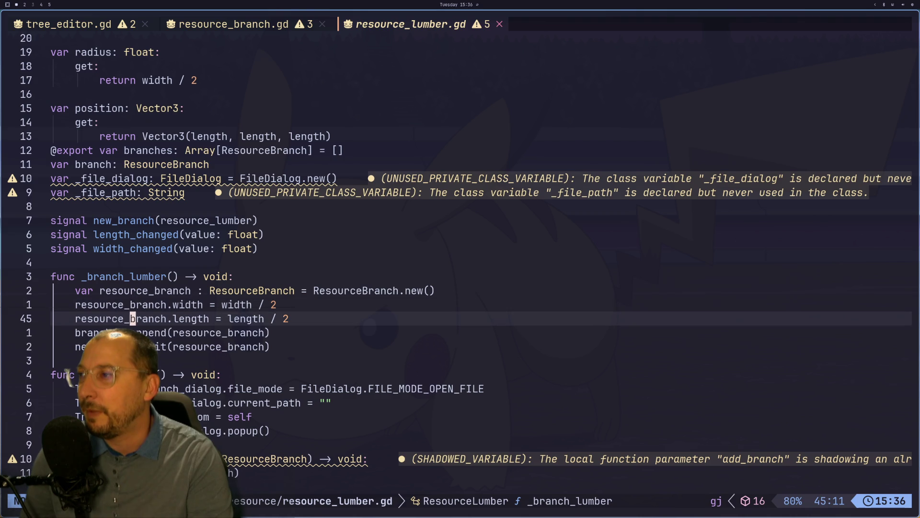
pyautogui.hotkey('ctrl', 'o')
pyautogui.hotkey('ctrl', 'o')
pyautogui.hotkey('ctrl', 'o')
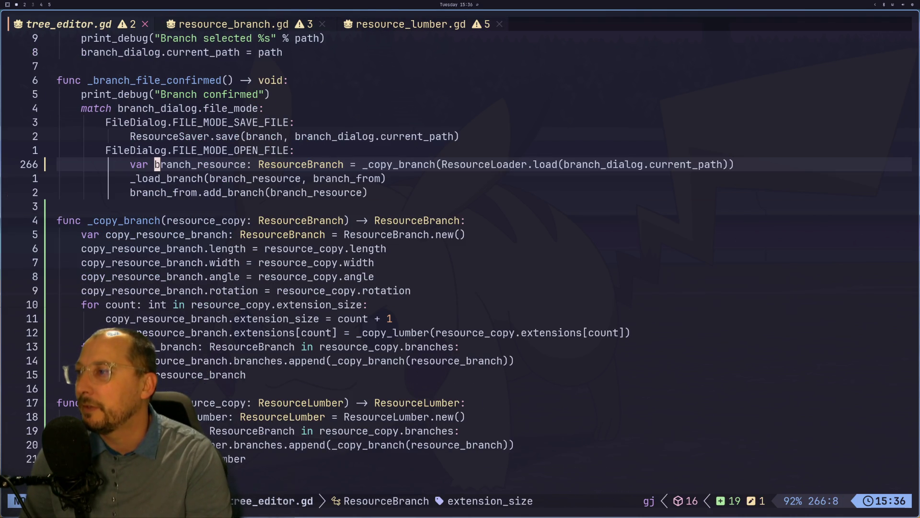
pyautogui.press('j')
pyautogui.press('j')
pyautogui.press('k')
pyautogui.press('k')
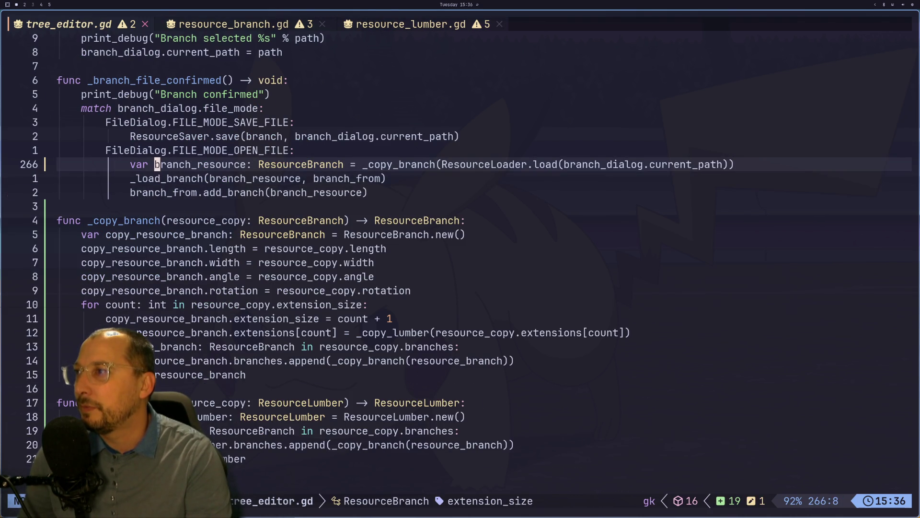
pyautogui.hotkey('alt', 'Tab')
pyautogui.hotkey('alt', 'Tab')
pyautogui.hotkey('ctrl', 'i')
pyautogui.hotkey('ctrl', 'i')
pyautogui.hotkey('ctrl', 'i')
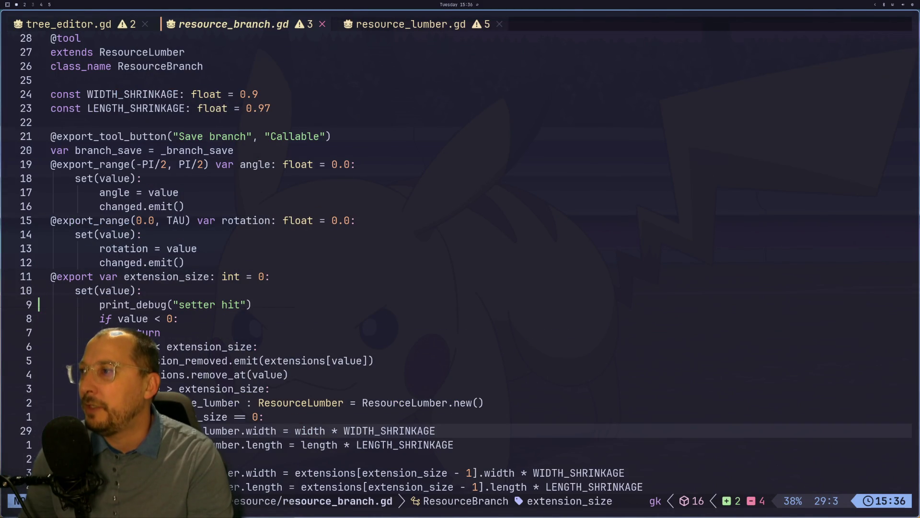
pyautogui.press('k')
pyautogui.press('j')
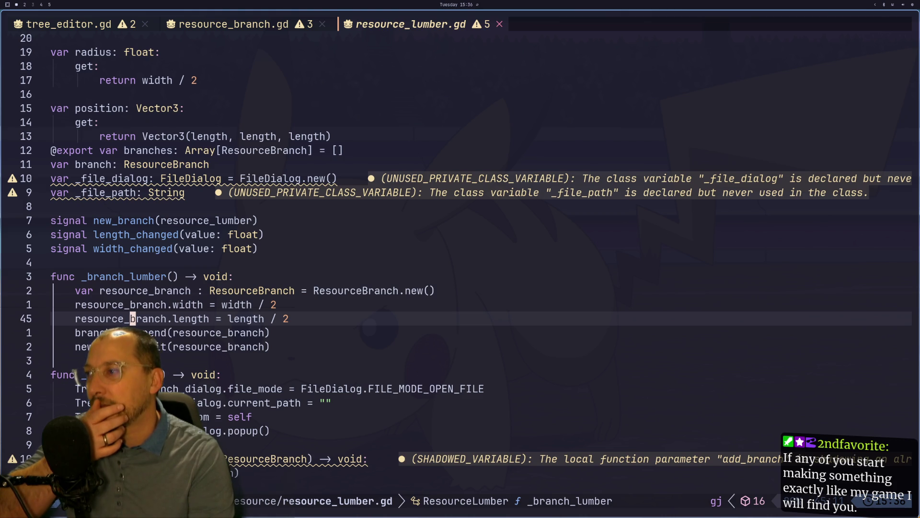
pyautogui.press('j')
pyautogui.press('j')
pyautogui.press('j')
pyautogui.press('k')
pyautogui.press('k')
pyautogui.press('k')
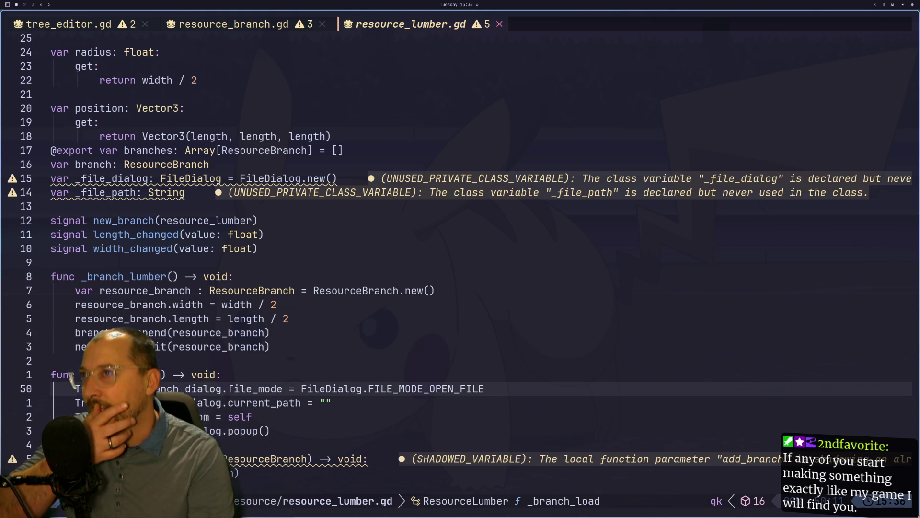
pyautogui.hotkey('ctrl', 'o')
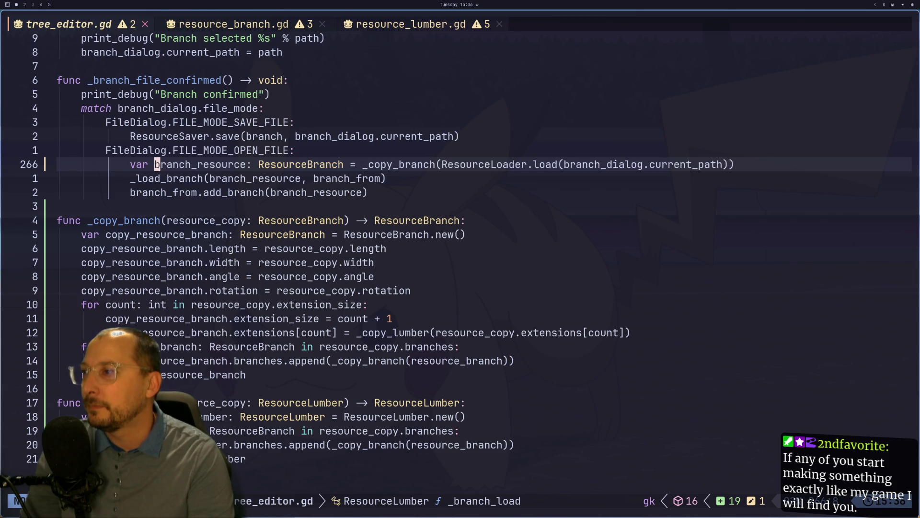
pyautogui.press('k')
pyautogui.hotkey('ctrl', 'o')
pyautogui.hotkey('ctrl', 'o')
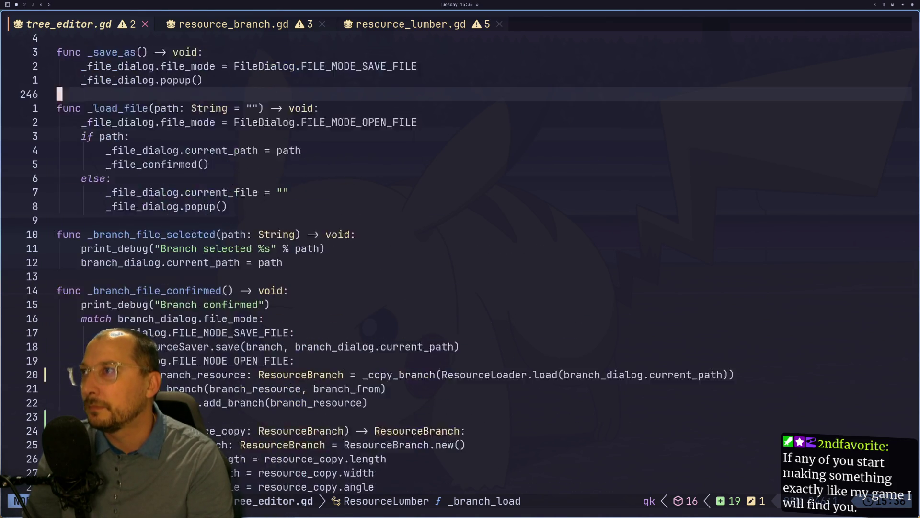
pyautogui.press('k')
pyautogui.press('k')
pyautogui.press('k')
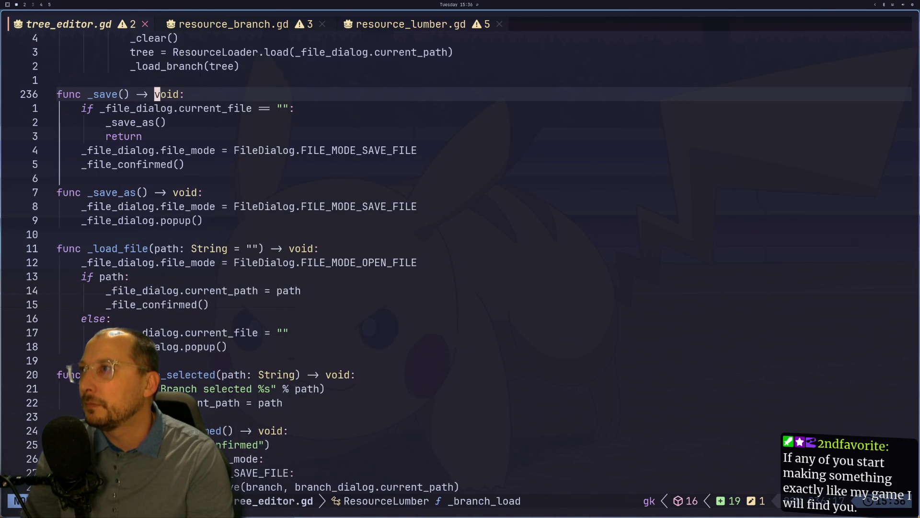
pyautogui.hotkey('ctrl', 'o')
pyautogui.hotkey('ctrl', 'o')
pyautogui.hotkey('ctrl', 'o')
pyautogui.hotkey('ctrl', 'o')
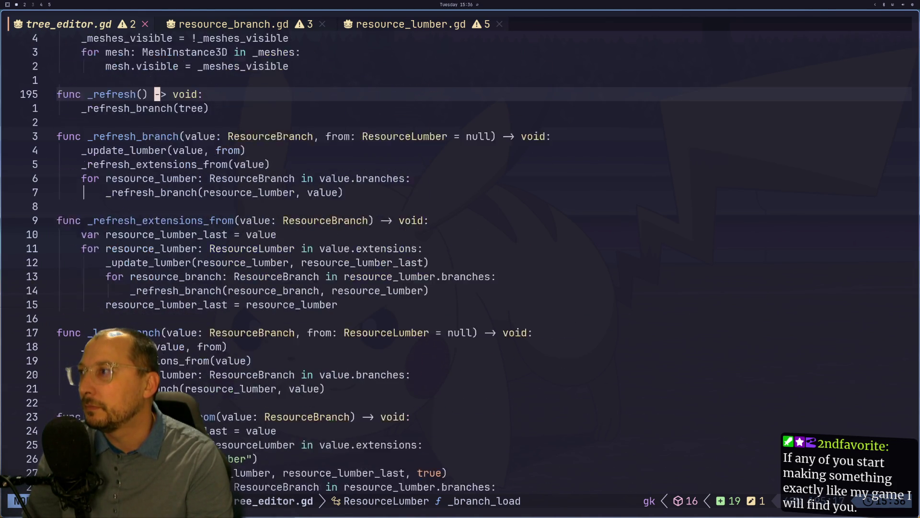
pyautogui.hotkey('ctrl', 'o')
pyautogui.hotkey('ctrl', 'o')
pyautogui.hotkey('ctrl', 'o')
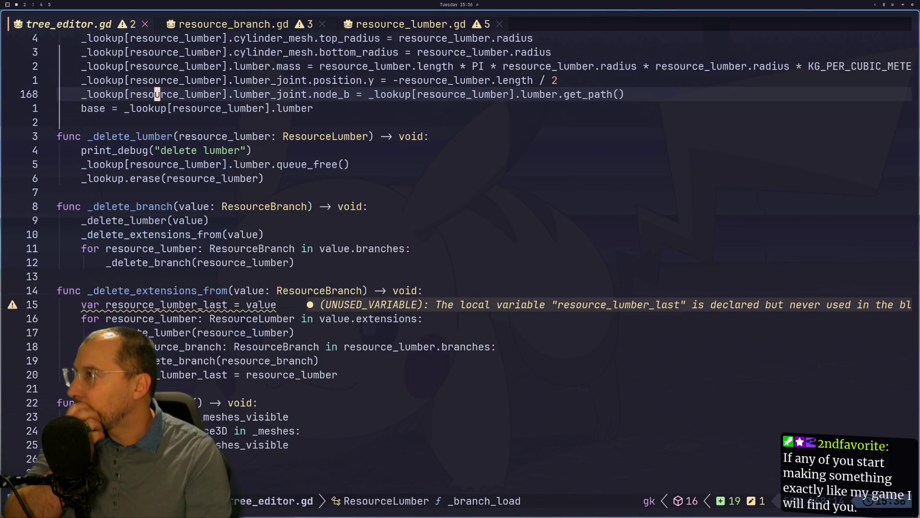
pyautogui.hotkey('ctrl', 'o')
pyautogui.hotkey('ctrl', 'o')
pyautogui.hotkey('ctrl', 'o')
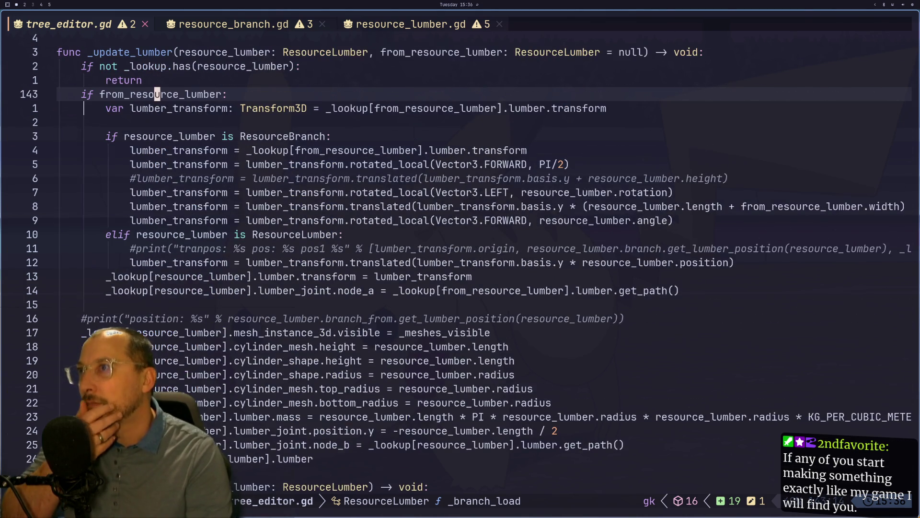
pyautogui.hotkey('ctrl', 'o')
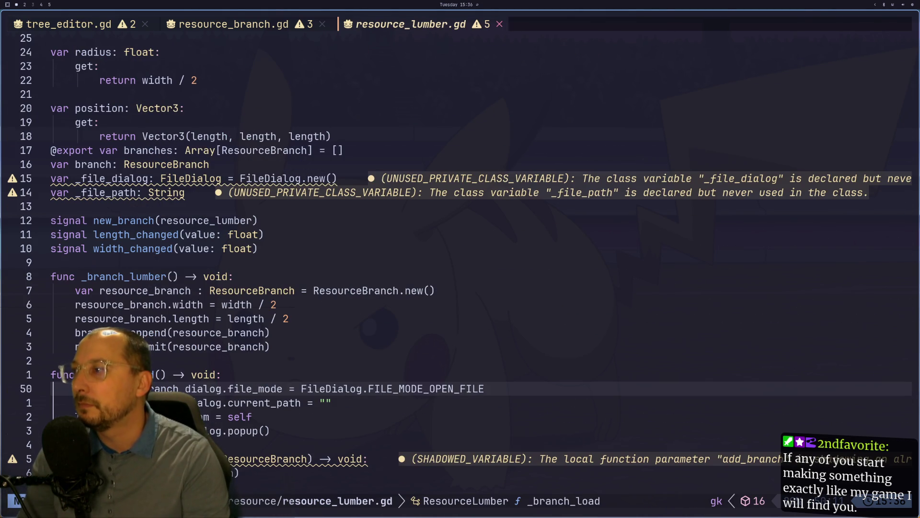
pyautogui.hotkey('ctrl', 'o')
pyautogui.press('k')
pyautogui.press('k')
pyautogui.press('k')
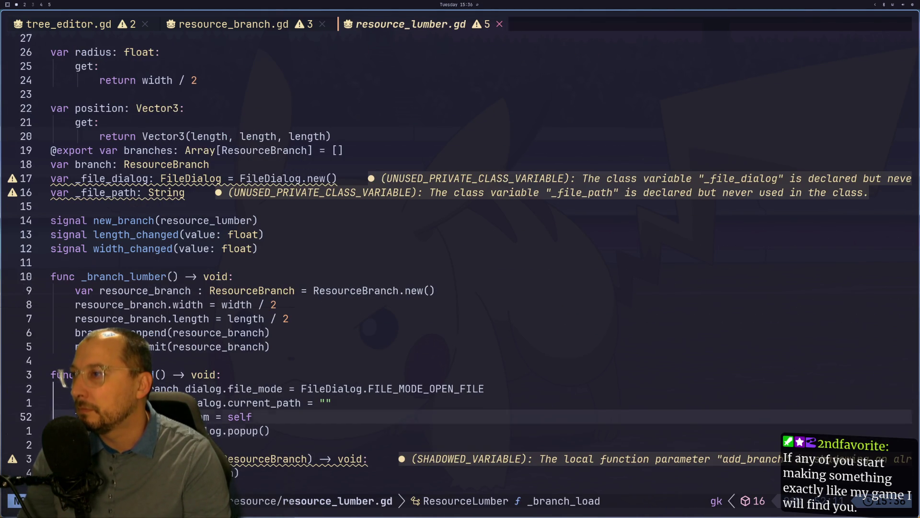
# Yank the width and length halving lines in resource_lumber.gd.
pyautogui.press('k')
pyautogui.press('k')
pyautogui.press('k')
pyautogui.press('y')
pyautogui.press('3')
pyautogui.press('y')
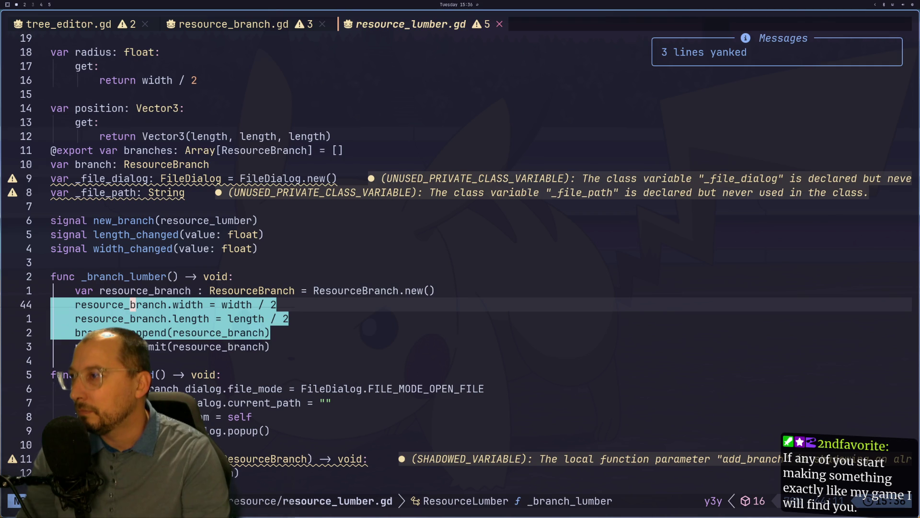
pyautogui.press('y')
pyautogui.press('2')
pyautogui.press('y')
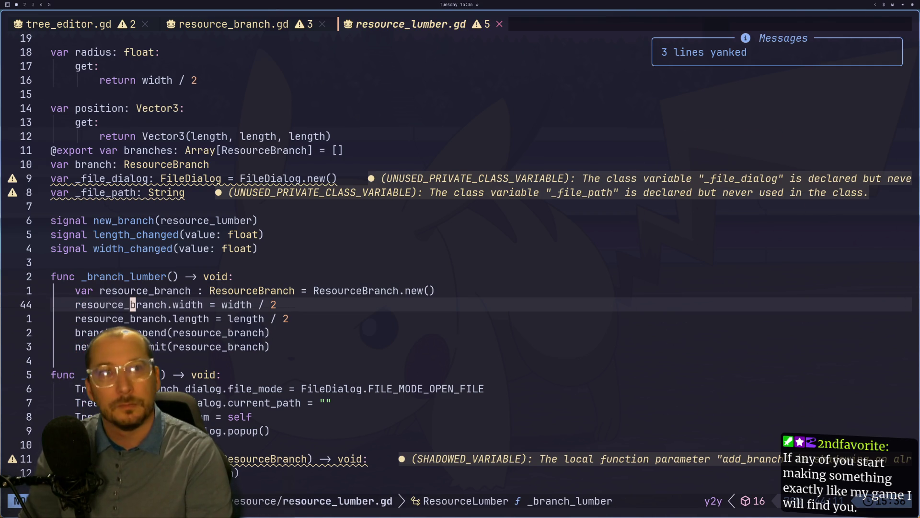
pyautogui.press('Escape')
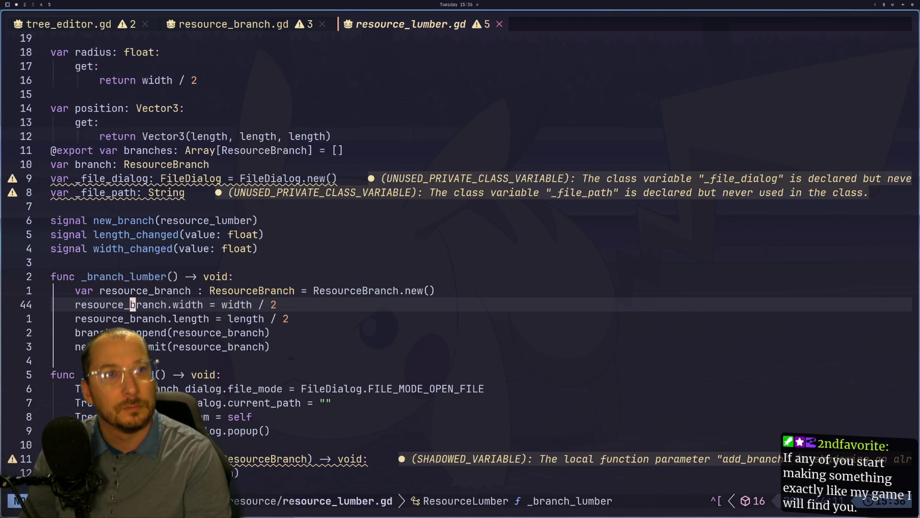
# Switch to resource_branch.gd and review its update_length and update_width functions.
pyautogui.hotkey('shift', 'h')
pyautogui.hotkey('shift', 'l')
pyautogui.hotkey('shift', 'h')
pyautogui.press('j')
pyautogui.press('j')
pyautogui.press('j')
pyautogui.press('j')
pyautogui.press('j')
pyautogui.press('j')
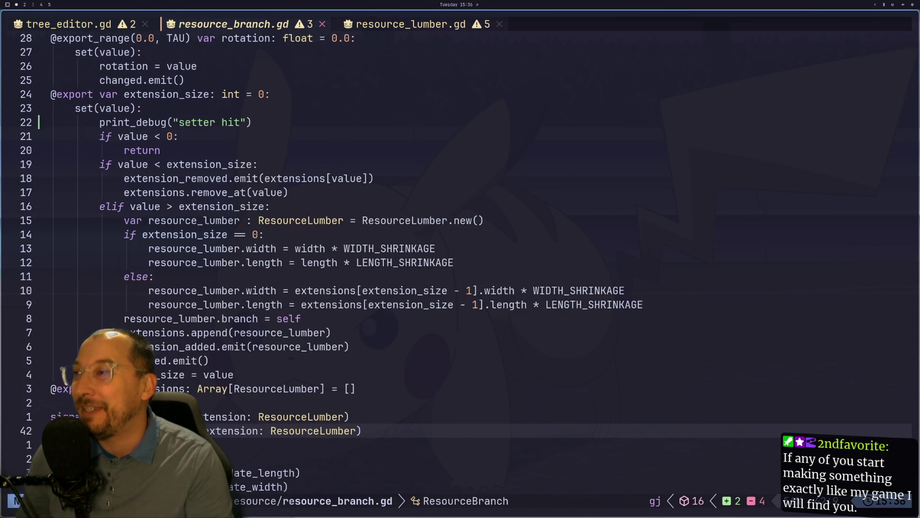
pyautogui.press('j')
pyautogui.press('j')
pyautogui.press('j')
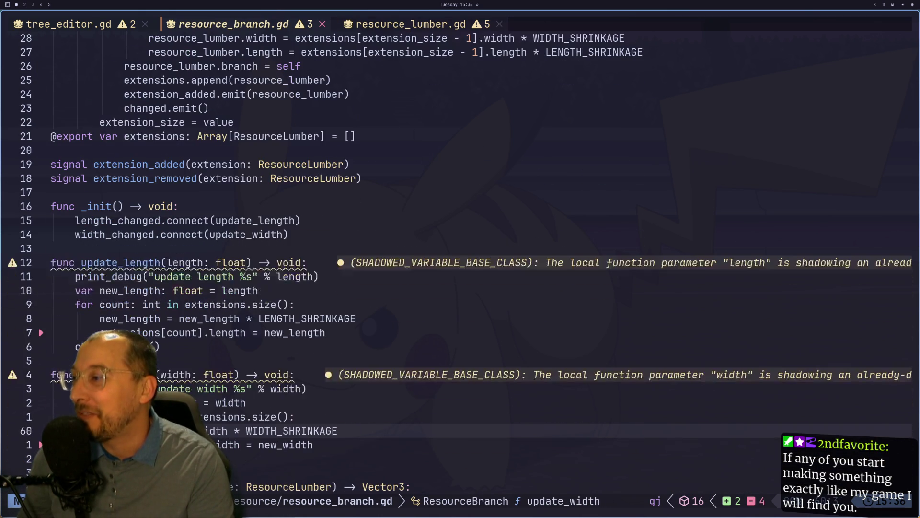
pyautogui.press('k')
pyautogui.press('k')
pyautogui.press('k')
pyautogui.press('k')
pyautogui.press('k')
pyautogui.press('k')
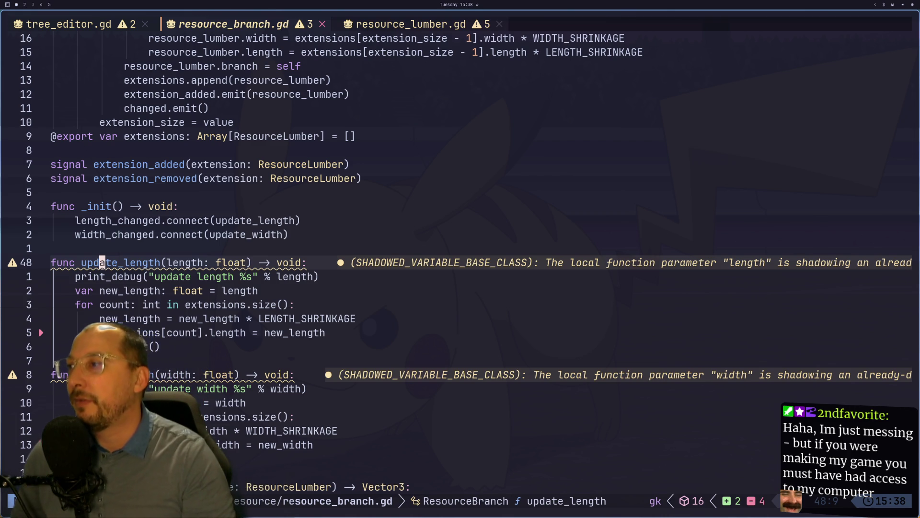
# Yank the two halving lines and paste them below the branch_resource line in tree_editor.gd.
pyautogui.hotkey('shift', 'l')
pyautogui.press('y')
pyautogui.press('2')
pyautogui.press('y')
pyautogui.hotkey('shift', 'l')
pyautogui.press('g')
pyautogui.press('j')
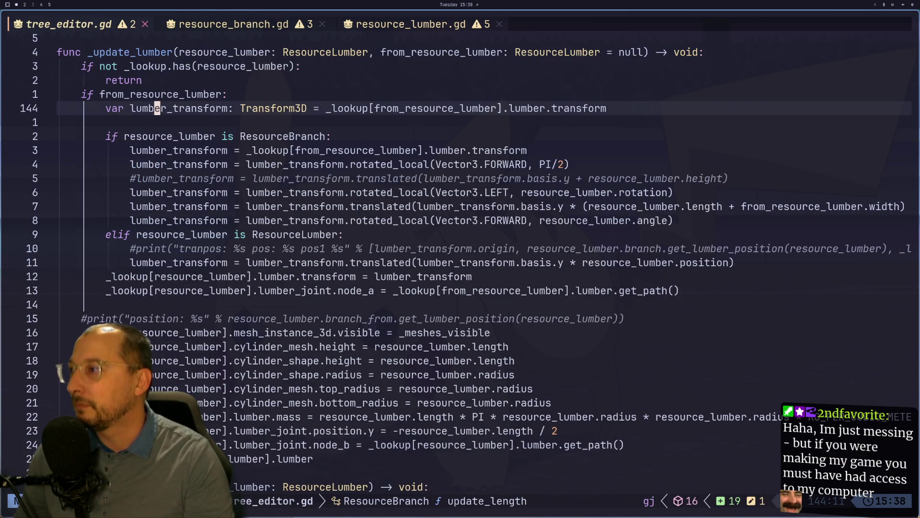
pyautogui.hotkey('shift', 'g')
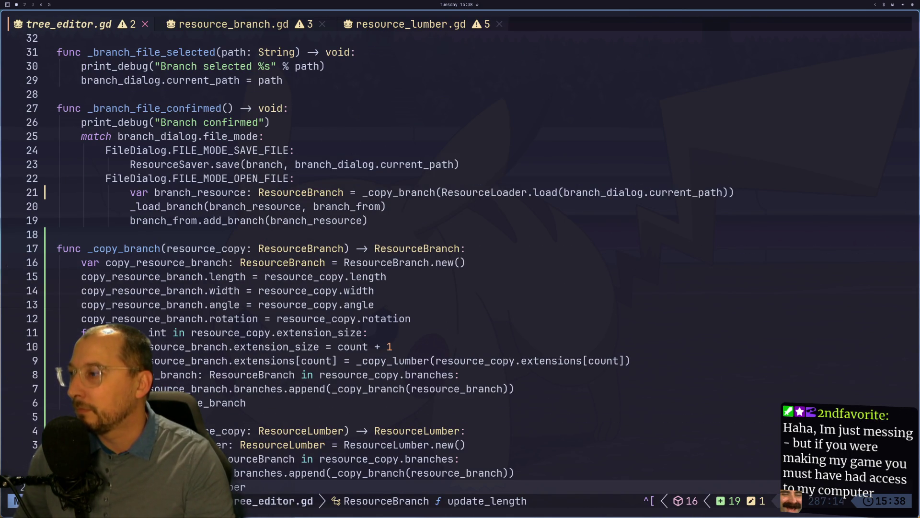
pyautogui.press('k')
pyautogui.press('k')
pyautogui.press('k')
pyautogui.press('k')
pyautogui.press('j')
pyautogui.press('j')
pyautogui.press('k')
pyautogui.press('j')
pyautogui.press('j')
pyautogui.press('k')
pyautogui.press('k')
pyautogui.press('k')
pyautogui.press('p')
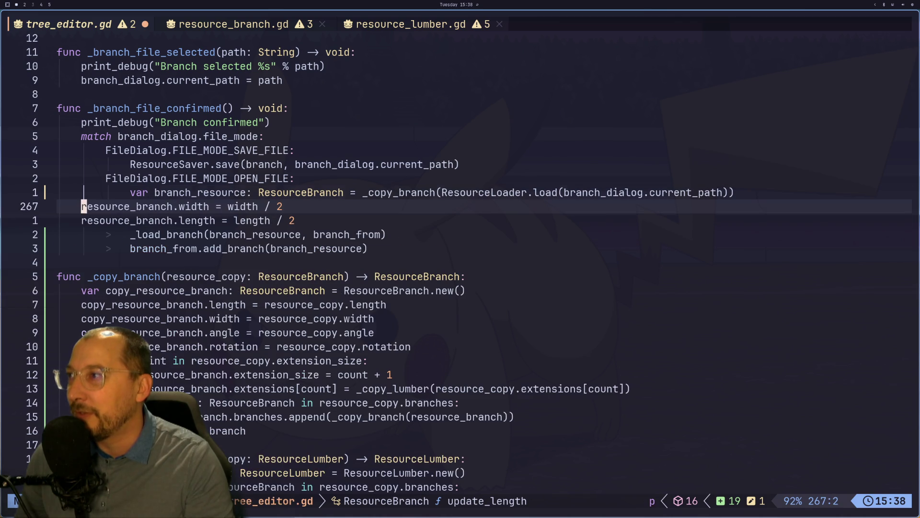
# Indent the pasted resource_branch width and length halving lines.
pyautogui.press('i')
pyautogui.press('Tab')
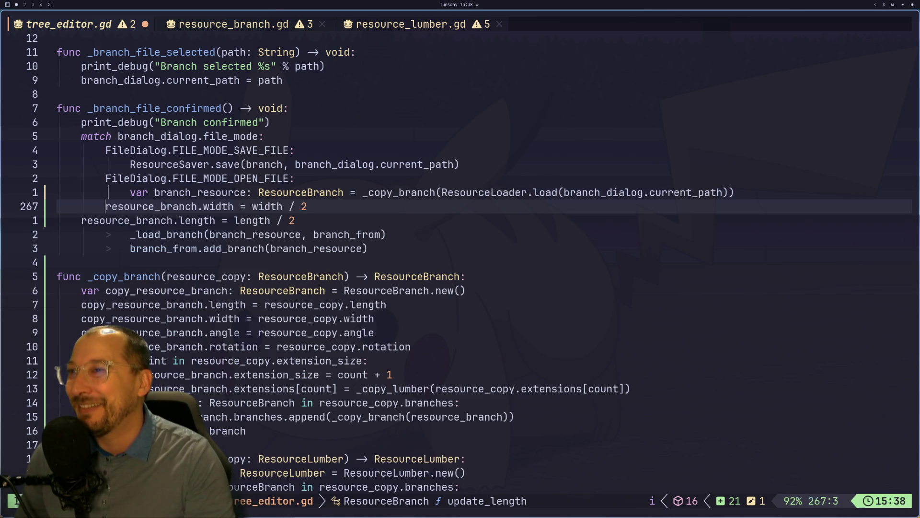
pyautogui.press('Escape')
pyautogui.press('j')
pyautogui.press('0')
pyautogui.press('w')
pyautogui.press('i')
pyautogui.press('Tab')
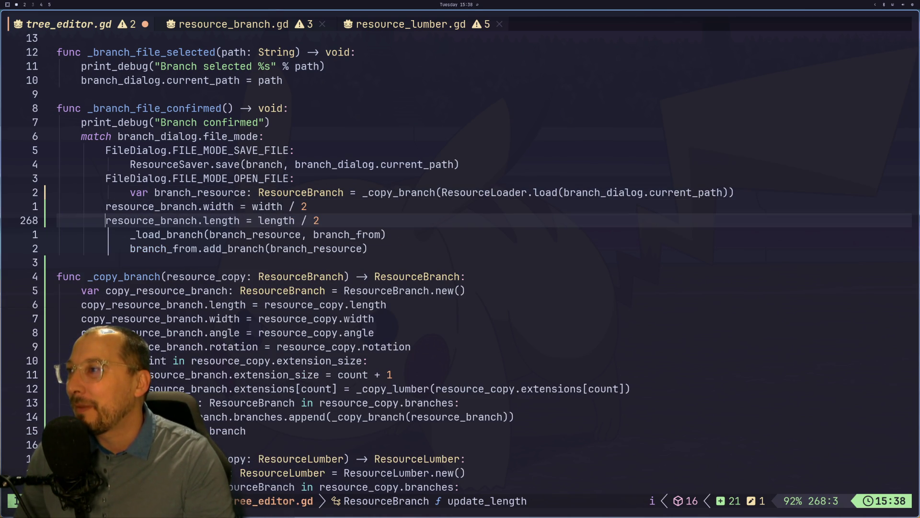
pyautogui.press('Escape')
# Yank the branch_resource name, then delete resource_branch from the width line and re-indent it.
pyautogui.press('k')
pyautogui.press('l')
pyautogui.press('l')
pyautogui.press('l')
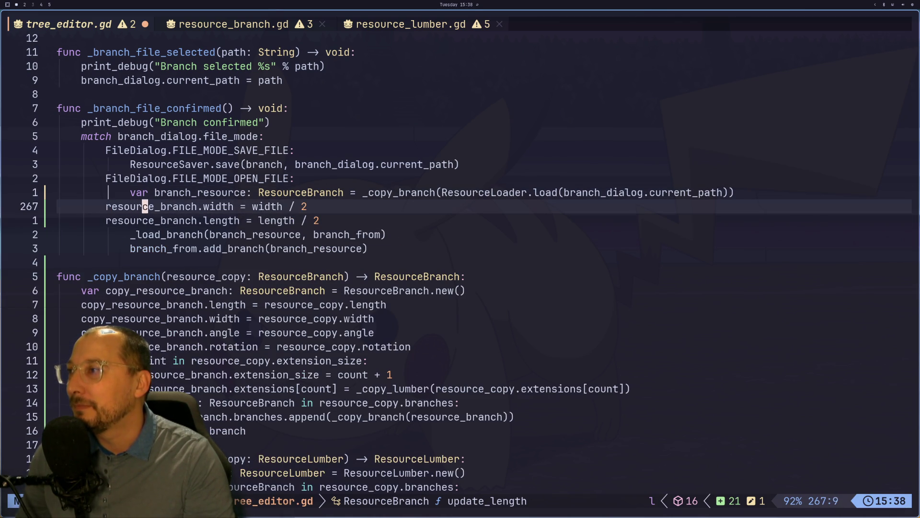
pyautogui.press('k')
pyautogui.press('b')
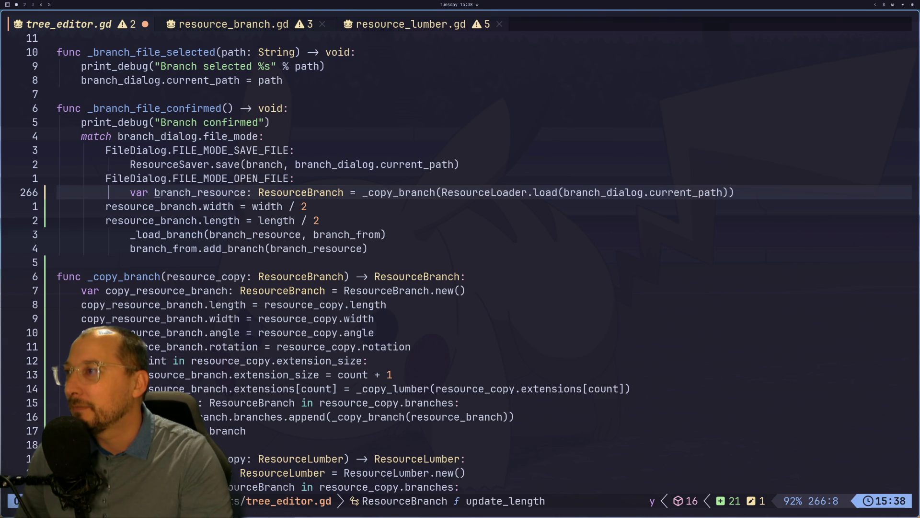
pyautogui.press('y')
pyautogui.press('Escape')
pyautogui.press('v')
pyautogui.press('l')
pyautogui.press('l')
pyautogui.press('l')
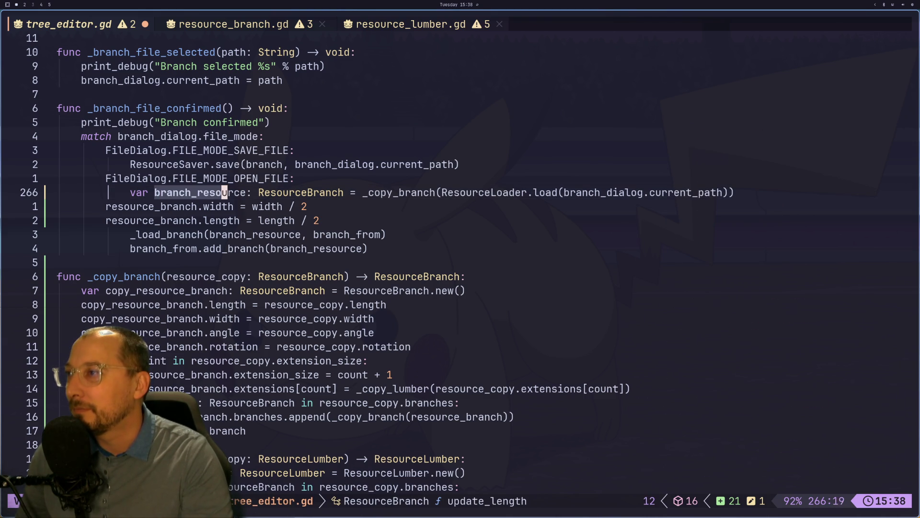
pyautogui.press('y')
pyautogui.press('j')
pyautogui.press('l')
pyautogui.press('l')
pyautogui.press('l')
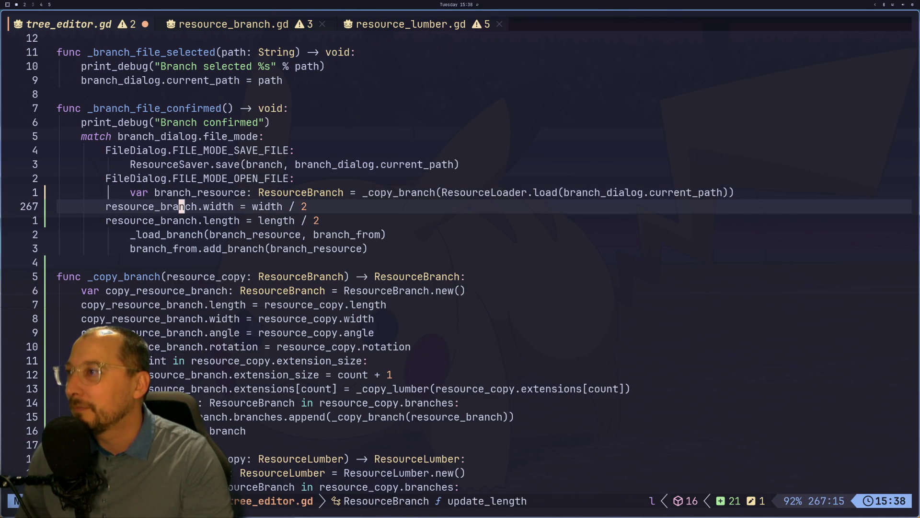
pyautogui.press('a')
pyautogui.press('BackSpace')
pyautogui.press('BackSpace')
pyautogui.press('BackSpace')
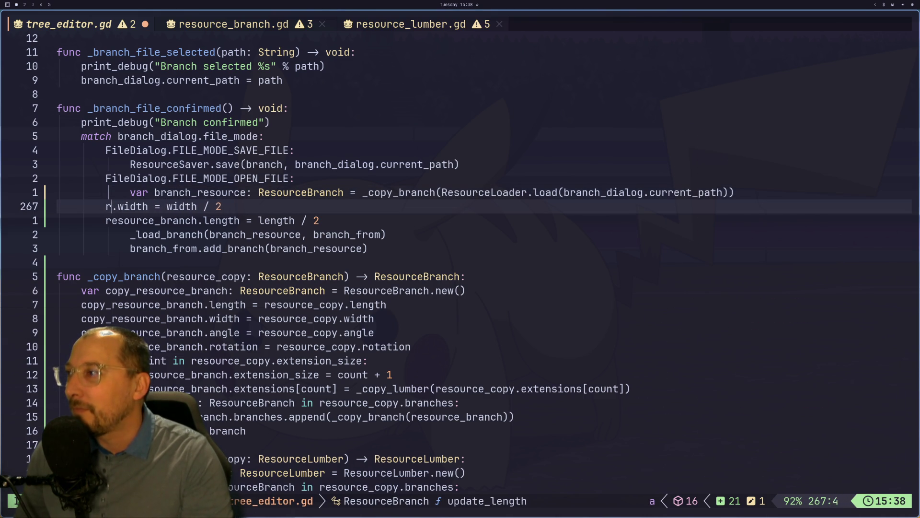
pyautogui.press('Tab')
pyautogui.press('Escape')
pyautogui.press('l')
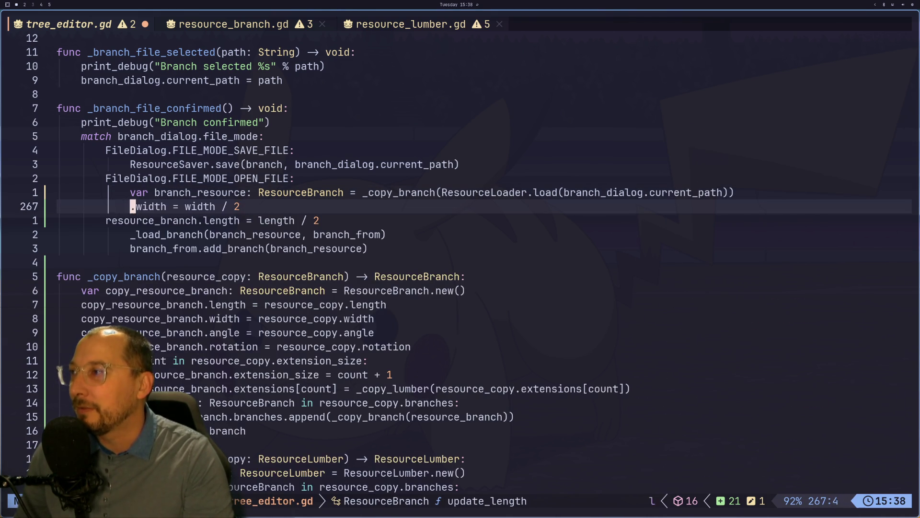
# Paste branch_resource in front of .width on the width halving line.
pyautogui.press('k')
pyautogui.press('l')
pyautogui.press('l')
pyautogui.press('l')
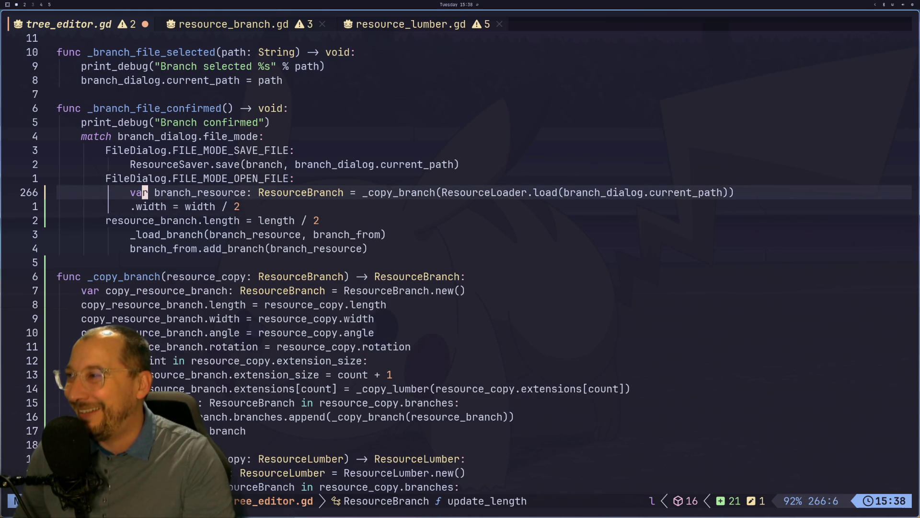
pyautogui.press('y')
pyautogui.press('e')
pyautogui.press('j')
pyautogui.press('h')
pyautogui.press('h')
pyautogui.press('h')
pyautogui.press('P')
# Replace resource_branch with branch_resource before .length and fix that line's indentation.
pyautogui.press('j')
pyautogui.press('h')
pyautogui.press('h')
pyautogui.press('h')
pyautogui.press('i')
pyautogui.press('Escape')
pyautogui.press('a')
pyautogui.press('BackSpace')
pyautogui.press('BackSpace')
pyautogui.press('BackSpace')
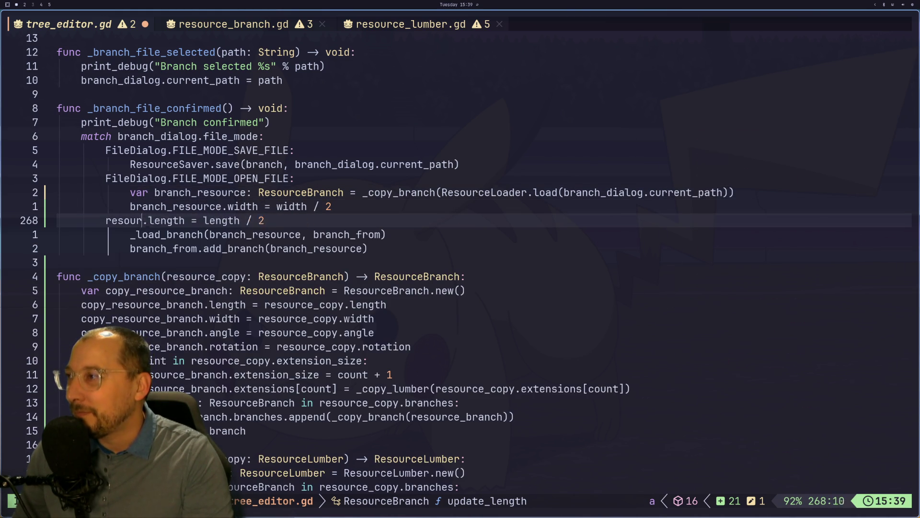
pyautogui.press('BackSpace')
pyautogui.press('Tab')
pyautogui.press('Escape')
pyautogui.press('l')
pyautogui.press('p')
pyautogui.press('u')
pyautogui.press('P')
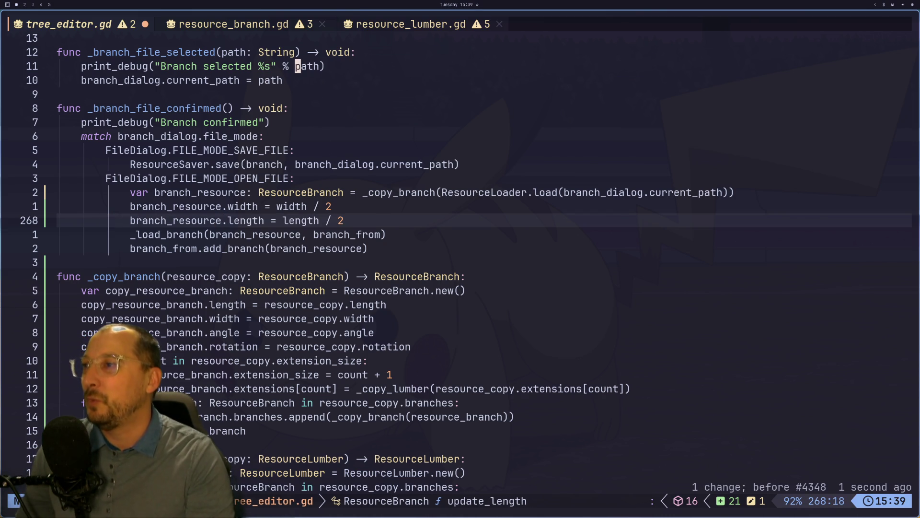
# Save tree_editor.gd with :w and return to the Godot editor.
pyautogui.write(':w')
pyautogui.press('Return')
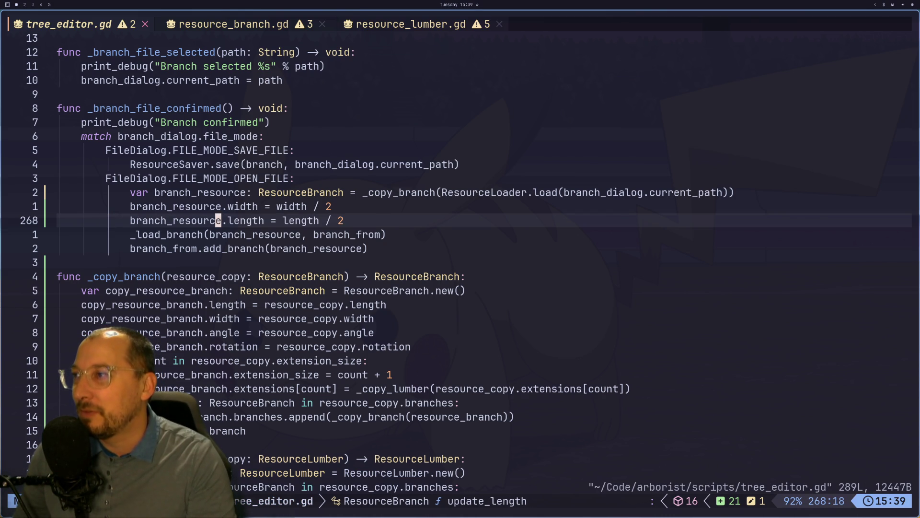
pyautogui.press('j')
pyautogui.press('j')
pyautogui.press('super+2')
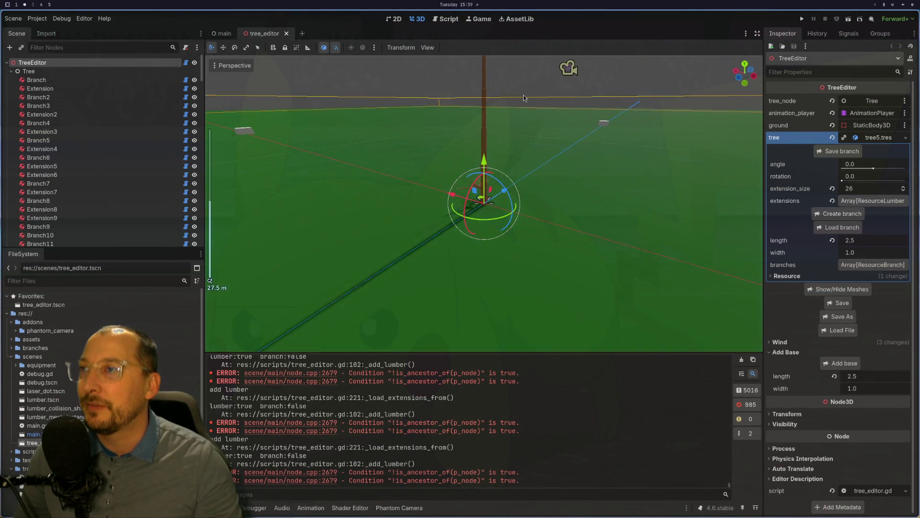
# Select Branch2 and add one extension log to it.
pyautogui.scroll(10, 529, 76)
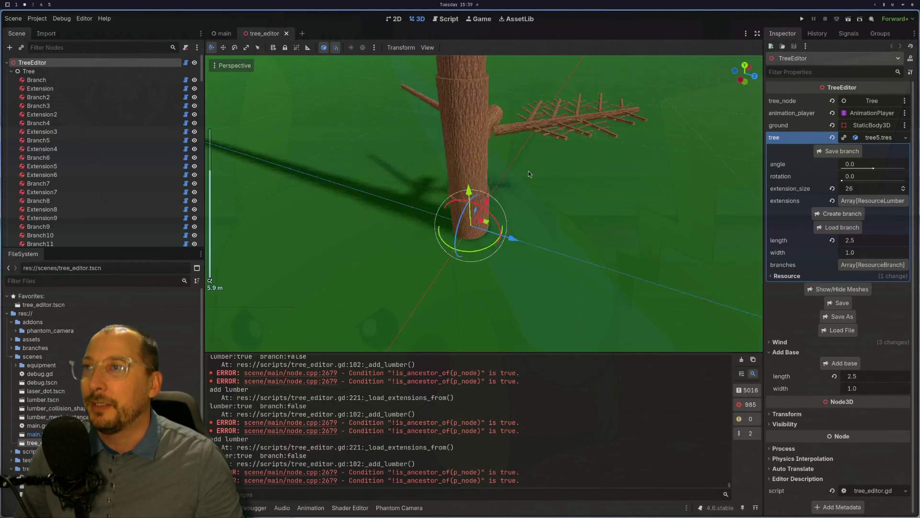
pyautogui.scroll(5, 528, 170)
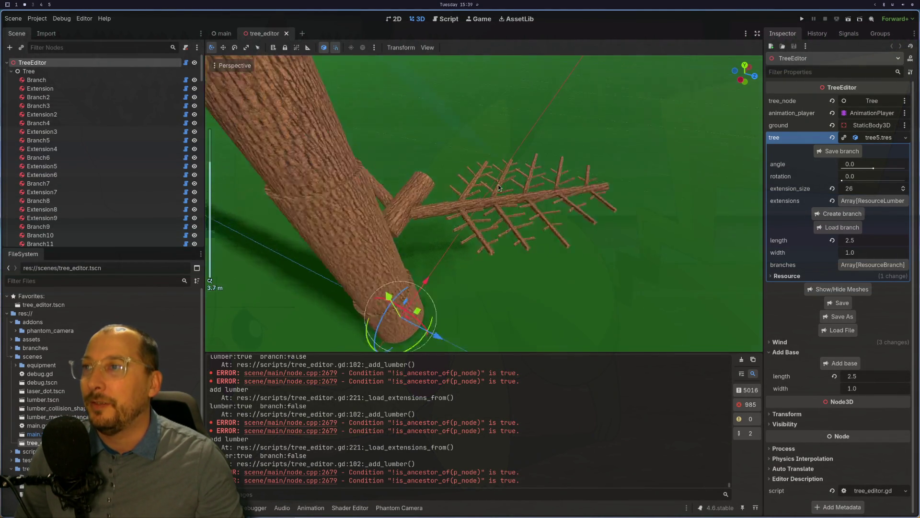
pyautogui.click(360, 177)
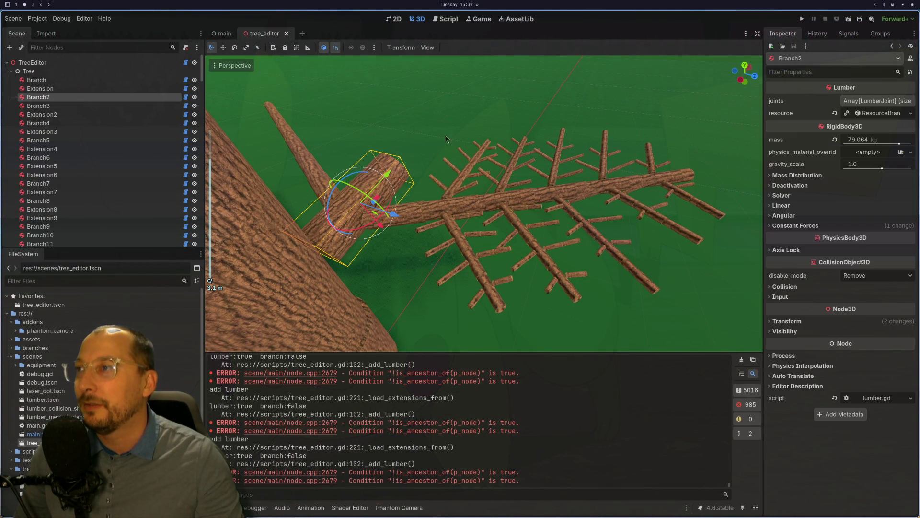
pyautogui.click(877, 114)
pyautogui.click(903, 164)
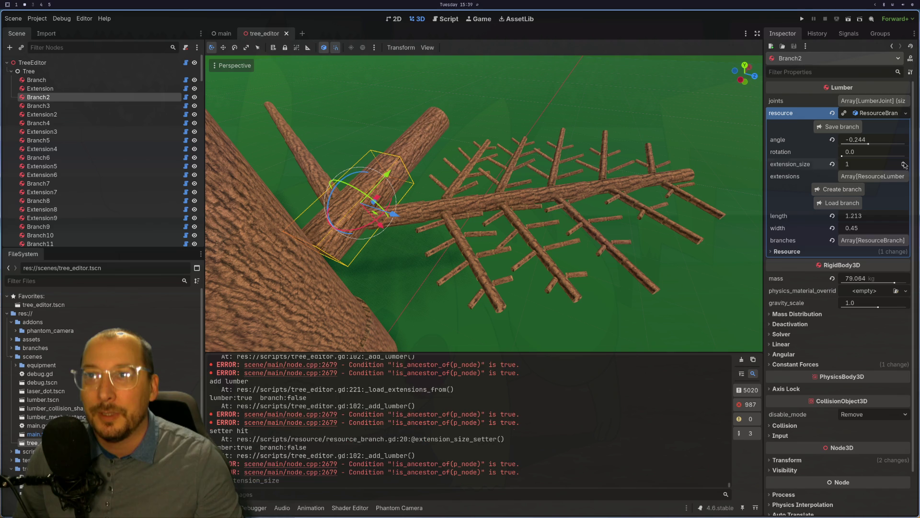
# Load detailed_branch_2.tres onto the new Extension97 log and zoom out to inspect it.
pyautogui.click(436, 117)
pyautogui.click(431, 119)
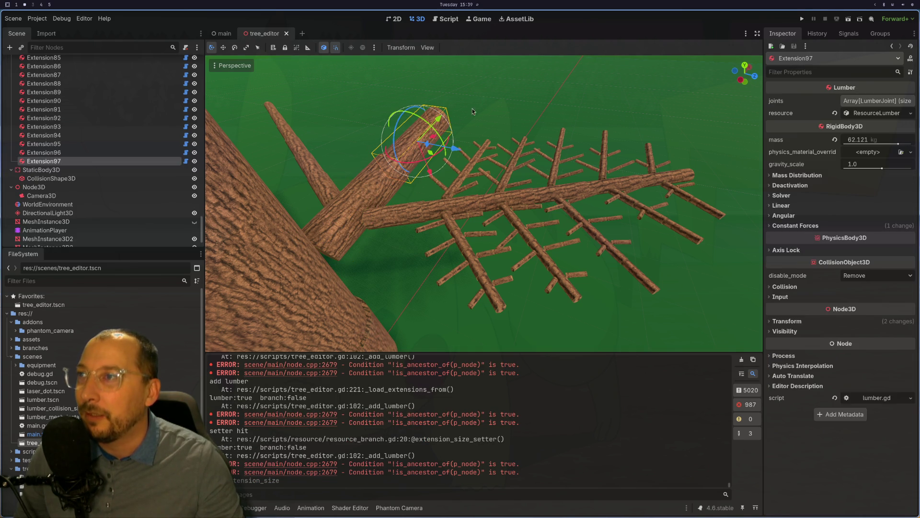
pyautogui.click(875, 118)
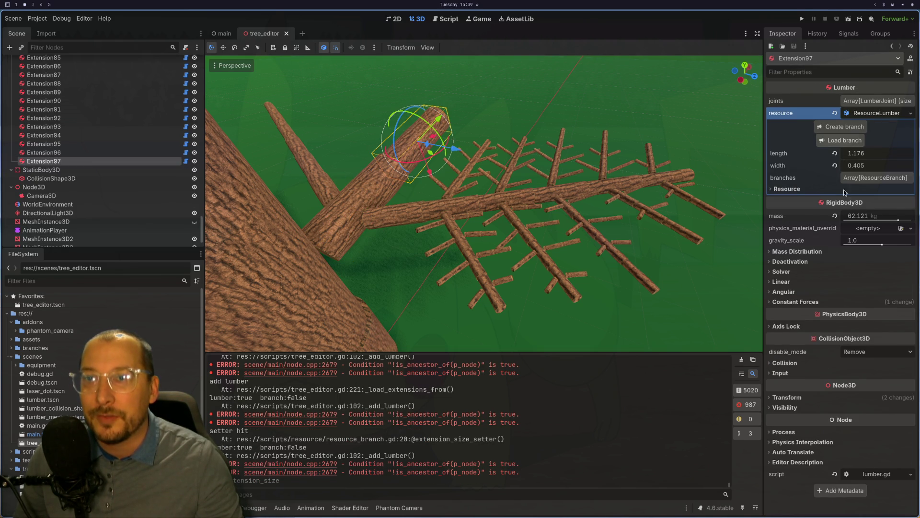
pyautogui.click(884, 113)
pyautogui.click(884, 113)
pyautogui.click(798, 189)
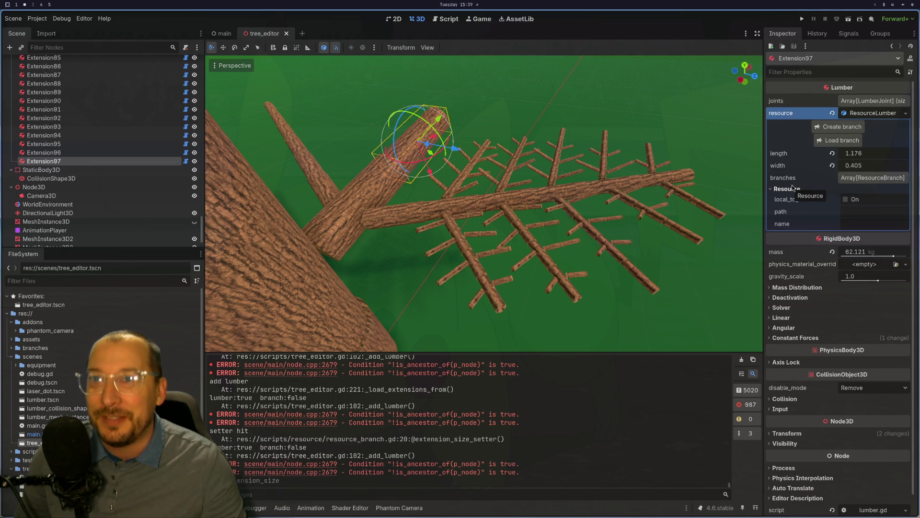
pyautogui.click(832, 141)
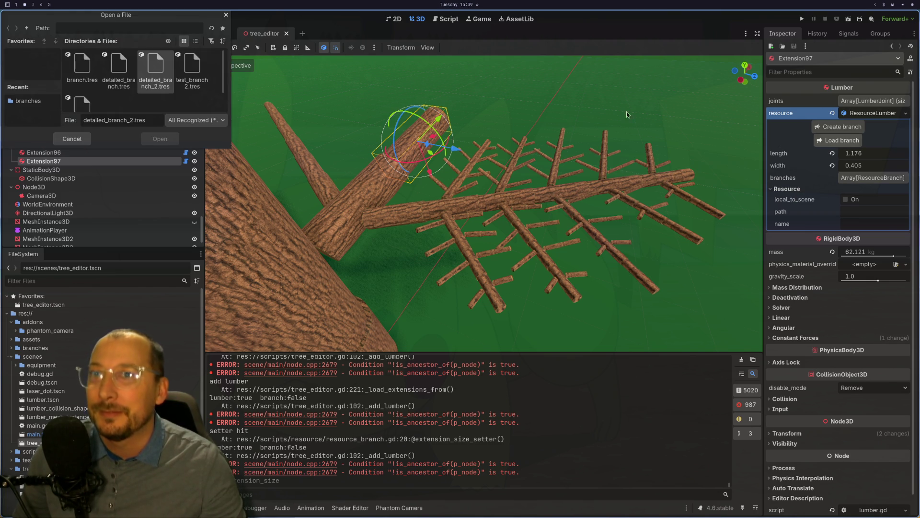
pyautogui.click(125, 67)
pyautogui.click(159, 69)
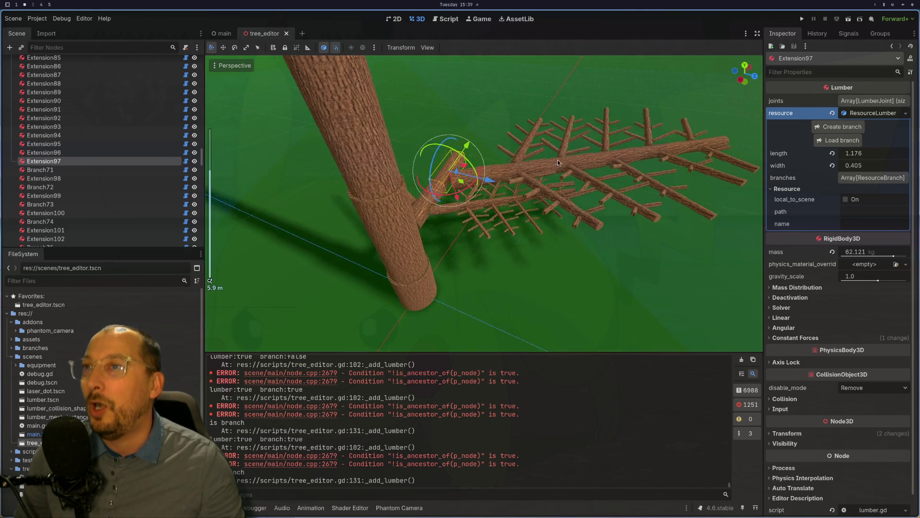
pyautogui.scroll(-5, 559, 166)
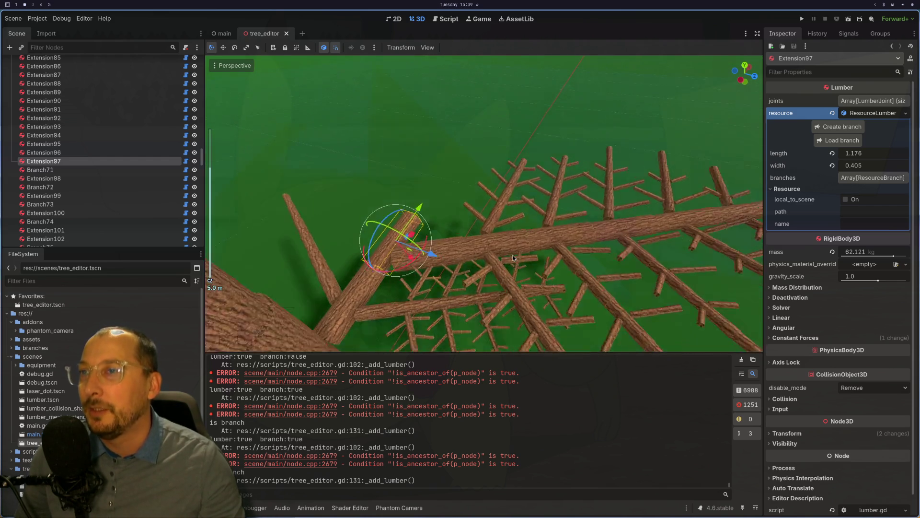
pyautogui.scroll(-1, 513, 255)
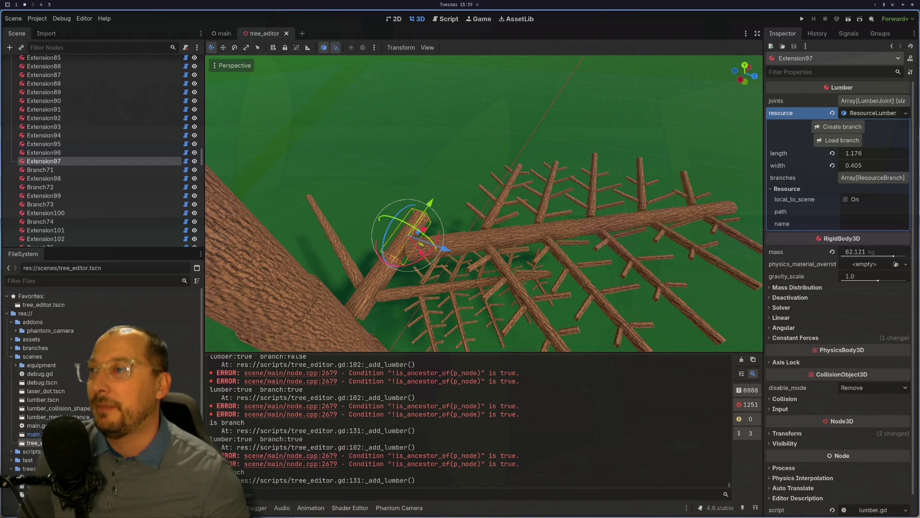
# In tree_editor.gd, make the width line halve branch_from.width.
pyautogui.press('super+1')
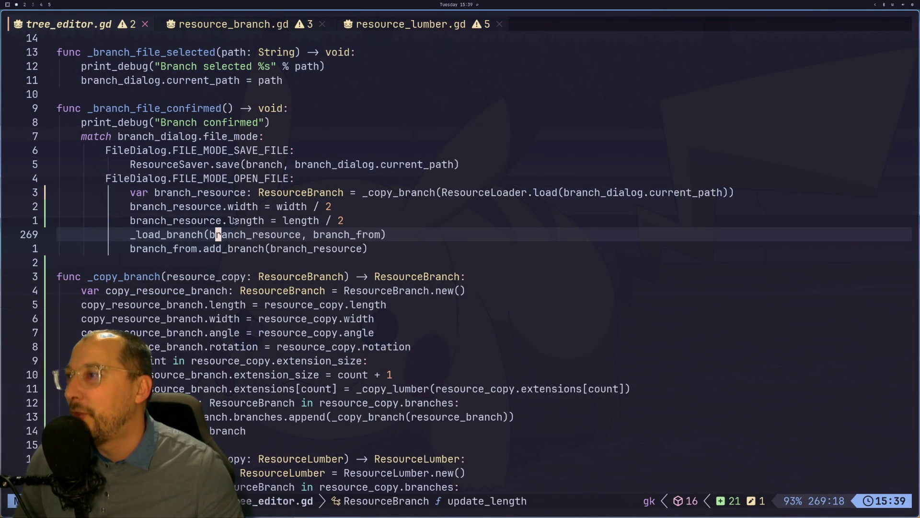
pyautogui.press('k')
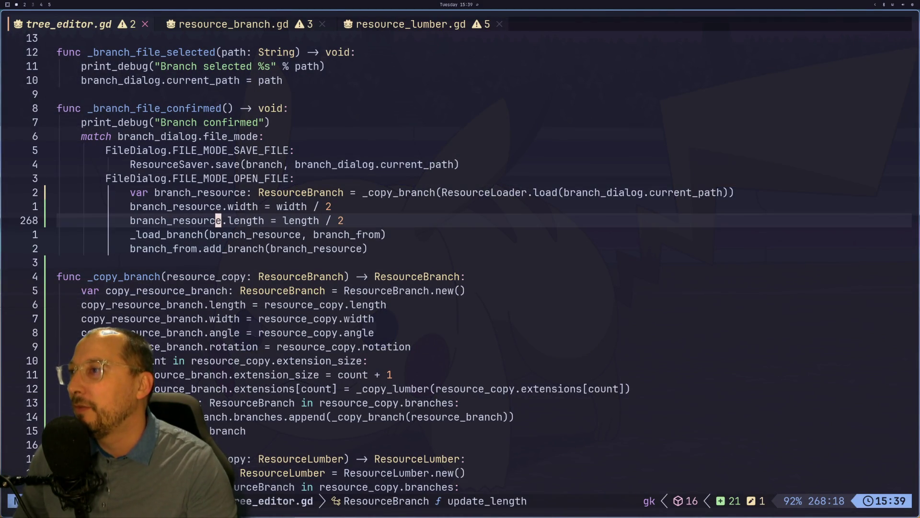
pyautogui.press('k')
pyautogui.press('l')
pyautogui.press('l')
pyautogui.press('l')
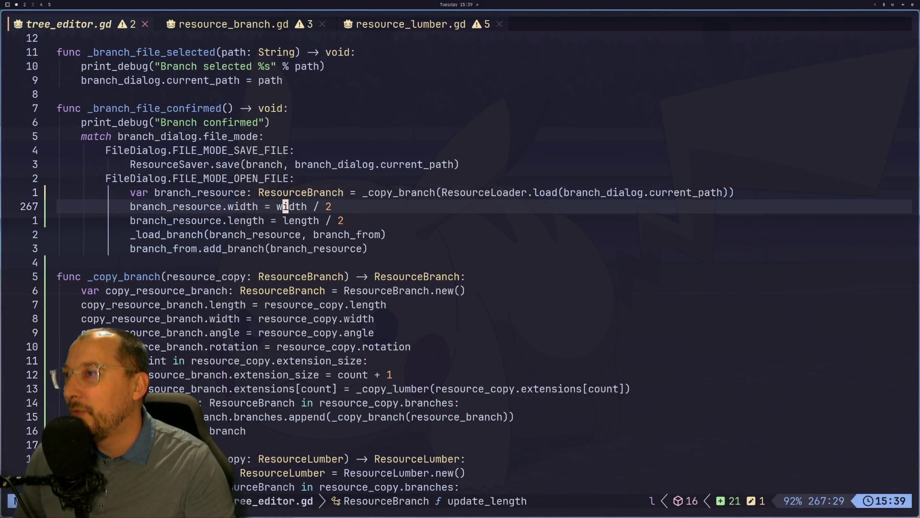
pyautogui.press('k')
pyautogui.press('h')
pyautogui.press('h')
pyautogui.press('h')
pyautogui.press('h')
pyautogui.press('l')
pyautogui.press('l')
pyautogui.press('l')
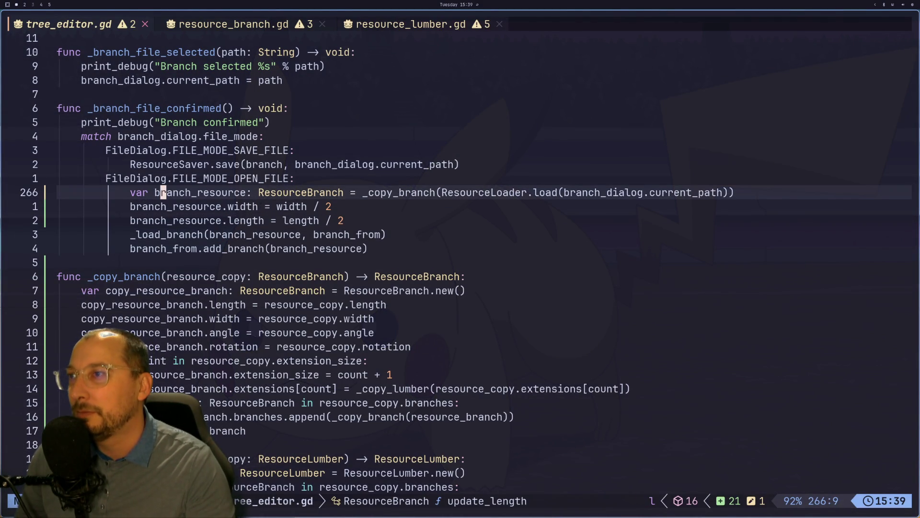
pyautogui.press('g')
pyautogui.press('j')
pyautogui.write('j')
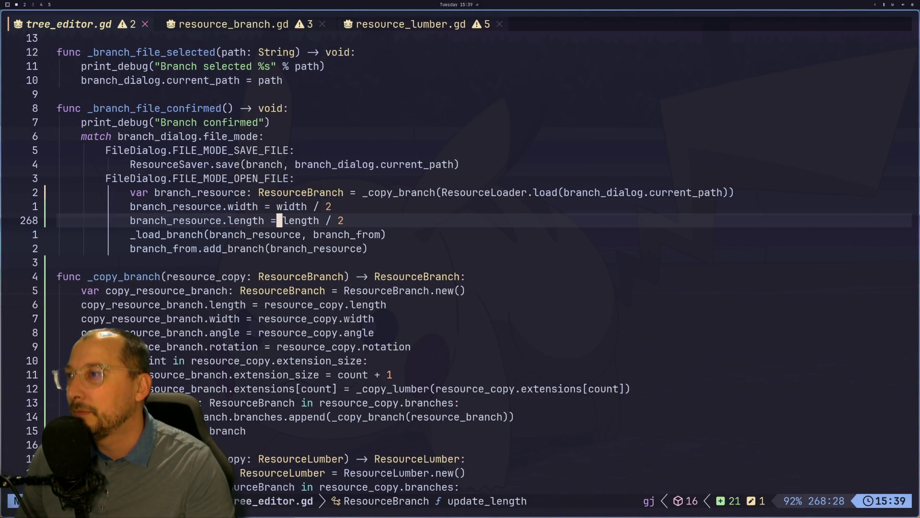
pyautogui.write('kibranch_fro')
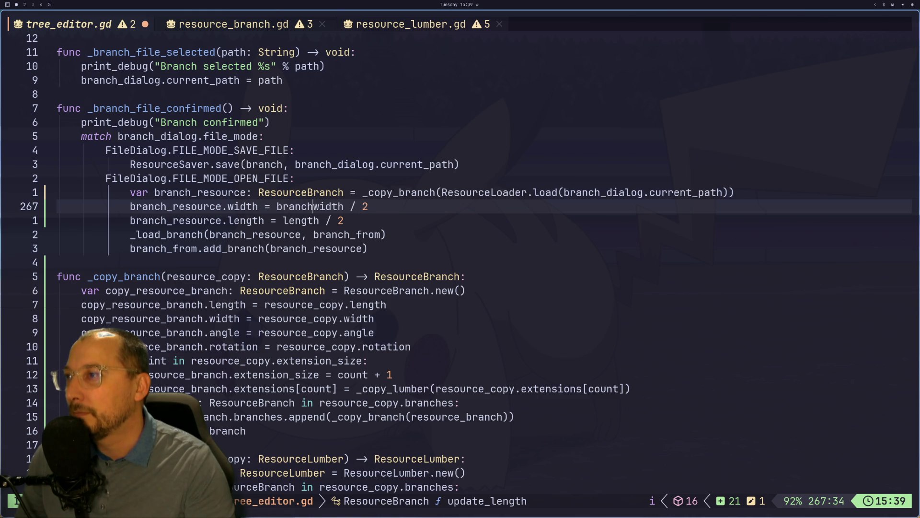
pyautogui.write('.')
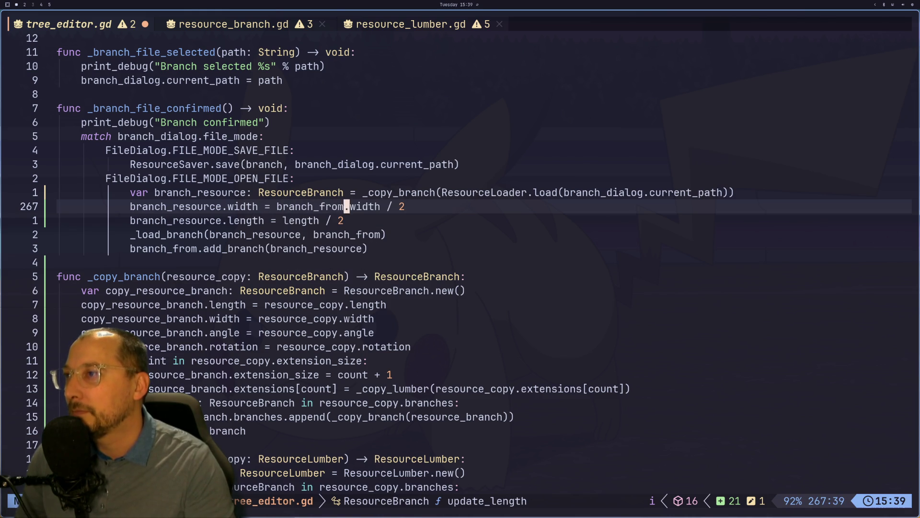
pyautogui.press('Escape')
# Make the length line halve branch_from.length.
pyautogui.press('j')
pyautogui.press('h')
pyautogui.press('b')
pyautogui.press('b')
pyautogui.write('ibranch_')
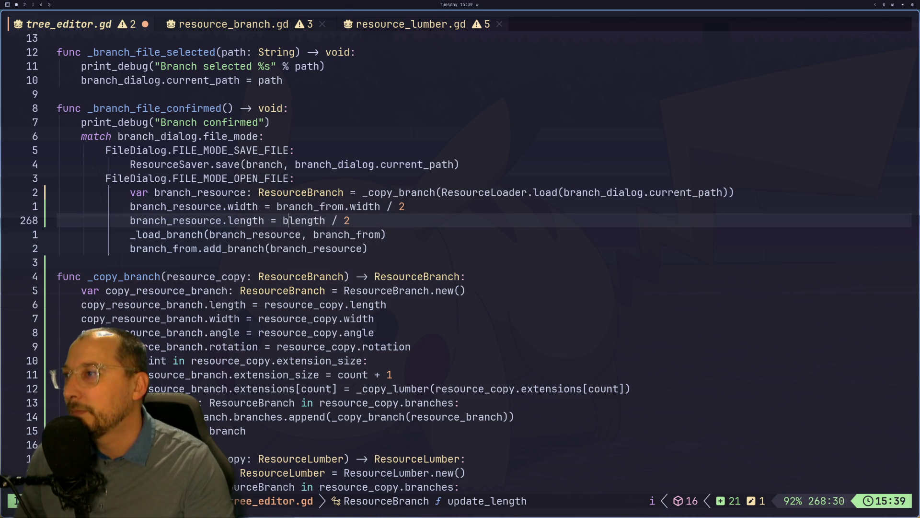
pyautogui.write('from.')
pyautogui.press('Escape')
# Save tree_editor.gd with Ctrl+S and return to Godot.
pyautogui.hotkey('shift', ';')
pyautogui.press('Escape')
pyautogui.hotkey('ctrl', 's')
pyautogui.press('super+2')
# Set Branch2's extension_size back to 0.
pyautogui.click(304, 298)
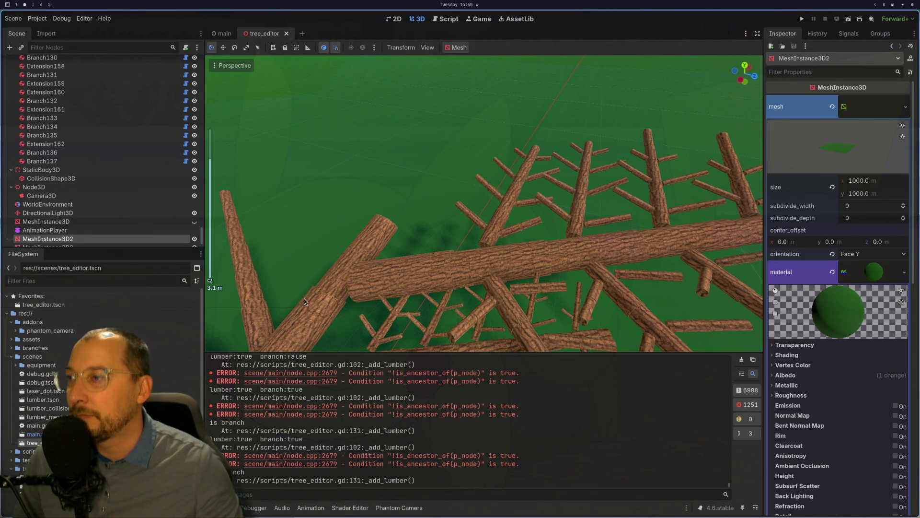
pyautogui.click(306, 300)
pyautogui.scroll(8, 355, 77)
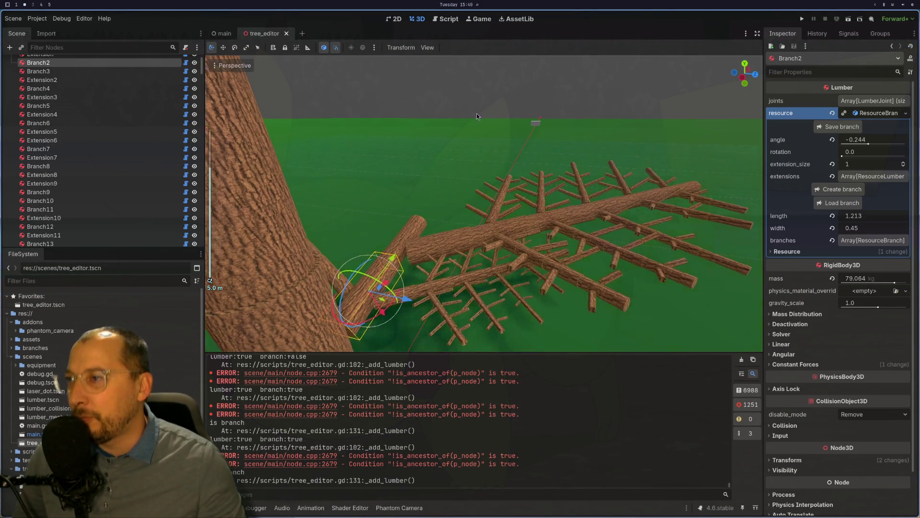
pyautogui.click(903, 166)
pyautogui.scroll(2, 133, 99)
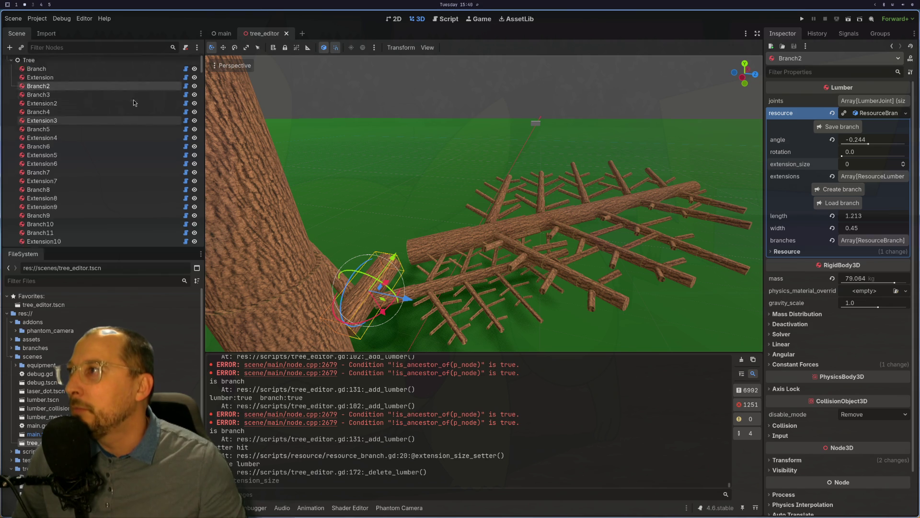
# Close and reopen the tree_editor scene, then load tree5.tres into TreeEditor.
pyautogui.click(287, 35)
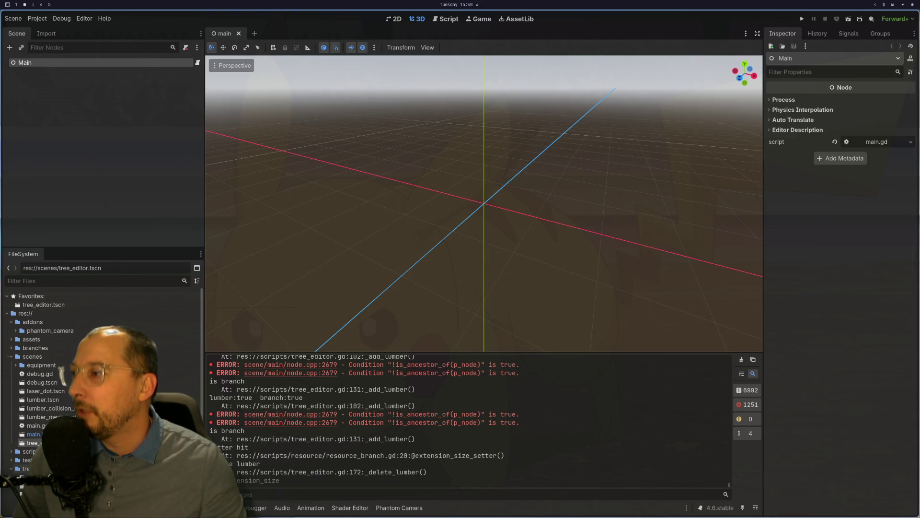
pyautogui.hotkey('ctrl', 'shift', 't')
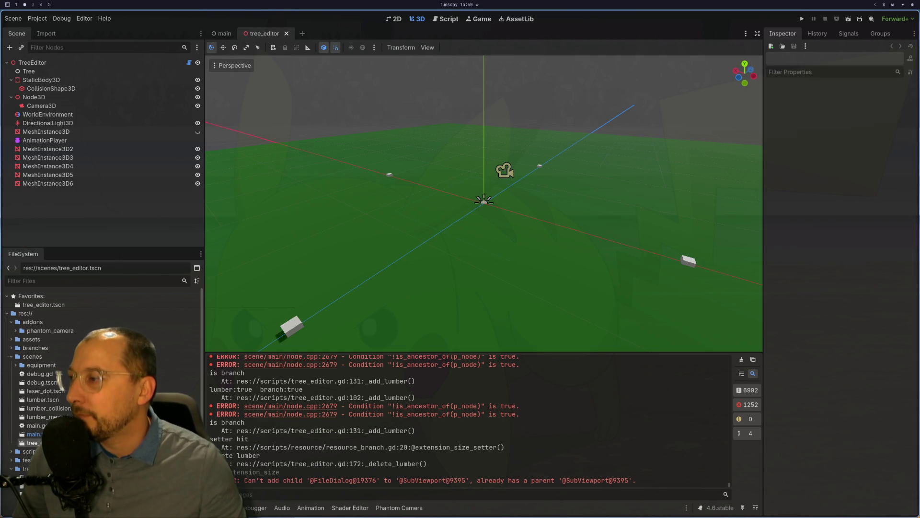
pyautogui.click(94, 62)
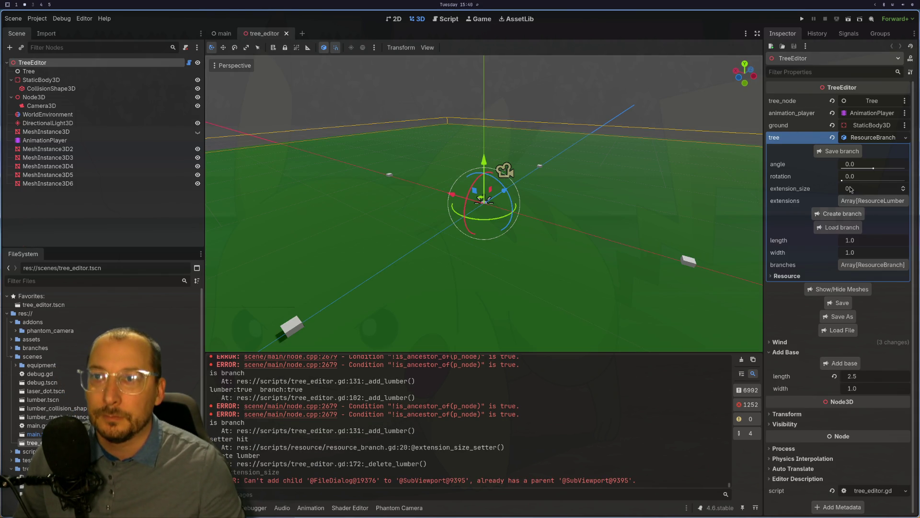
pyautogui.click(842, 331)
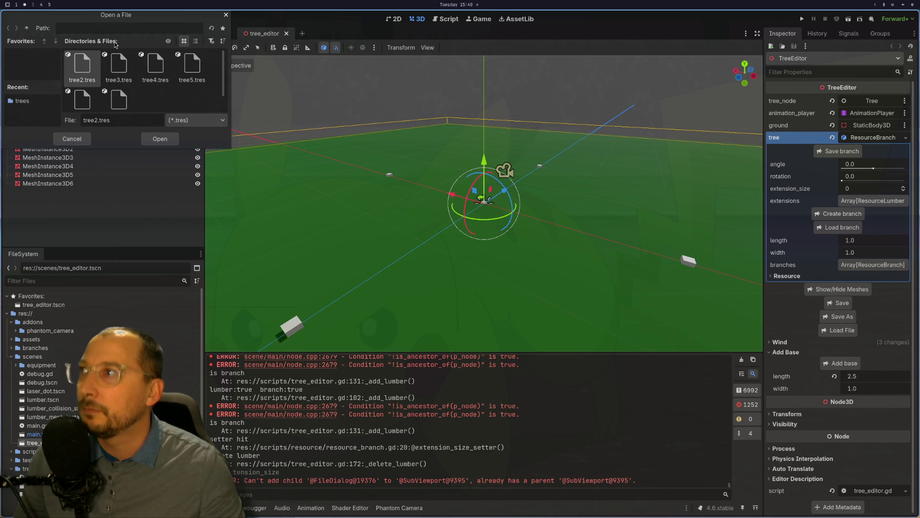
pyautogui.click(191, 64)
pyautogui.click(161, 138)
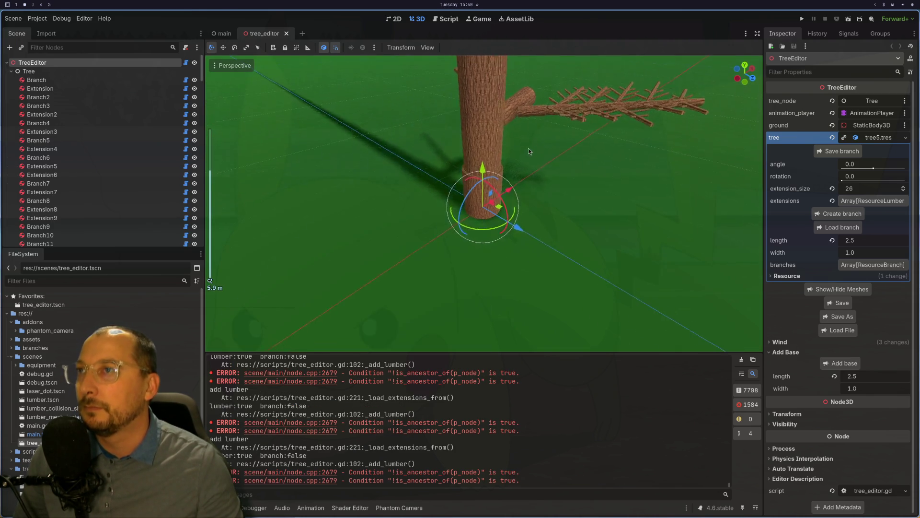
# Select Branch2 and raise its extension_size to 1.
pyautogui.click(393, 194)
pyautogui.click(396, 178)
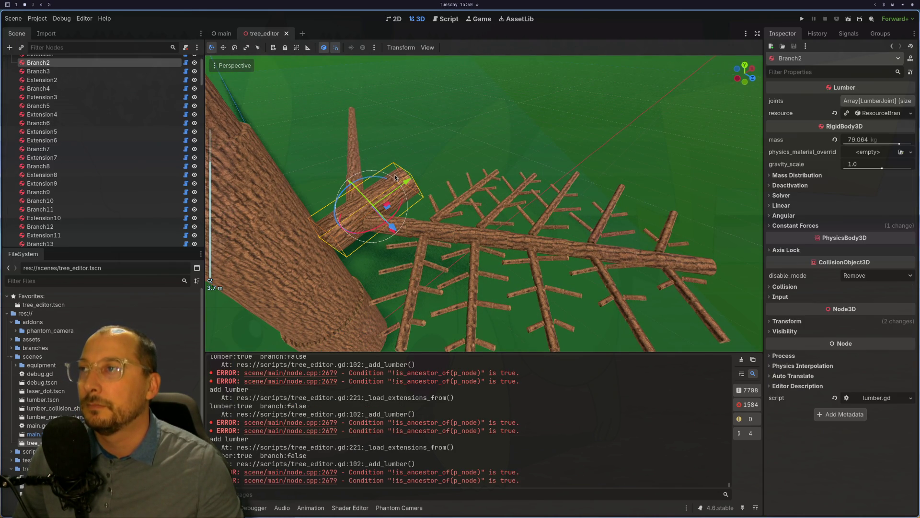
pyautogui.click(887, 115)
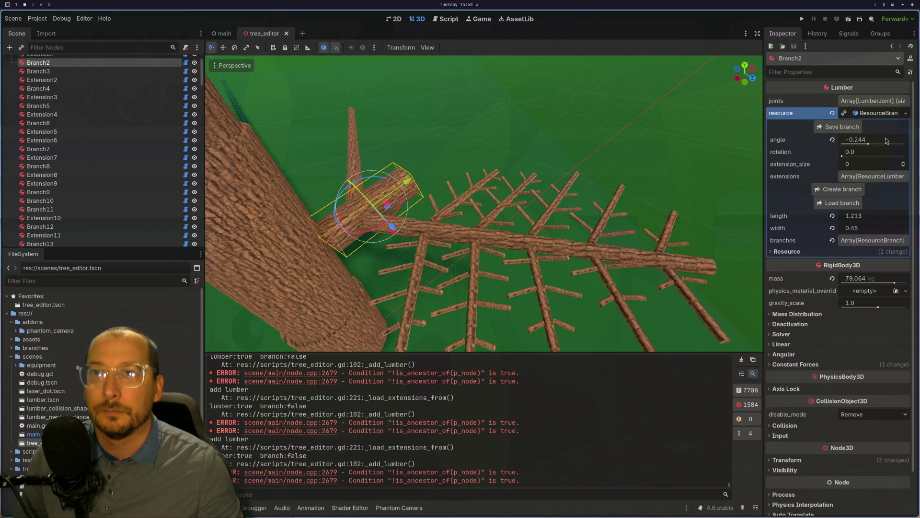
pyautogui.click(902, 162)
pyautogui.click(845, 205)
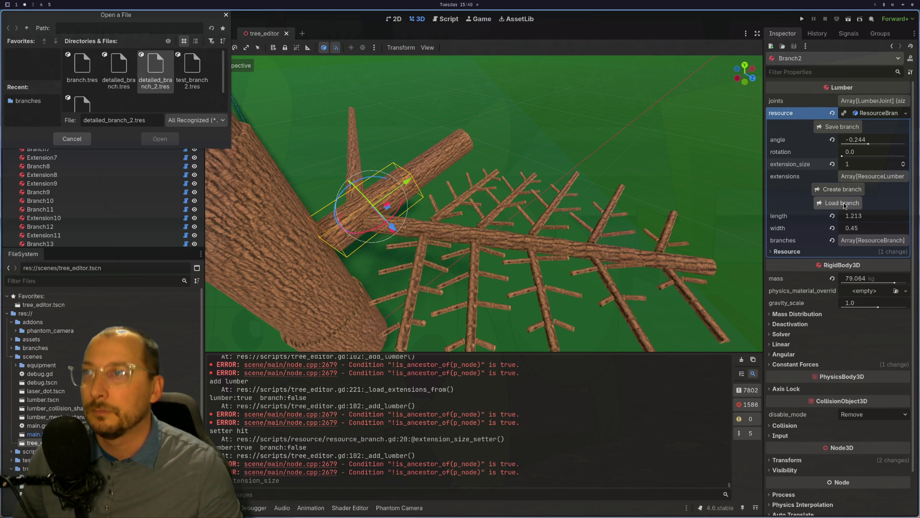
pyautogui.click(64, 143)
# Load detailed_branch_2.tres onto the new Extension97 log.
pyautogui.click(454, 155)
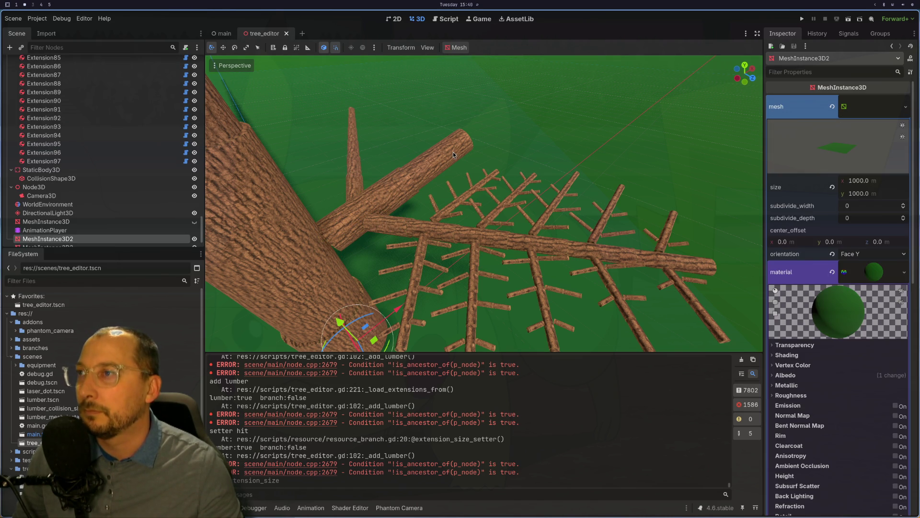
pyautogui.click(453, 146)
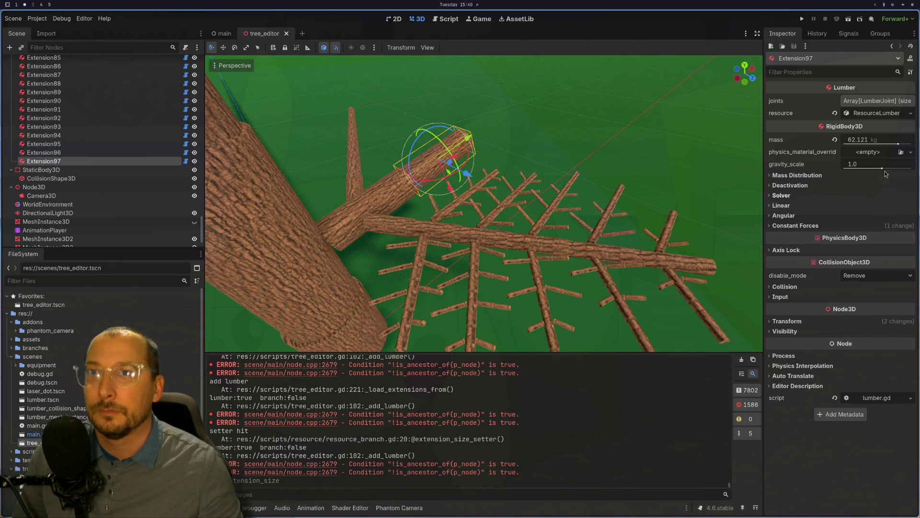
pyautogui.click(877, 115)
pyautogui.click(846, 140)
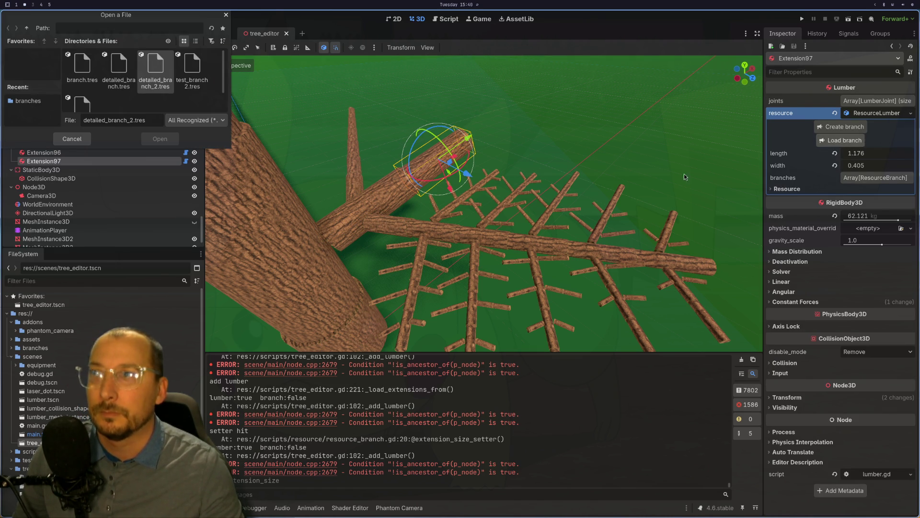
pyautogui.click(197, 82)
pyautogui.click(160, 73)
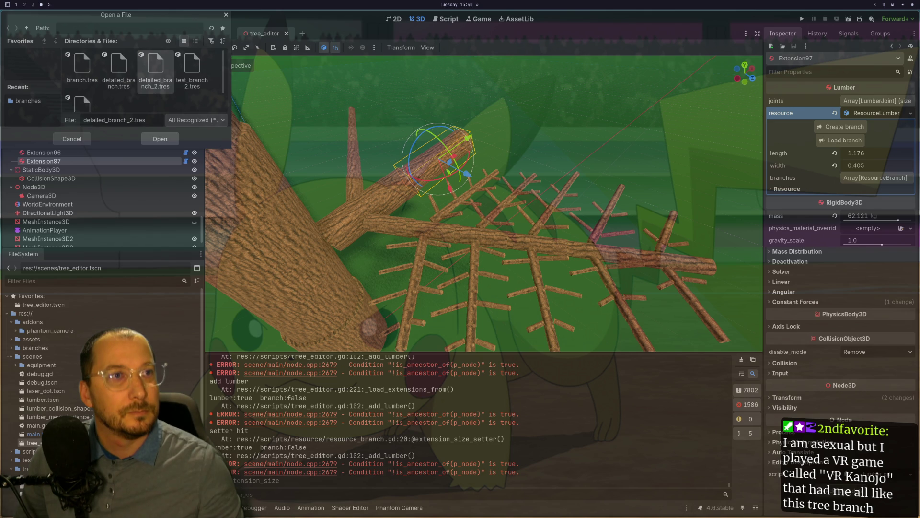
pyautogui.press('Return')
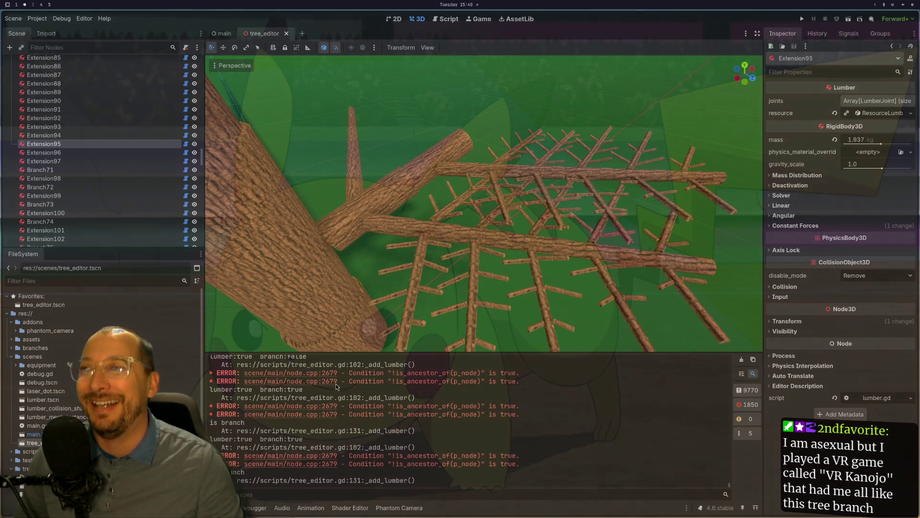
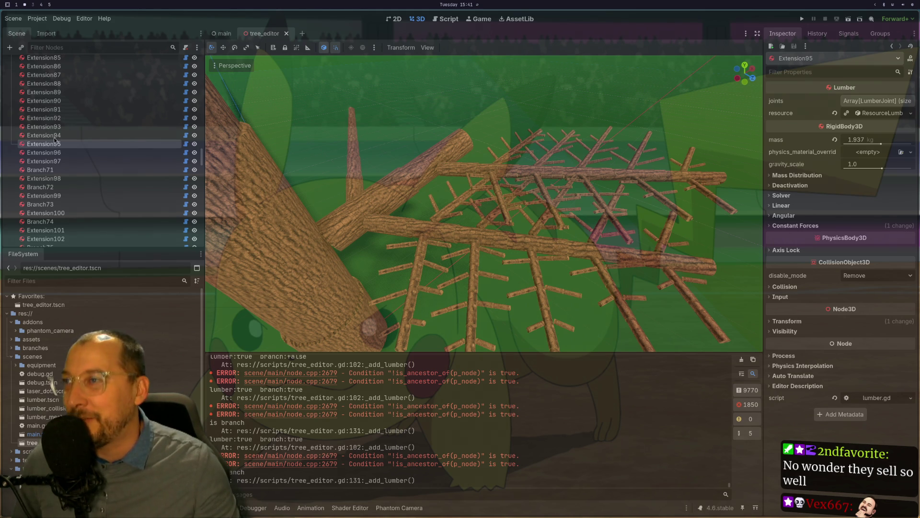
# Select the Branch71 log and show its branch resource: angle -0.487, rotation 4.7, extension size 5.
pyautogui.scroll(5, 401, 274)
pyautogui.scroll(-3, 400, 274)
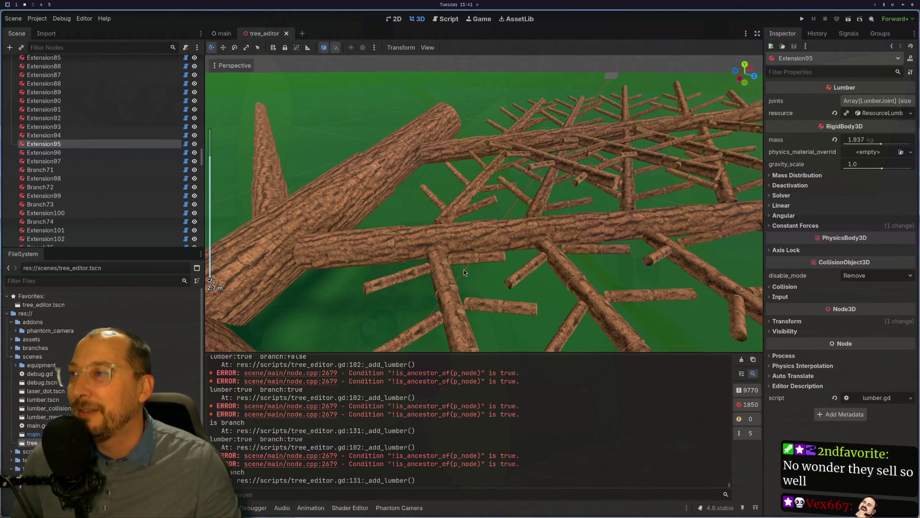
pyautogui.click(398, 267)
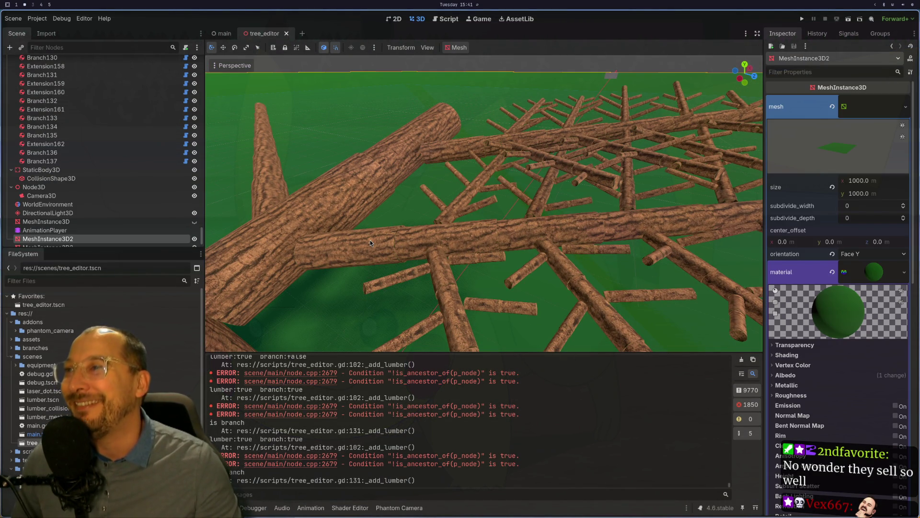
pyautogui.scroll(-3, 373, 238)
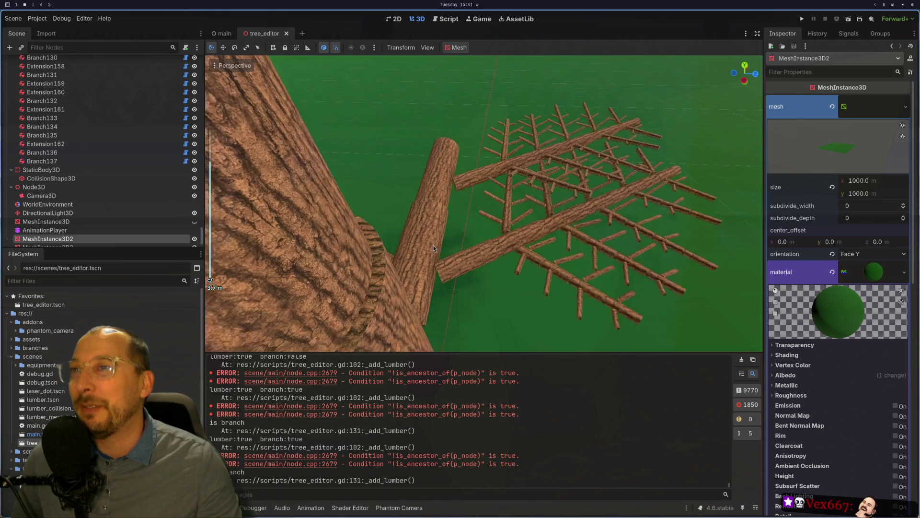
pyautogui.scroll(3, 415, 257)
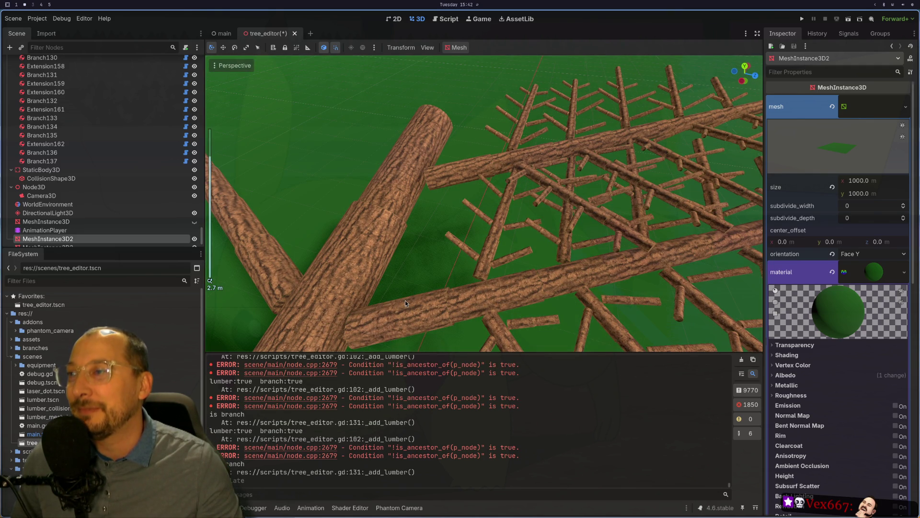
pyautogui.click(404, 300)
pyautogui.click(430, 171)
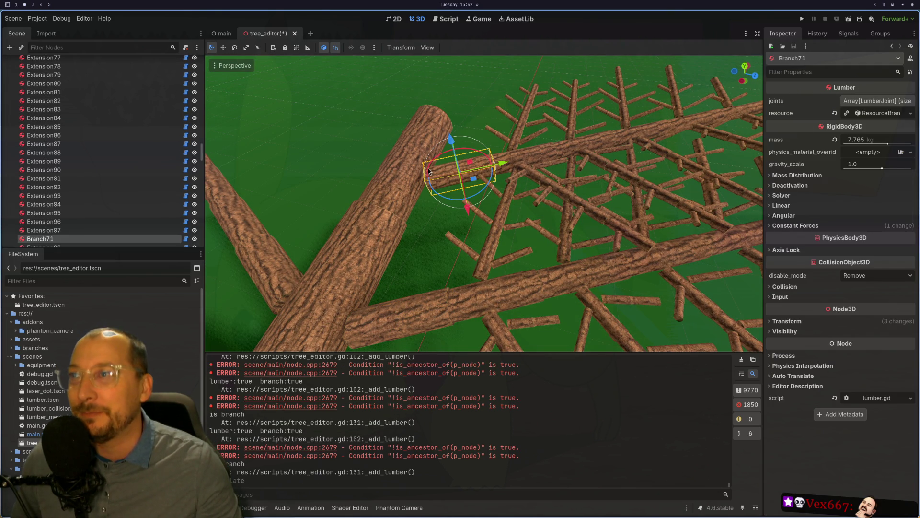
pyautogui.click(886, 114)
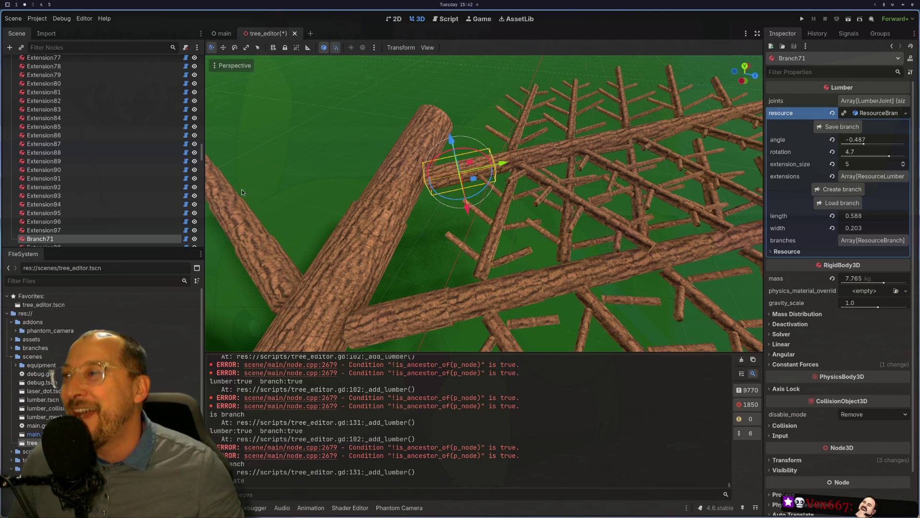
# Orbit to a side view of the branches, then save and run the scene.
pyautogui.scroll(2, 358, 235)
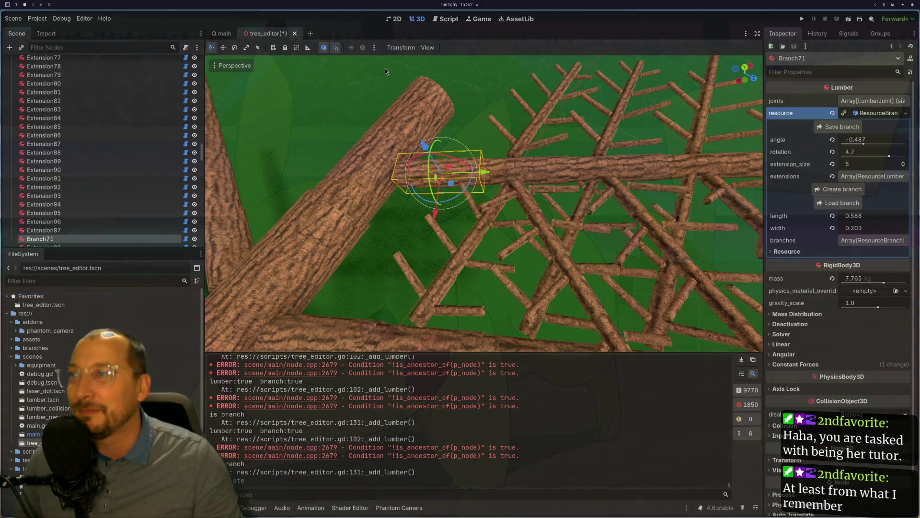
pyautogui.scroll(-3, 424, 203)
pyautogui.moveTo(424, 203)
pyautogui.mouseDown()
pyautogui.moveTo(375, 148)
pyautogui.moveTo(340, 162)
pyautogui.moveTo(360, 219)
pyautogui.moveTo(378, 239)
pyautogui.moveTo(393, 230)
pyautogui.mouseUp()
pyautogui.scroll(2, 341, 162)
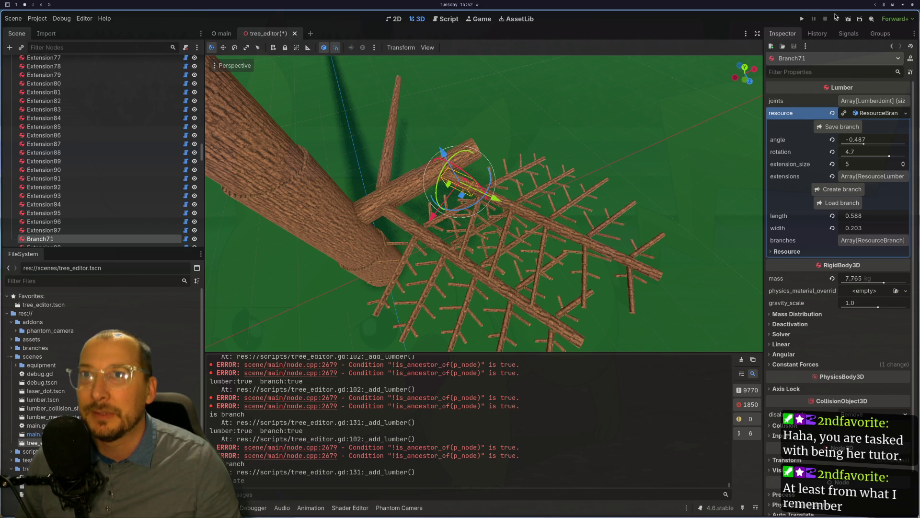
pyautogui.click(849, 20)
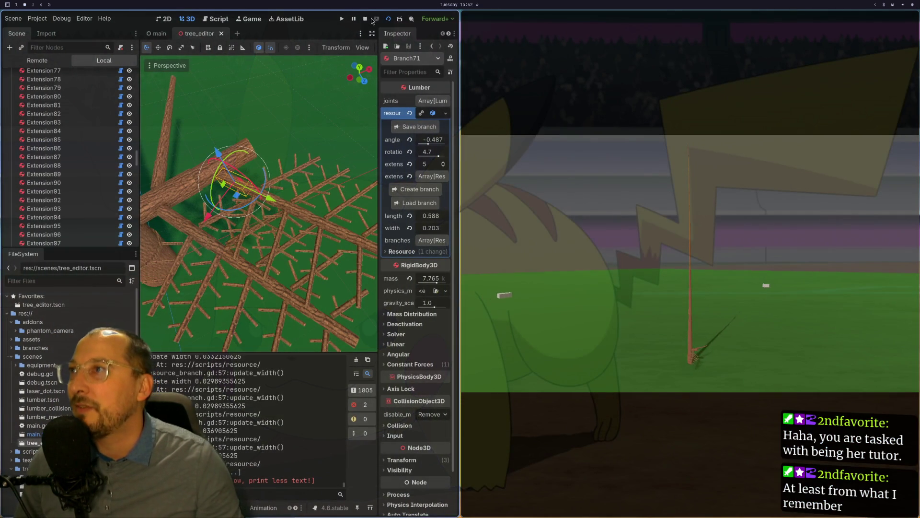
# Stop the running game and select the TreeEditor root node in the Scene dock.
pyautogui.click(367, 21)
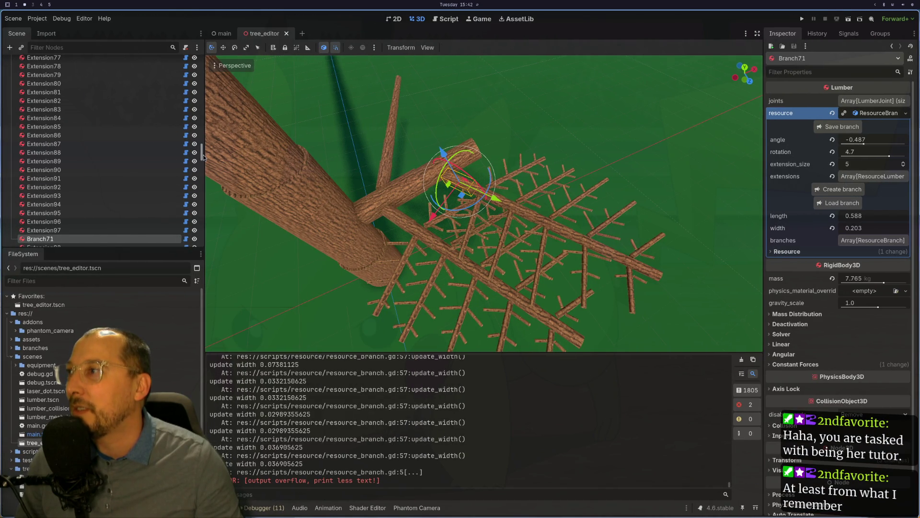
pyautogui.moveTo(203, 156); pyautogui.dragTo(203, 58)
pyautogui.click(156, 63)
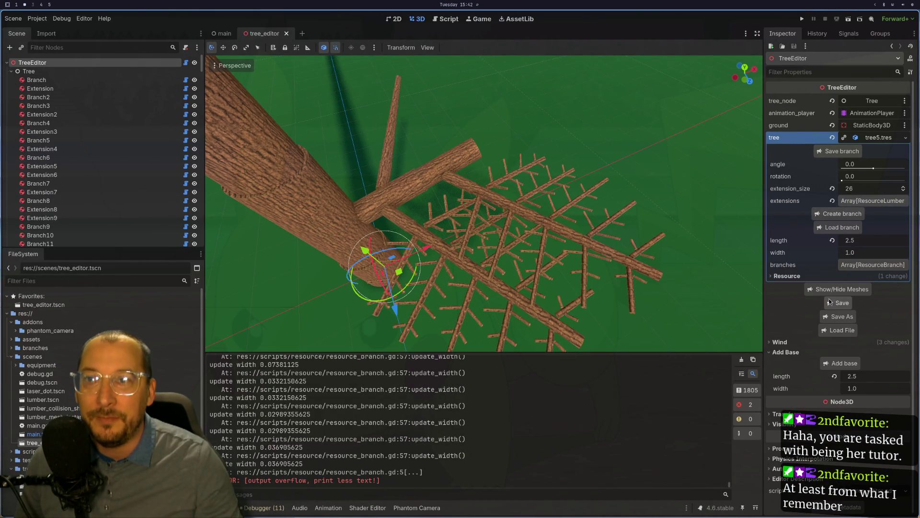
# Run the scene again, view the game fullscreen briefly, then stop it.
pyautogui.click(848, 20)
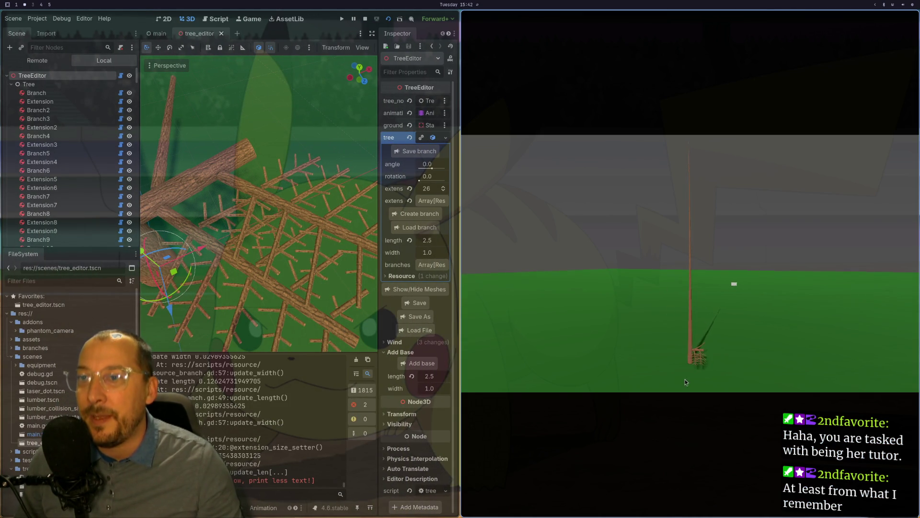
pyautogui.press('super+f')
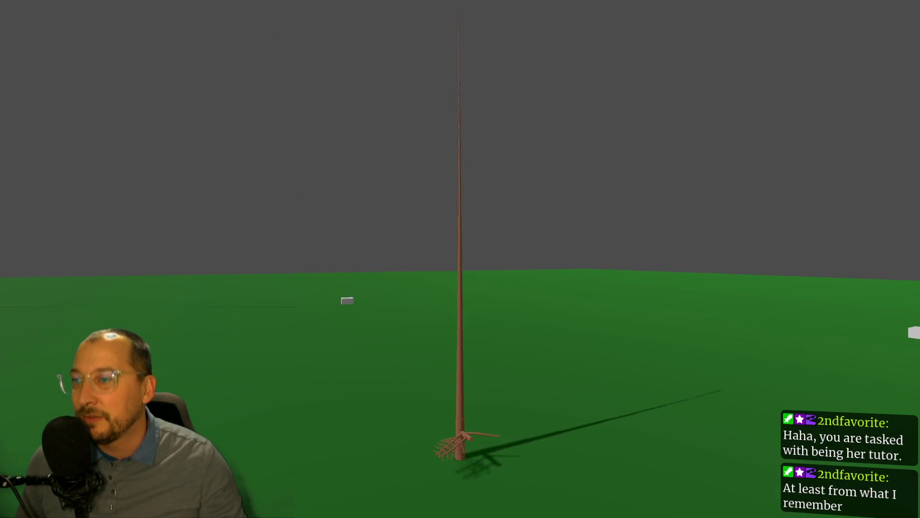
pyautogui.press('super+f')
pyautogui.click(365, 19)
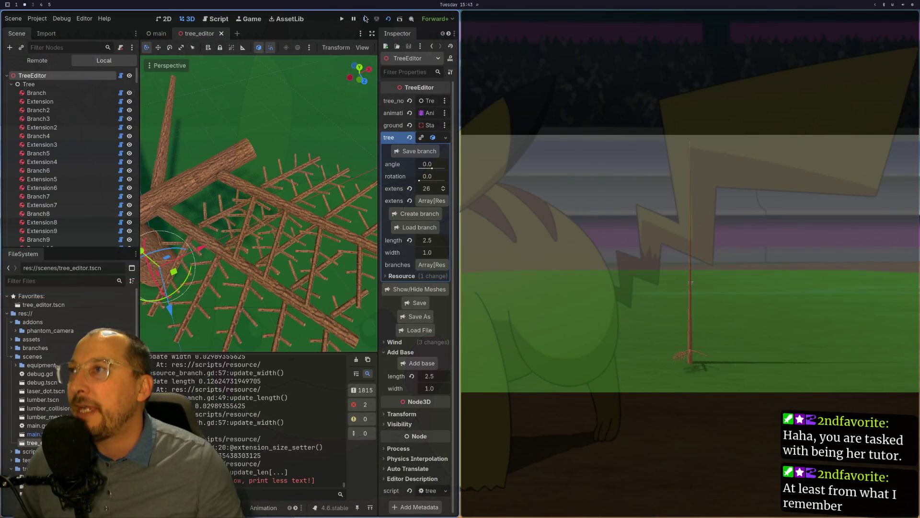
pyautogui.scroll(5, 470, 202)
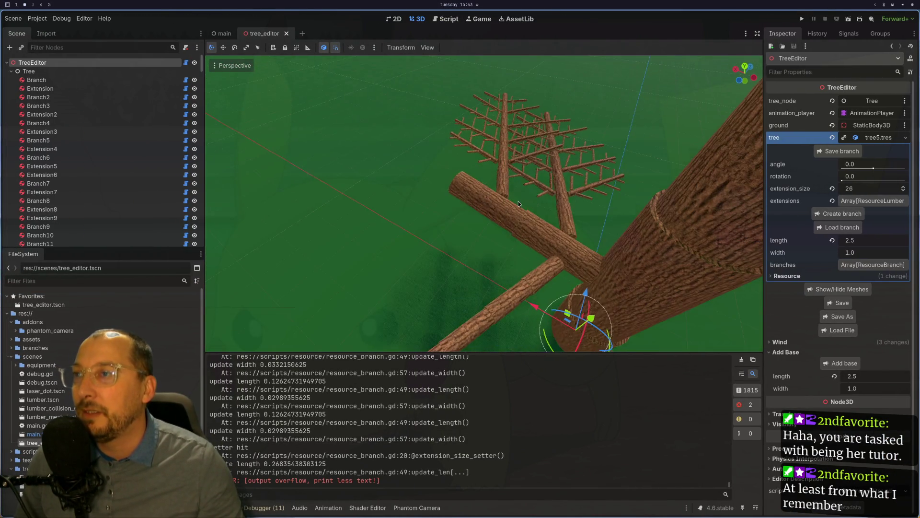
pyautogui.click(524, 170)
pyautogui.press('f')
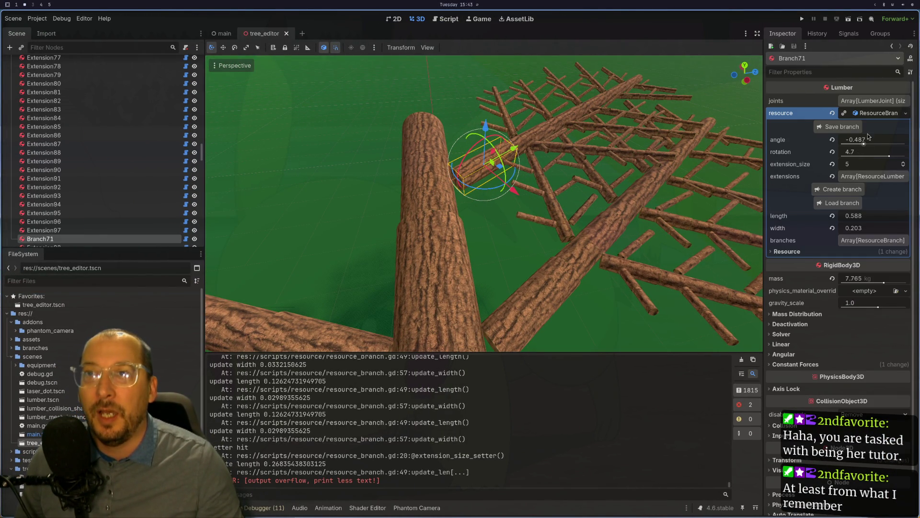
pyautogui.moveTo(861, 146); pyautogui.dragTo(887, 156)
pyautogui.hotkey('ctrl', 'z')
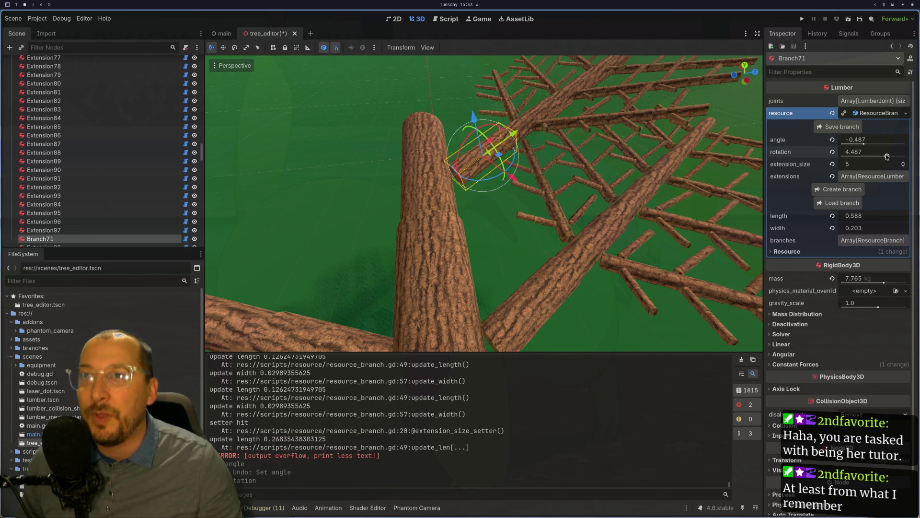
pyautogui.hotkey('ctrl', 'z')
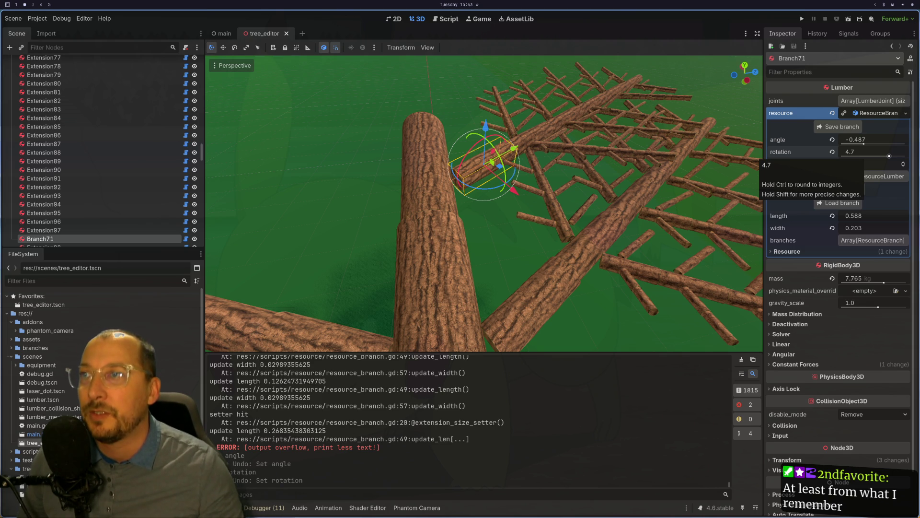
pyautogui.moveTo(889, 157); pyautogui.dragTo(894, 156)
pyautogui.hotkey('ctrl', 'z')
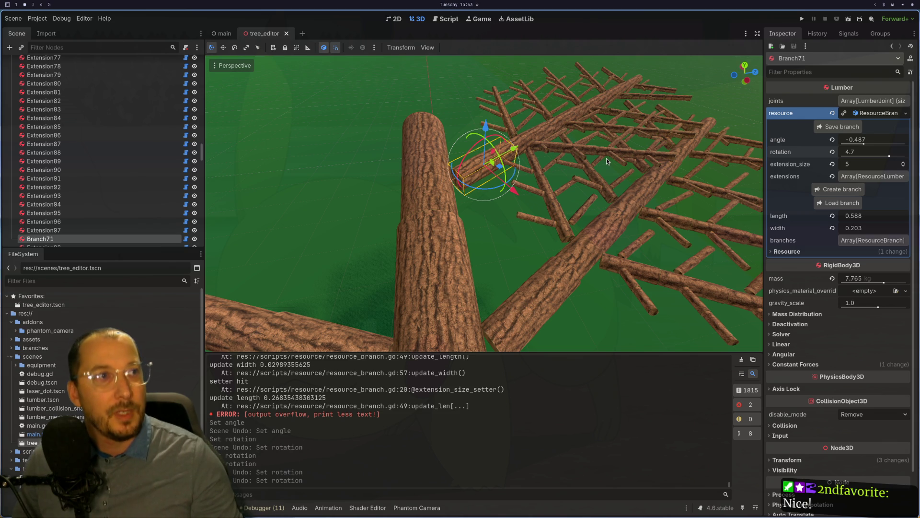
pyautogui.moveTo(519, 203); pyautogui.dragTo(471, 216)
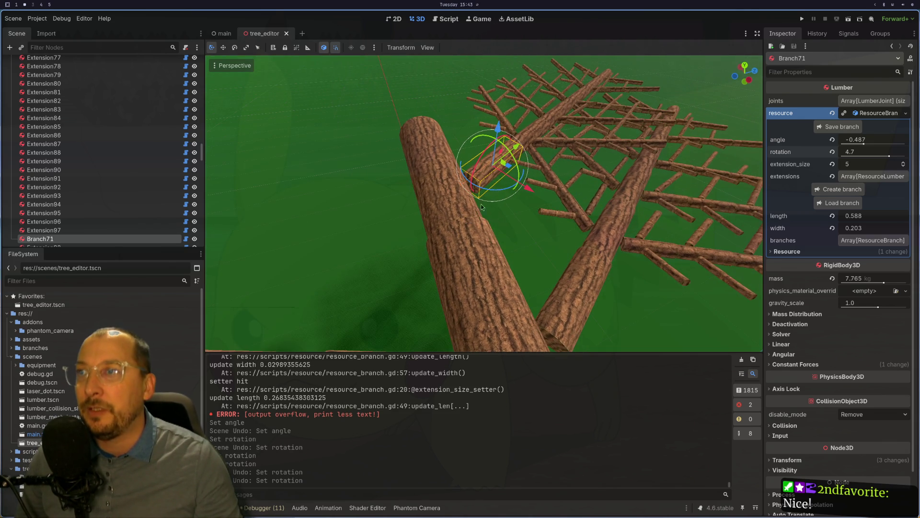
pyautogui.moveTo(890, 158); pyautogui.dragTo(857, 162)
pyautogui.moveTo(479, 232)
pyautogui.mouseDown()
pyautogui.moveTo(635, 249)
pyautogui.moveTo(717, 194)
pyautogui.moveTo(697, 199)
pyautogui.mouseUp()
pyautogui.moveTo(639, 210)
pyautogui.mouseDown()
pyautogui.moveTo(631, 211)
pyautogui.moveTo(635, 201)
pyautogui.moveTo(692, 270)
pyautogui.moveTo(530, 153)
pyautogui.moveTo(752, 159)
pyautogui.moveTo(588, 211)
pyautogui.moveTo(475, 184)
pyautogui.moveTo(565, 138)
pyautogui.moveTo(562, 54)
pyautogui.mouseUp()
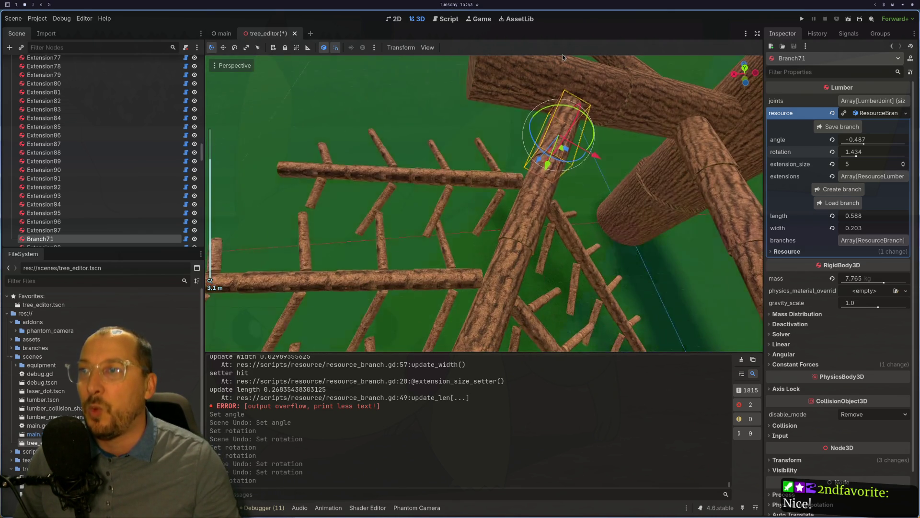
pyautogui.moveTo(639, 103)
pyautogui.mouseDown()
pyautogui.moveTo(634, 65)
pyautogui.moveTo(643, 73)
pyautogui.moveTo(511, 120)
pyautogui.moveTo(421, 143)
pyautogui.moveTo(356, 137)
pyautogui.mouseUp()
pyautogui.scroll(-5, 632, 77)
pyautogui.hotkey('ctrl', 'z')
pyautogui.scroll(-5, 384, 125)
pyautogui.scroll(3, 407, 187)
pyautogui.moveTo(407, 187)
pyautogui.mouseDown()
pyautogui.moveTo(502, 222)
pyautogui.moveTo(481, 185)
pyautogui.moveTo(531, 234)
pyautogui.moveTo(529, 219)
pyautogui.mouseUp()
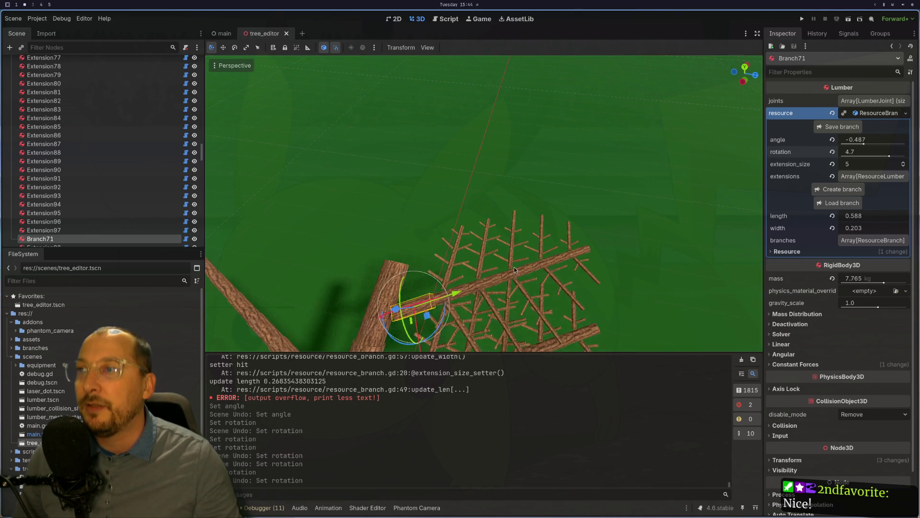
# Inspect the Extension161, Branch132, Extension162 and Branch134 pieces of the tree.
pyautogui.click(529, 219)
pyautogui.click(505, 196)
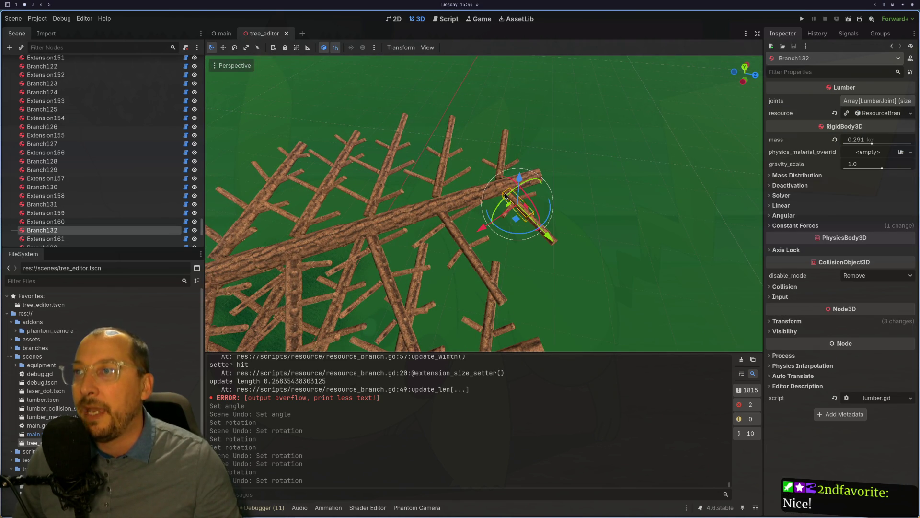
pyautogui.click(503, 154)
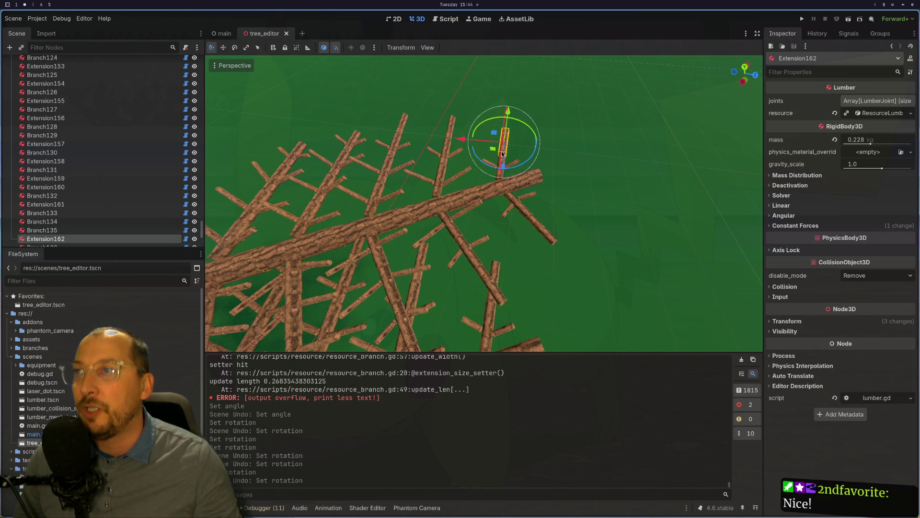
pyautogui.click(520, 200)
pyautogui.click(514, 204)
pyautogui.scroll(5, 464, 172)
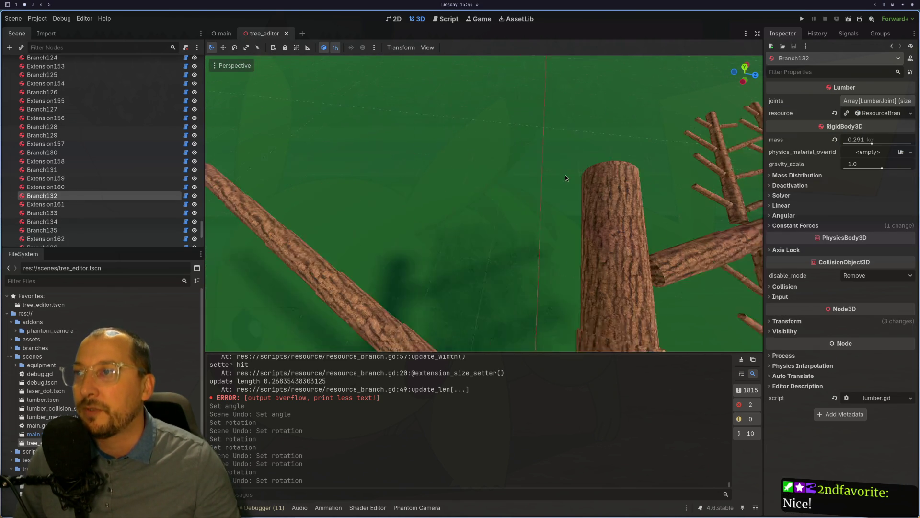
pyautogui.moveTo(484, 183)
pyautogui.mouseDown()
pyautogui.moveTo(477, 171)
pyautogui.moveTo(530, 174)
pyautogui.moveTo(473, 178)
pyautogui.moveTo(531, 158)
pyautogui.mouseUp()
pyautogui.scroll(-5, 544, 205)
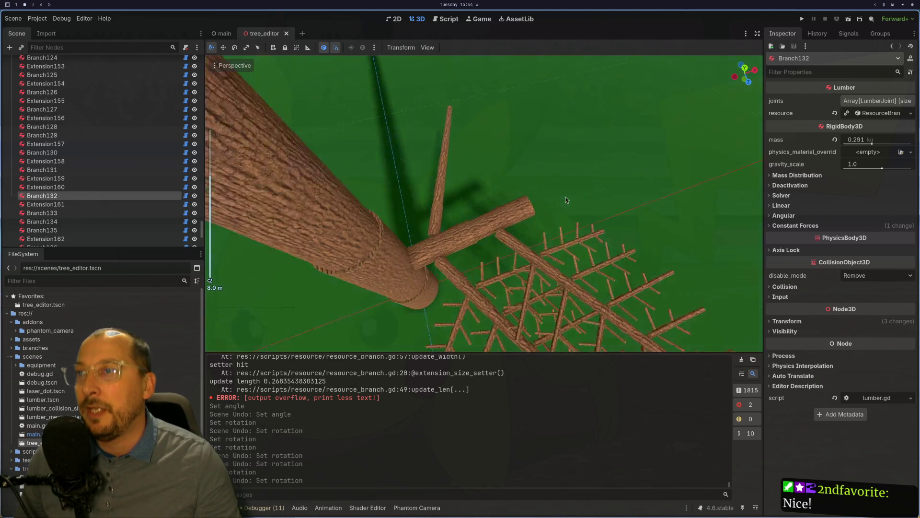
# Select Branch2 and orbit around it and across the ground toward the trunk.
pyautogui.click(433, 236)
pyautogui.moveTo(434, 237); pyautogui.dragTo(649, 111)
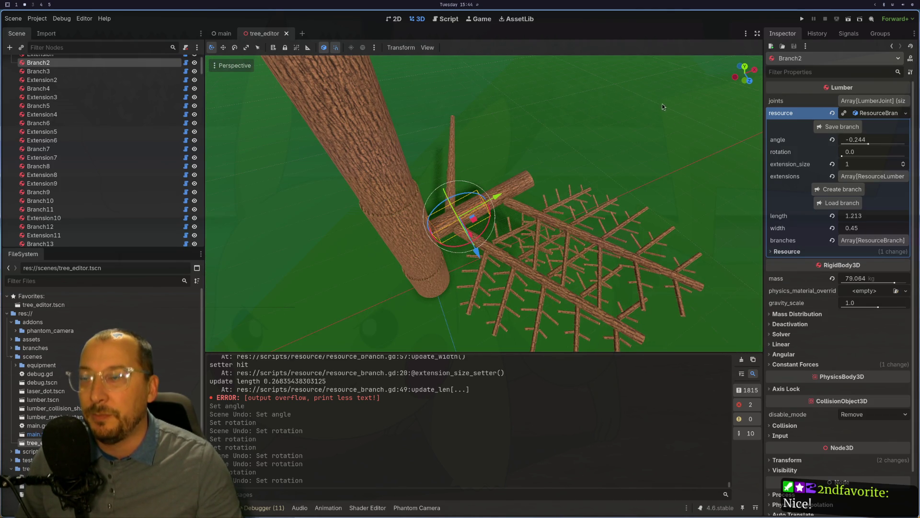
pyautogui.moveTo(615, 169)
pyautogui.mouseDown()
pyautogui.moveTo(651, 147)
pyautogui.moveTo(514, 216)
pyautogui.mouseUp()
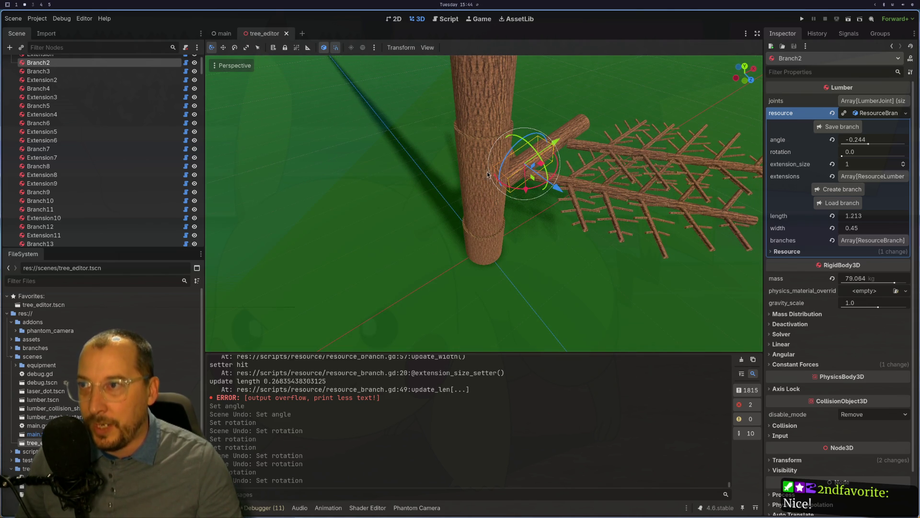
pyautogui.moveTo(398, 207)
pyautogui.mouseDown()
pyautogui.moveTo(366, 194)
pyautogui.moveTo(324, 151)
pyautogui.mouseUp()
pyautogui.click(324, 152)
pyautogui.scroll(-3, 349, 167)
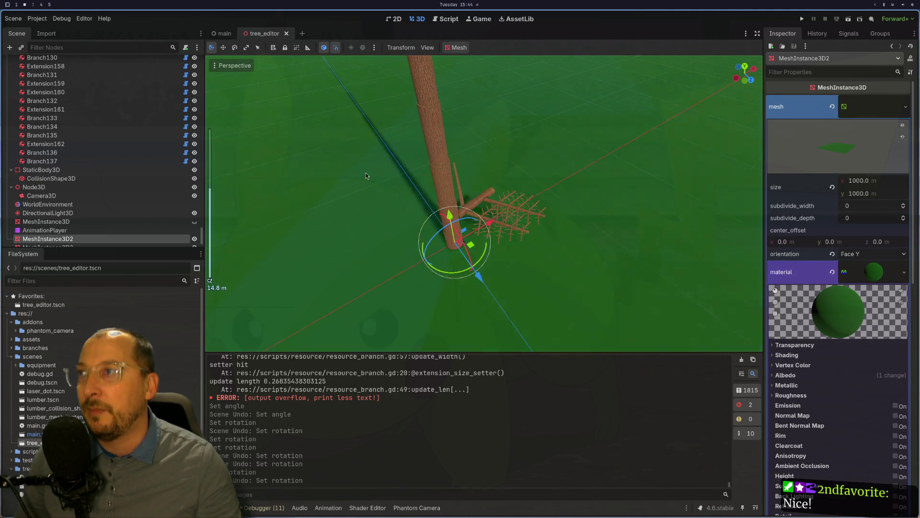
pyautogui.scroll(2, 421, 96)
pyautogui.moveTo(421, 97)
pyautogui.mouseDown()
pyautogui.moveTo(416, 217)
pyautogui.moveTo(399, 169)
pyautogui.moveTo(430, 240)
pyautogui.moveTo(533, 190)
pyautogui.moveTo(554, 125)
pyautogui.moveTo(513, 286)
pyautogui.moveTo(610, 309)
pyautogui.moveTo(630, 344)
pyautogui.moveTo(589, 248)
pyautogui.moveTo(573, 292)
pyautogui.mouseUp()
pyautogui.scroll(5, 574, 292)
pyautogui.moveTo(536, 212)
pyautogui.mouseDown()
pyautogui.moveTo(451, 78)
pyautogui.moveTo(408, 232)
pyautogui.moveTo(447, 263)
pyautogui.mouseUp()
pyautogui.scroll(3, 447, 263)
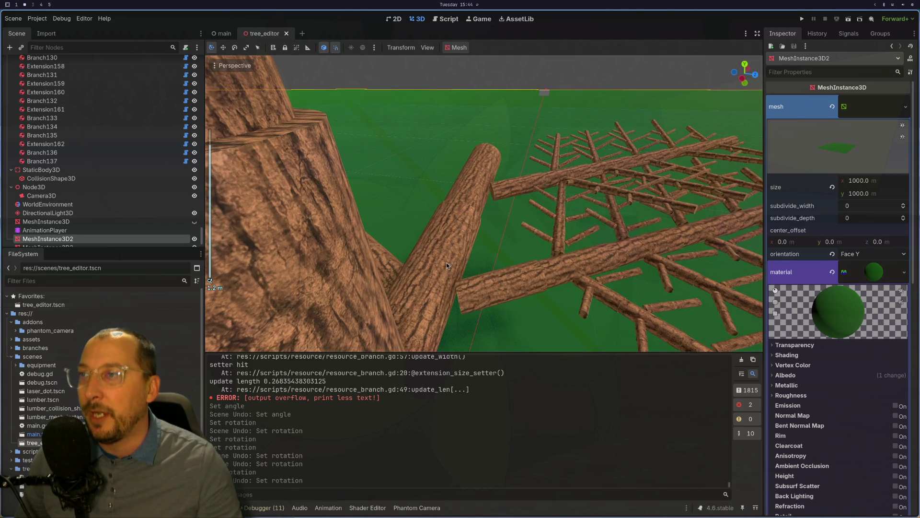
# Select Branch3 and check from low side views how the branches attach to the trunk.
pyautogui.click(496, 276)
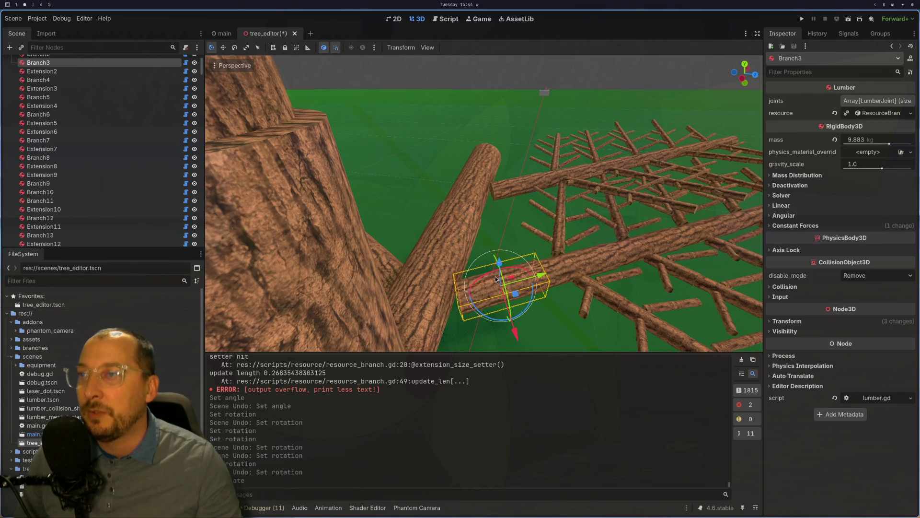
pyautogui.moveTo(485, 290); pyautogui.dragTo(505, 215)
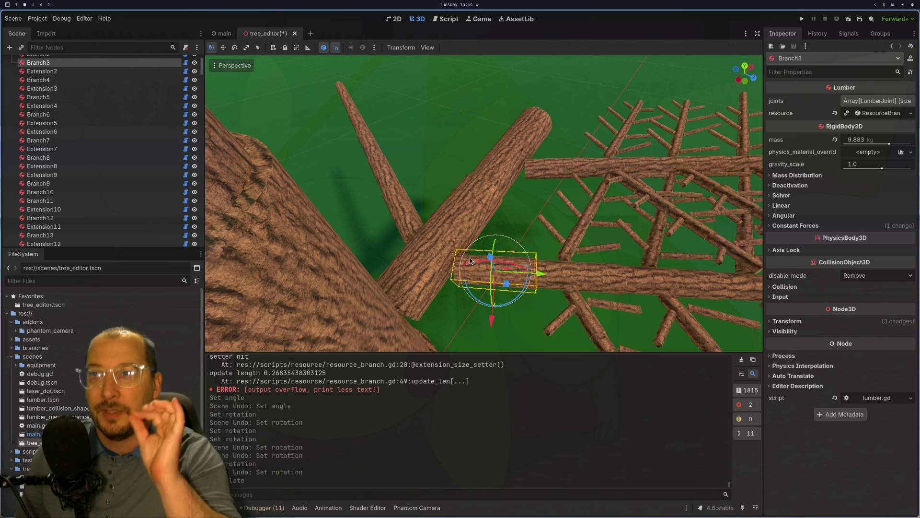
pyautogui.moveTo(562, 235)
pyautogui.mouseDown()
pyautogui.moveTo(450, 228)
pyautogui.moveTo(525, 220)
pyautogui.mouseUp()
pyautogui.scroll(2, 523, 228)
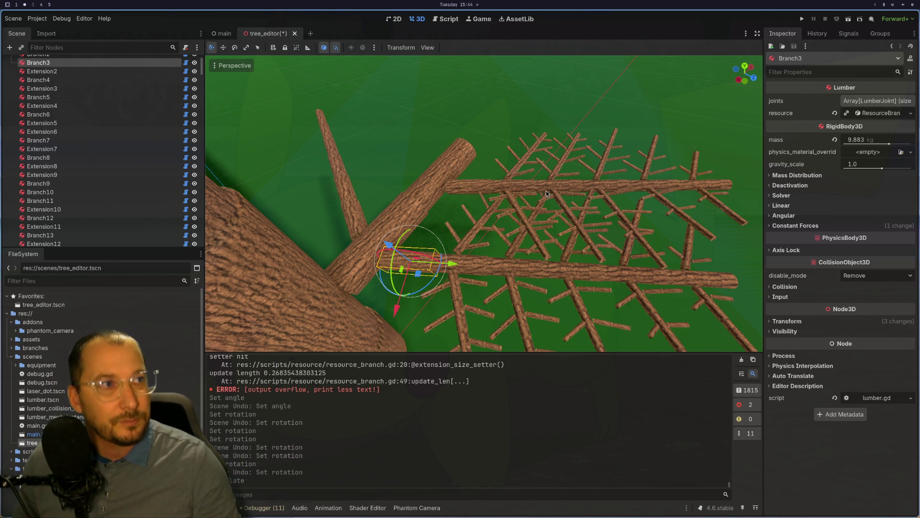
pyautogui.moveTo(508, 178)
pyautogui.mouseDown()
pyautogui.moveTo(482, 150)
pyautogui.moveTo(525, 99)
pyautogui.moveTo(573, 152)
pyautogui.moveTo(487, 150)
pyautogui.moveTo(439, 191)
pyautogui.moveTo(400, 179)
pyautogui.moveTo(452, 201)
pyautogui.moveTo(420, 186)
pyautogui.mouseUp()
pyautogui.scroll(2, 524, 100)
pyautogui.scroll(-2, 523, 103)
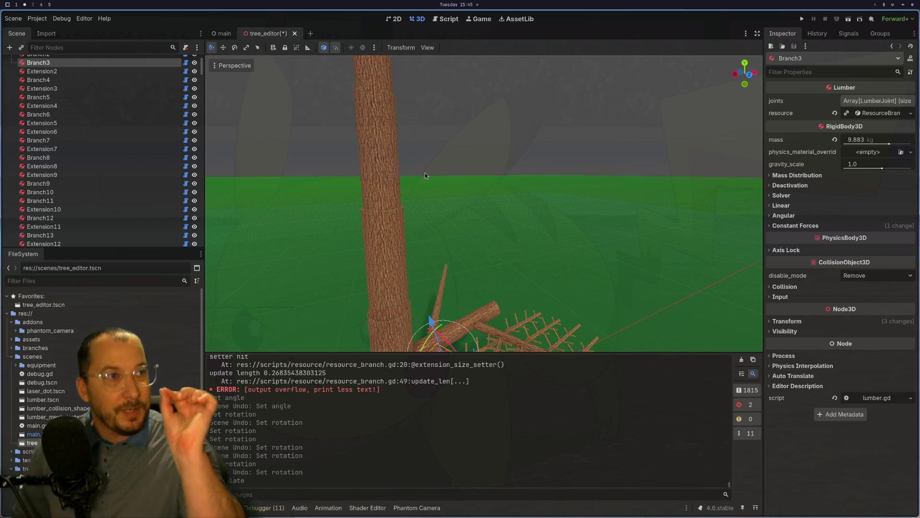
pyautogui.scroll(-3, 491, 219)
pyautogui.scroll(3, 488, 223)
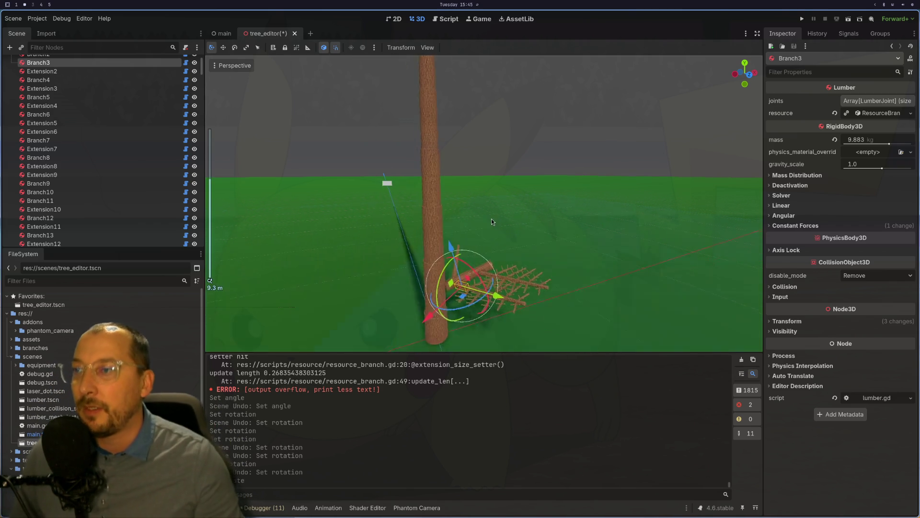
# In resource_branch.gd, copy the five-line exported rotation property block.
pyautogui.press('super+1')
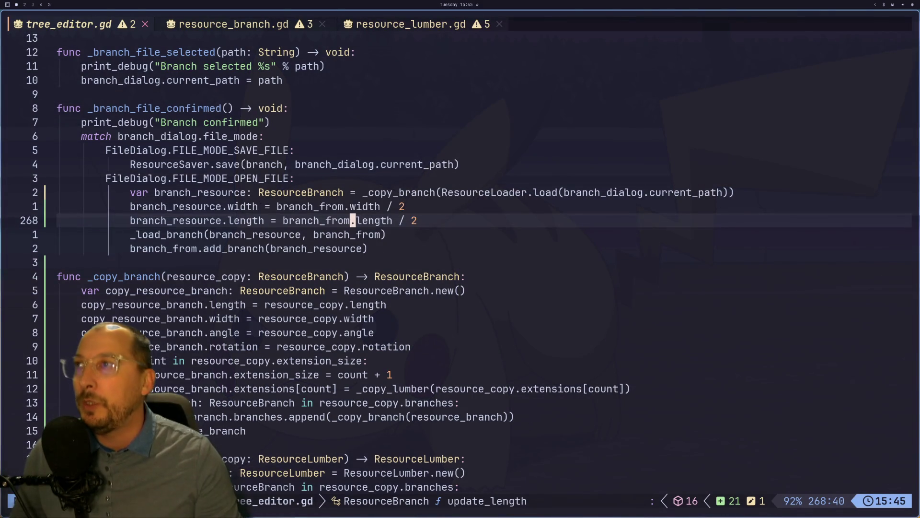
pyautogui.press('g')
pyautogui.press('d')
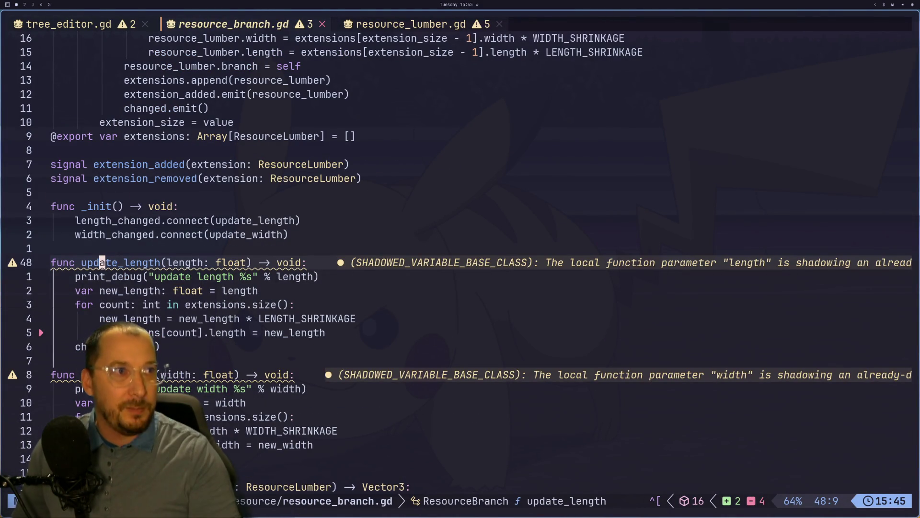
pyautogui.press('g')
pyautogui.press('k')
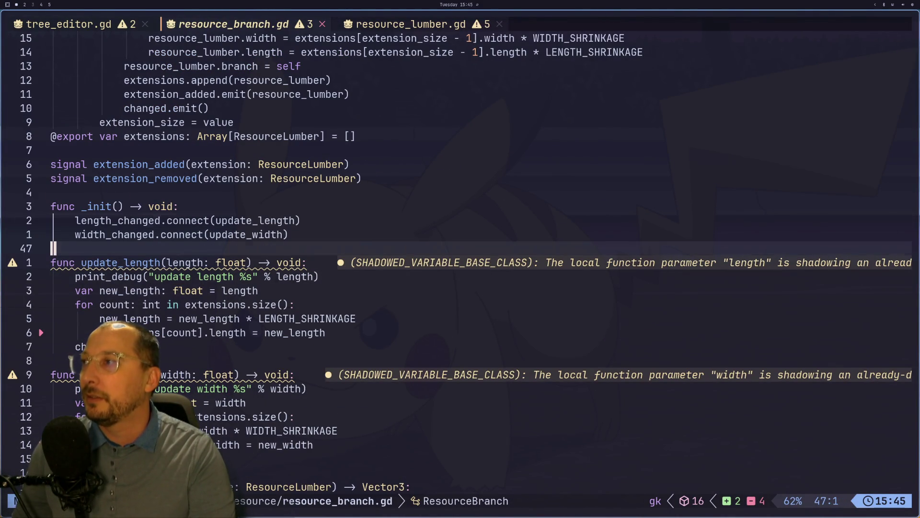
pyautogui.press('k')
pyautogui.press('k')
pyautogui.press('k')
pyautogui.press('j')
pyautogui.press('j')
pyautogui.press('j')
pyautogui.press('j')
pyautogui.press('k')
pyautogui.press('k')
pyautogui.press('k')
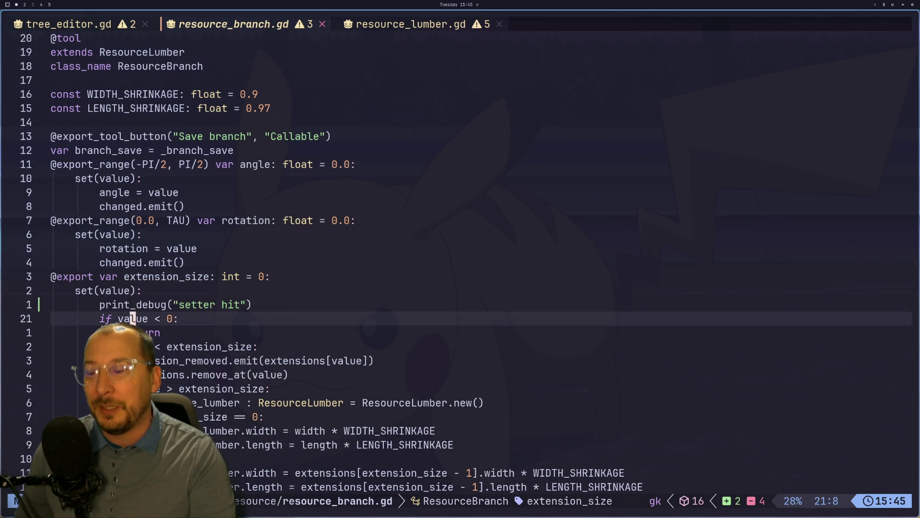
pyautogui.press('h')
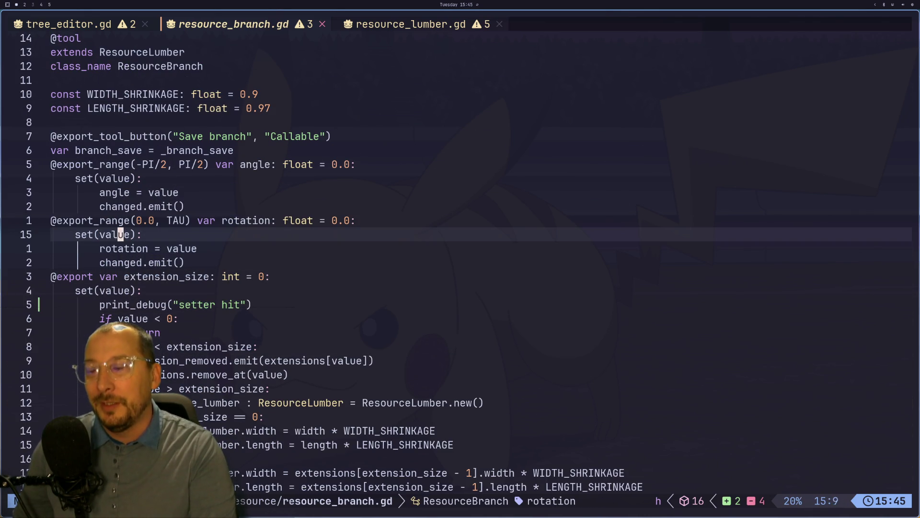
pyautogui.press('k')
pyautogui.press('v')
pyautogui.press('j')
pyautogui.press('j')
pyautogui.press('l')
pyautogui.press('l')
pyautogui.press('l')
pyautogui.press('j')
pyautogui.press('l')
pyautogui.press('l')
pyautogui.press('$')
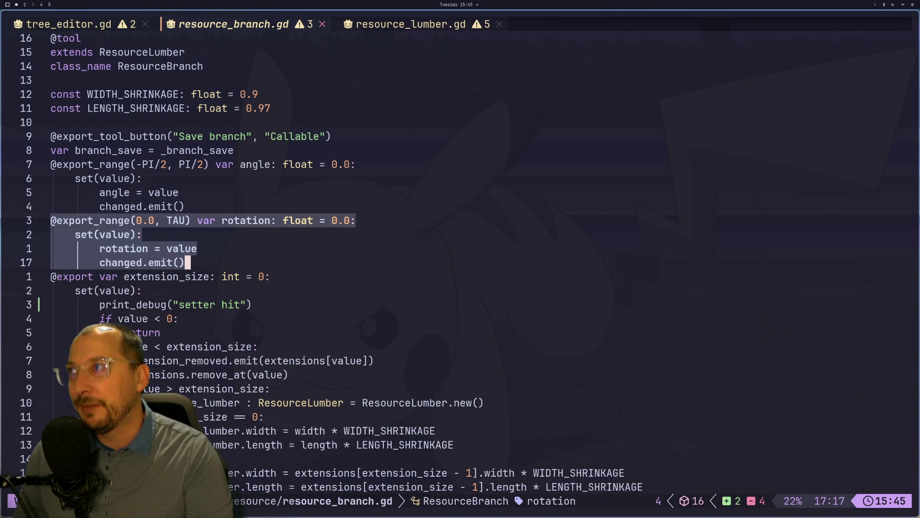
pyautogui.press('y')
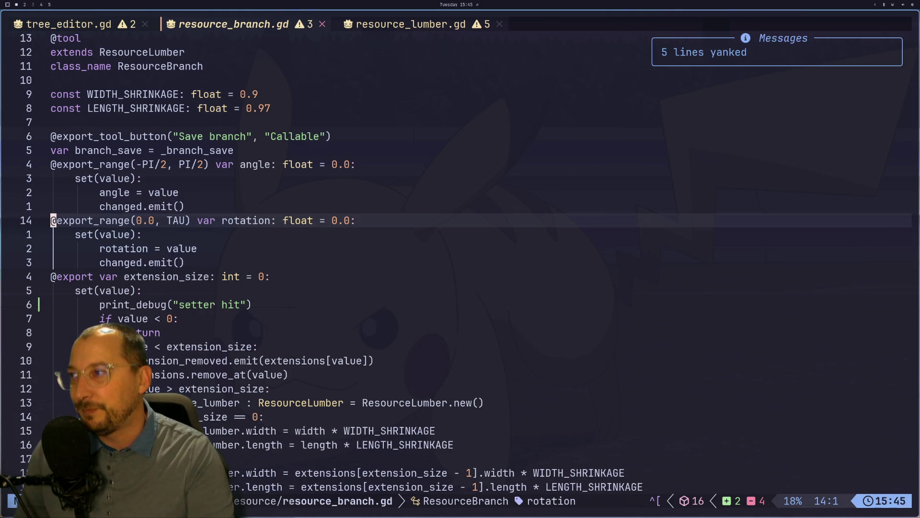
# Paste the rotation block directly below the original, cleaning up the misplaced paste and blank line.
pyautogui.press('j')
pyautogui.press('j')
pyautogui.press('j')
pyautogui.press('p')
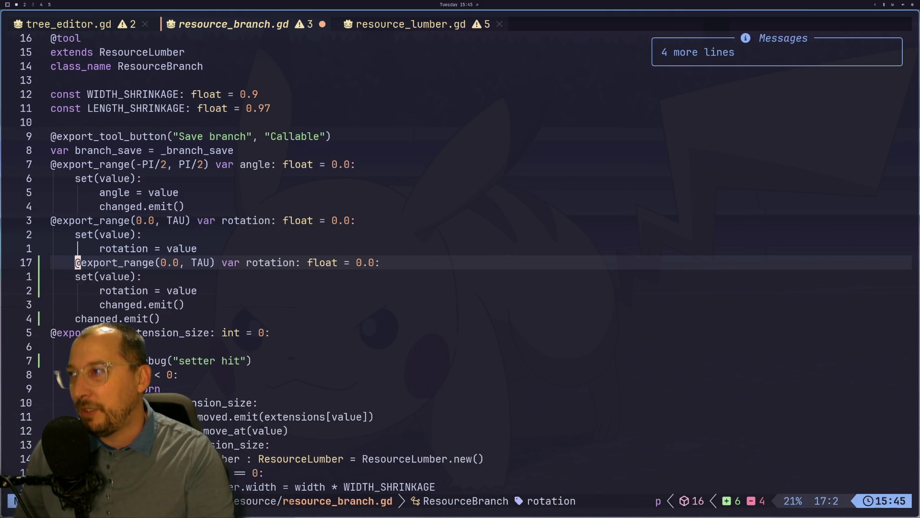
pyautogui.press('u')
pyautogui.press('o')
pyautogui.press('Escape')
pyautogui.press('k')
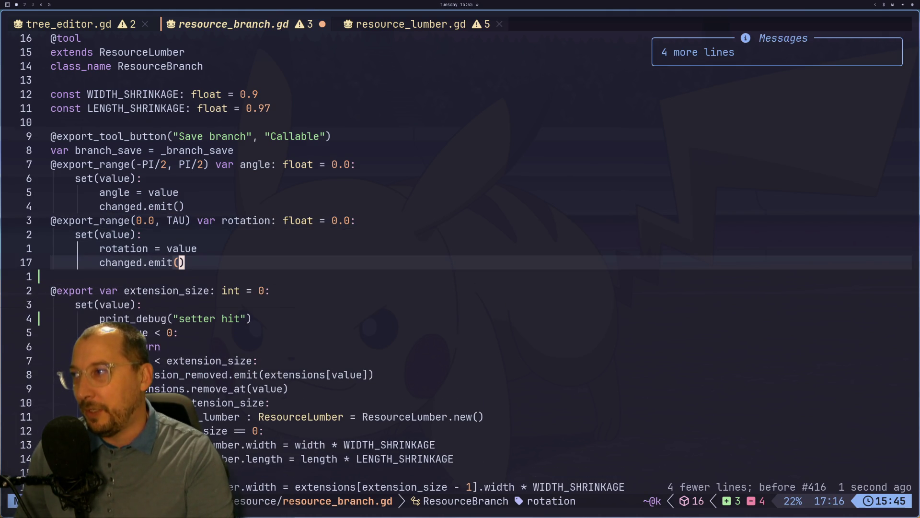
pyautogui.press('j')
pyautogui.press('p')
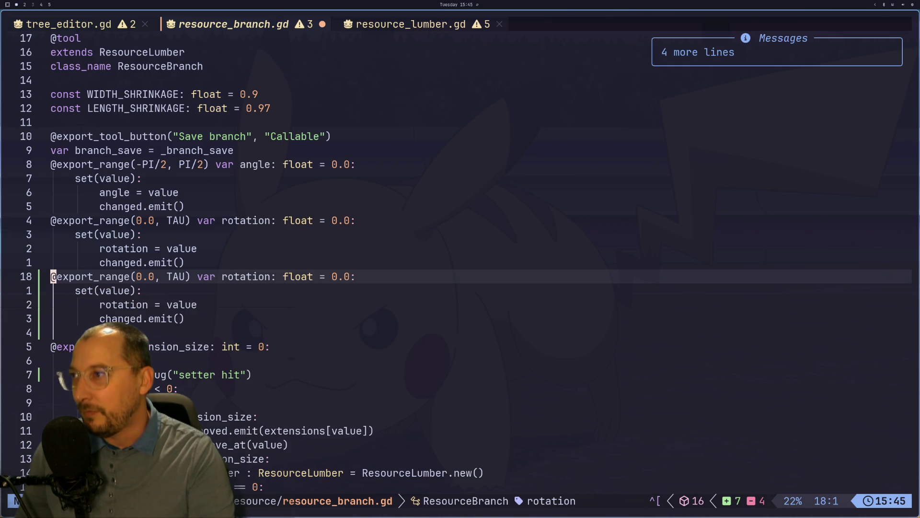
pyautogui.press('j')
pyautogui.press('j')
pyautogui.press('j')
pyautogui.press('d')
pyautogui.press('d')
pyautogui.press('k')
pyautogui.press('k')
pyautogui.press('k')
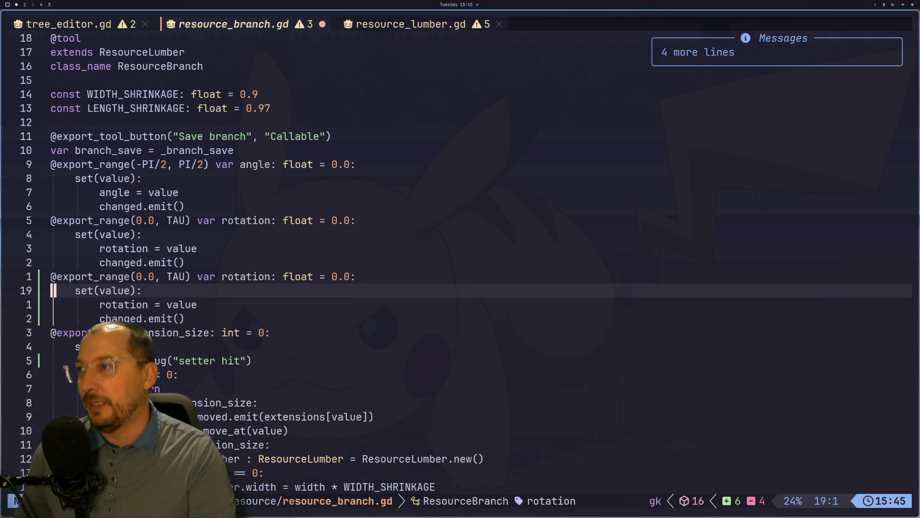
pyautogui.press('k')
pyautogui.press('l')
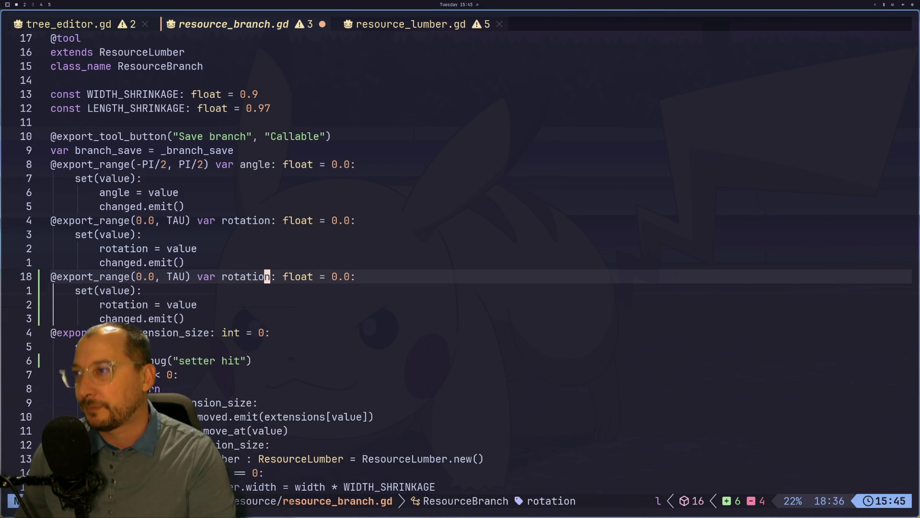
# Rename the copied property to rotation_y and save resource_branch.gd.
pyautogui.press('i')
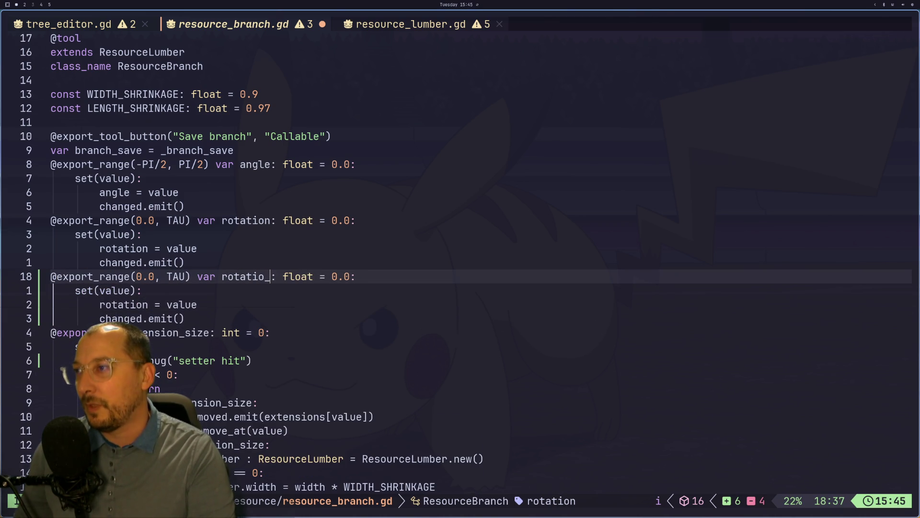
pyautogui.write('_x')
pyautogui.press('Escape')
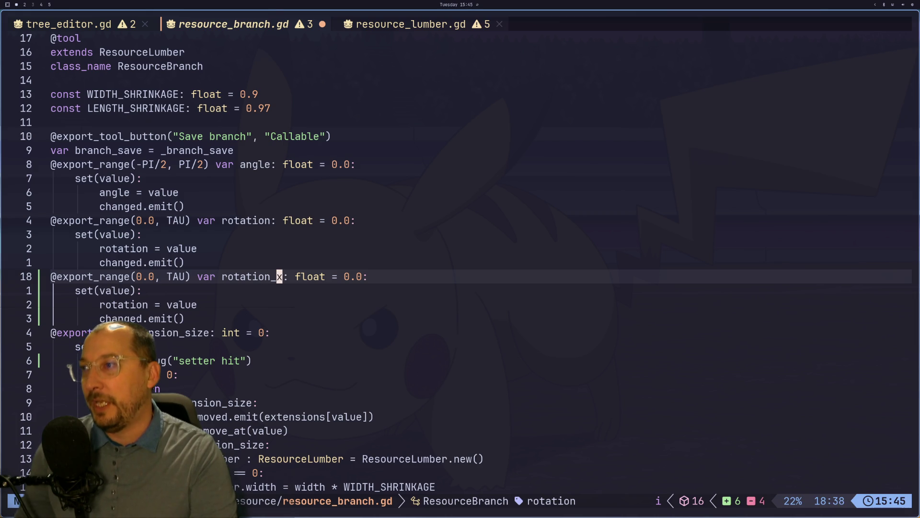
pyautogui.press('k')
pyautogui.press('k')
pyautogui.press('k')
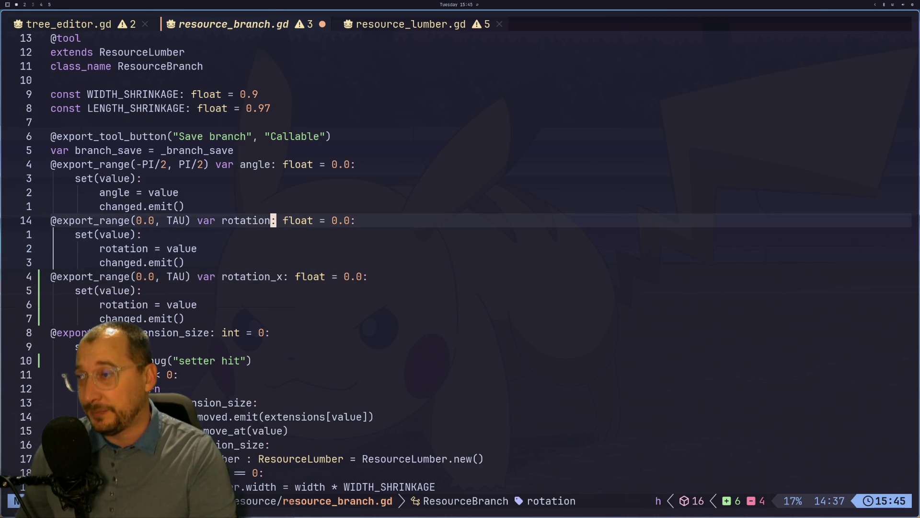
pyautogui.press('j')
pyautogui.press('j')
pyautogui.press('j')
pyautogui.press('j')
pyautogui.press('l')
pyautogui.write('y')
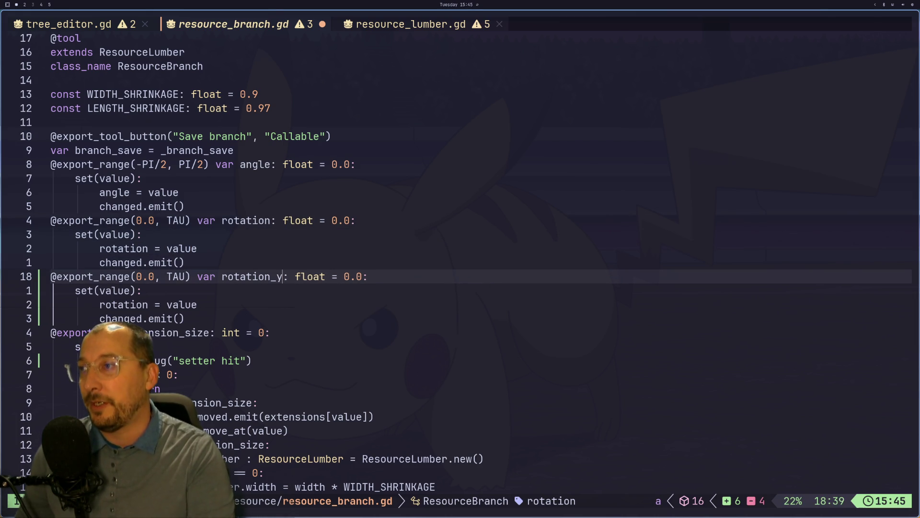
pyautogui.press('Escape')
pyautogui.write('w')
pyautogui.press('Return')
pyautogui.press('h')
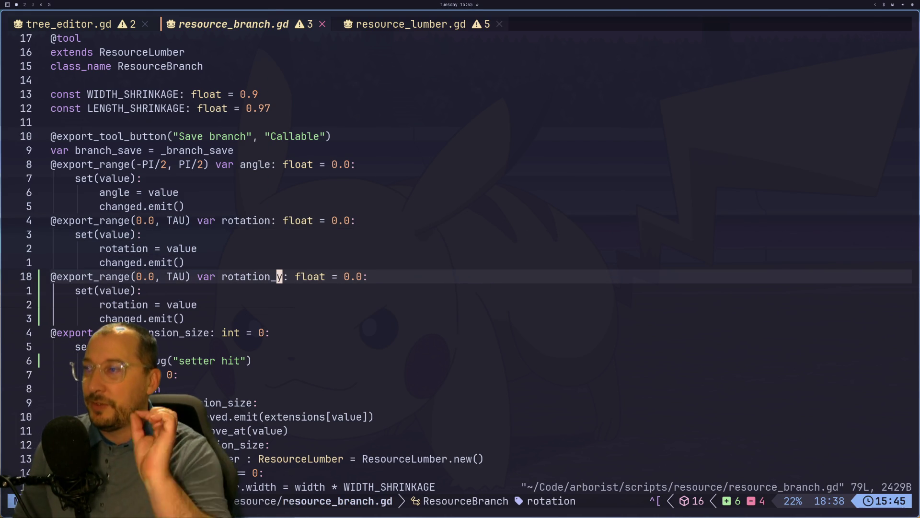
pyautogui.press('Escape')
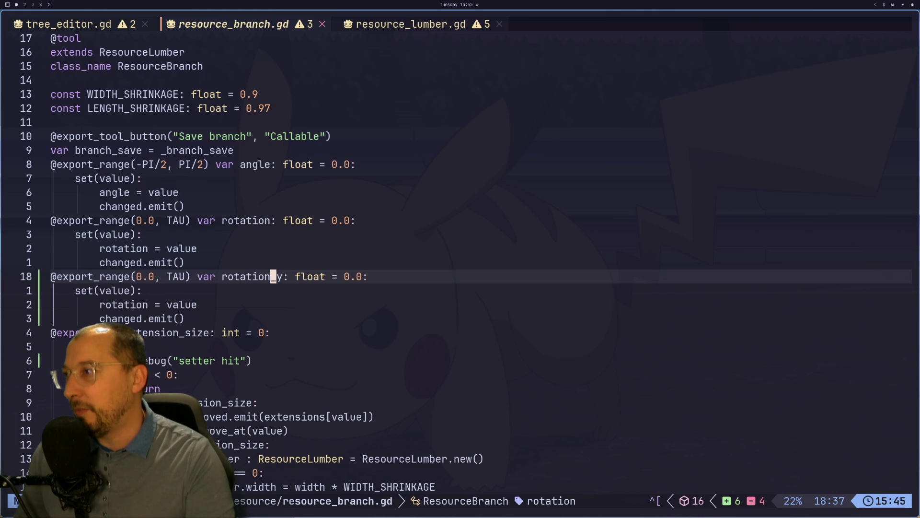
# Review the rest of the file and the rotation_y setter, then return to tree_editor.gd.
pyautogui.press('h')
pyautogui.press('h')
pyautogui.press('h')
pyautogui.press('h')
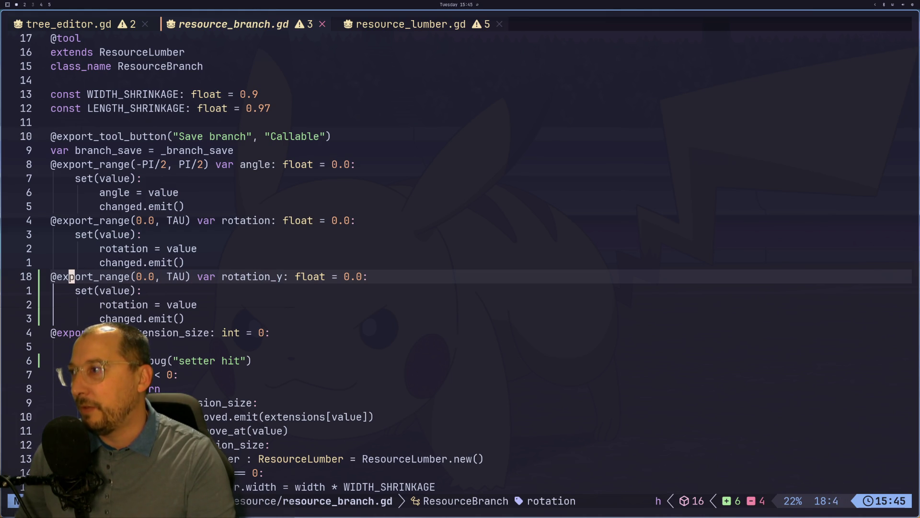
pyautogui.press('j')
pyautogui.press('j')
pyautogui.press('j')
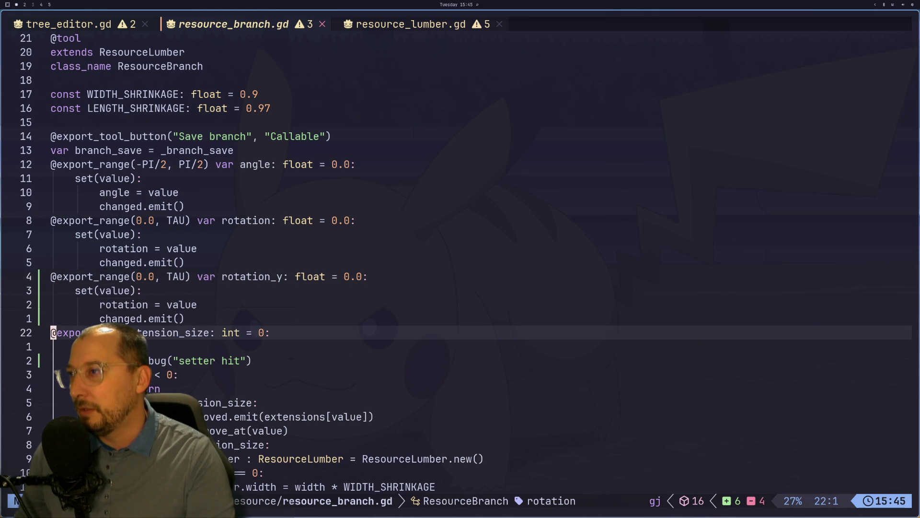
pyautogui.press('j')
pyautogui.press('j')
pyautogui.press('j')
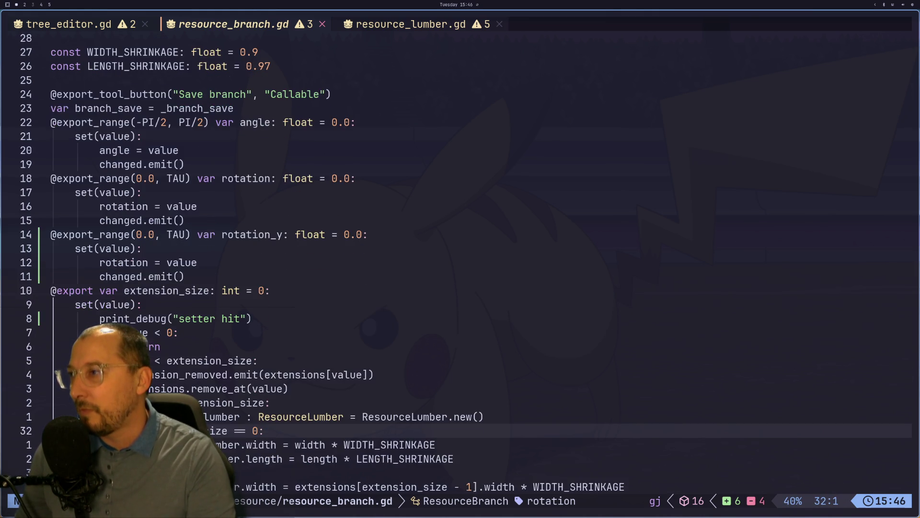
pyautogui.press('j')
pyautogui.press('j')
pyautogui.press('j')
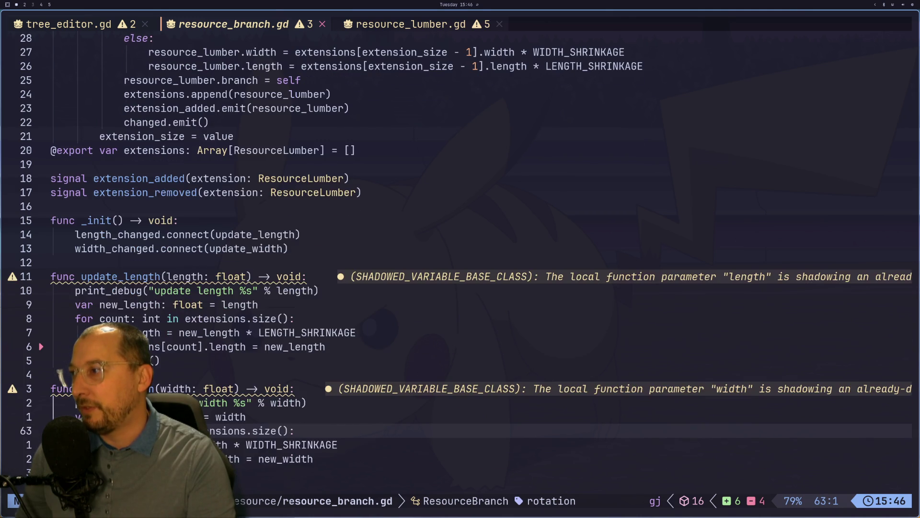
pyautogui.press('k')
pyautogui.press('k')
pyautogui.press('k')
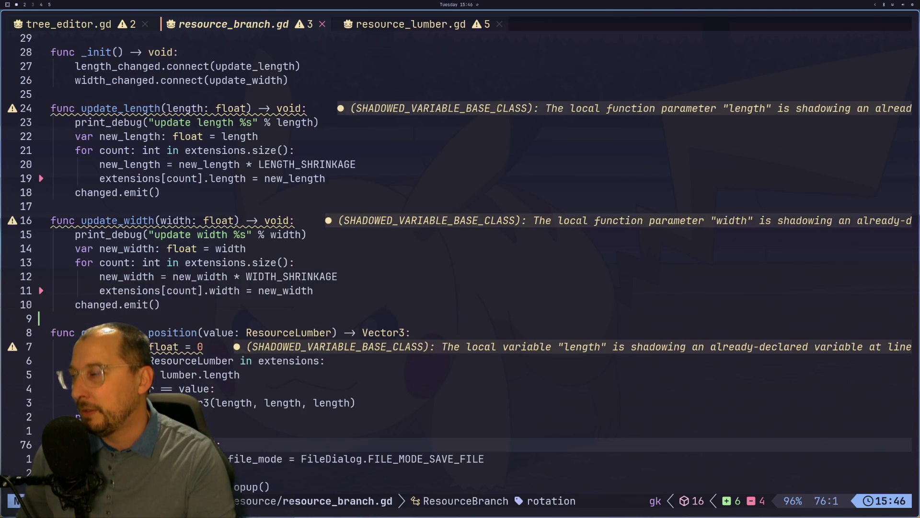
pyautogui.press('k')
pyautogui.press('k')
pyautogui.press('k')
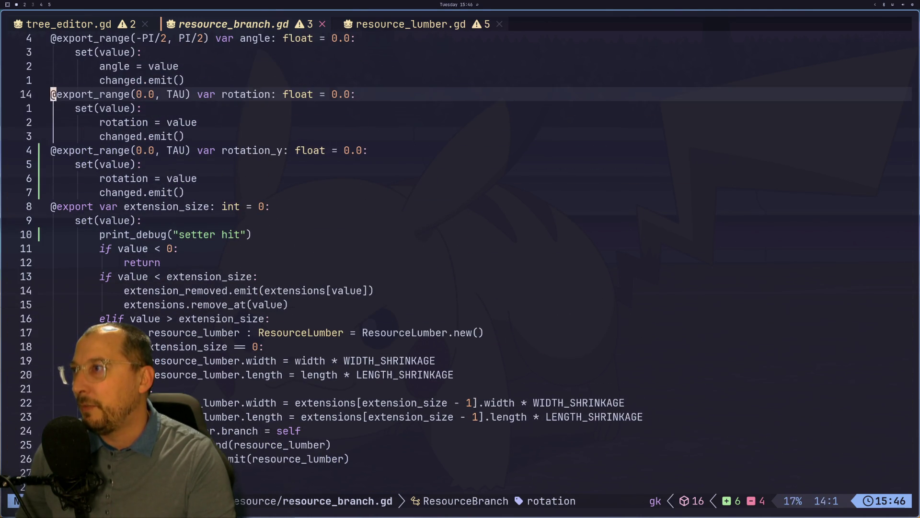
pyautogui.press('j')
pyautogui.press('j')
pyautogui.press('j')
pyautogui.press('j')
pyautogui.press('k')
pyautogui.press('k')
pyautogui.press('k')
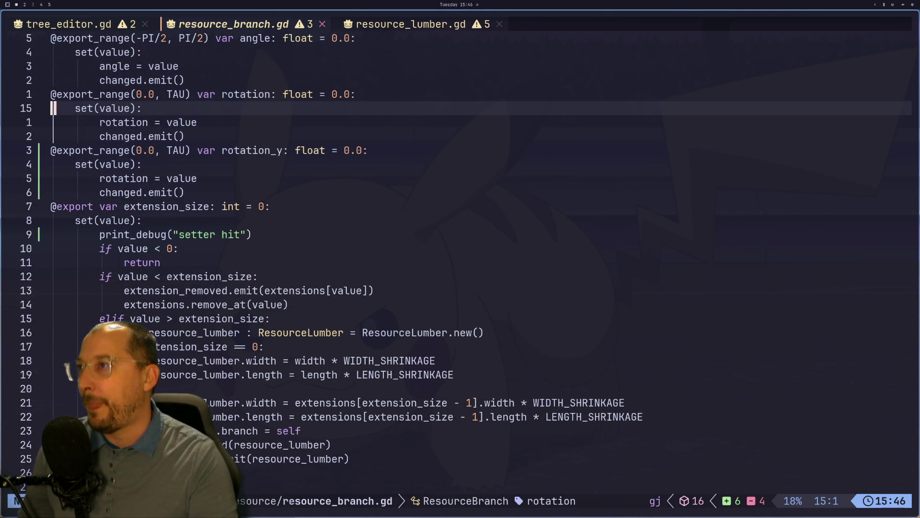
pyautogui.press('j')
pyautogui.press('j')
pyautogui.press('j')
pyautogui.press('j')
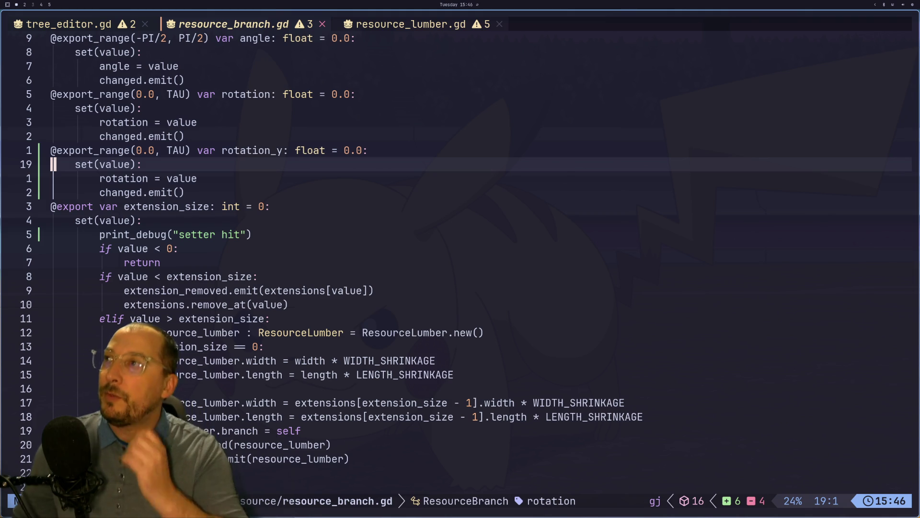
pyautogui.hotkey('shift', 'h')
pyautogui.hotkey('shift', 'l')
pyautogui.hotkey('shift', 'l')
pyautogui.hotkey('shift', 'l')
# In _copy_branch, add a line copying rotation_y from the source branch, and save.
pyautogui.press('k')
pyautogui.press('k')
pyautogui.press('k')
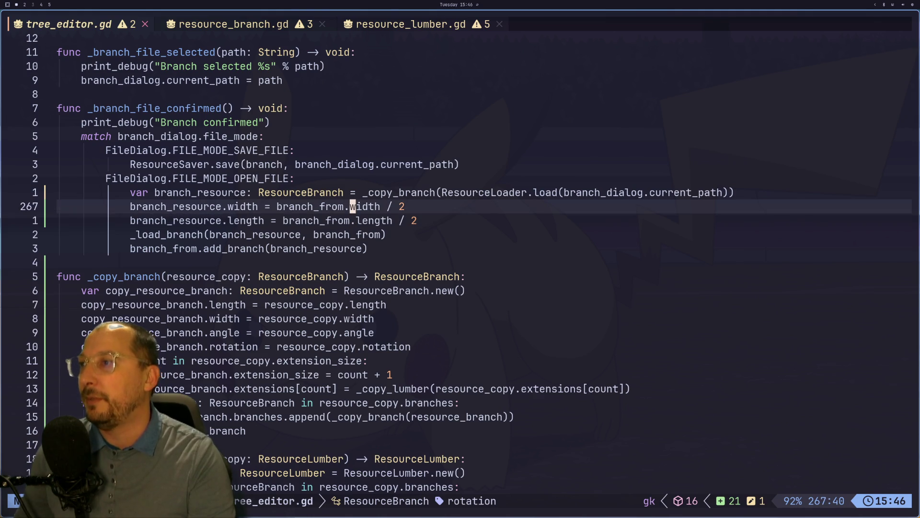
pyautogui.press('k')
pyautogui.press('k')
pyautogui.press('k')
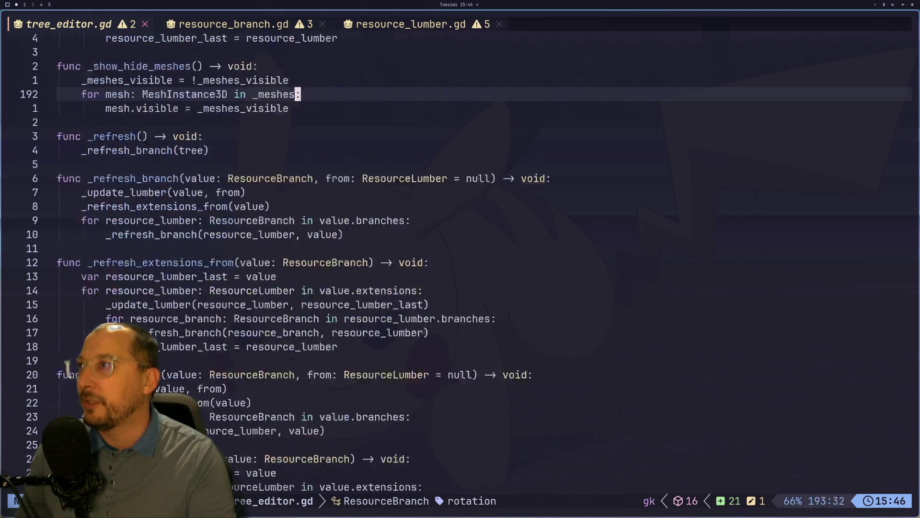
pyautogui.press('2')
pyautogui.press('7')
pyautogui.press('7')
pyautogui.hotkey('shift', 'g')
pyautogui.press('y')
pyautogui.press('y')
pyautogui.press('p')
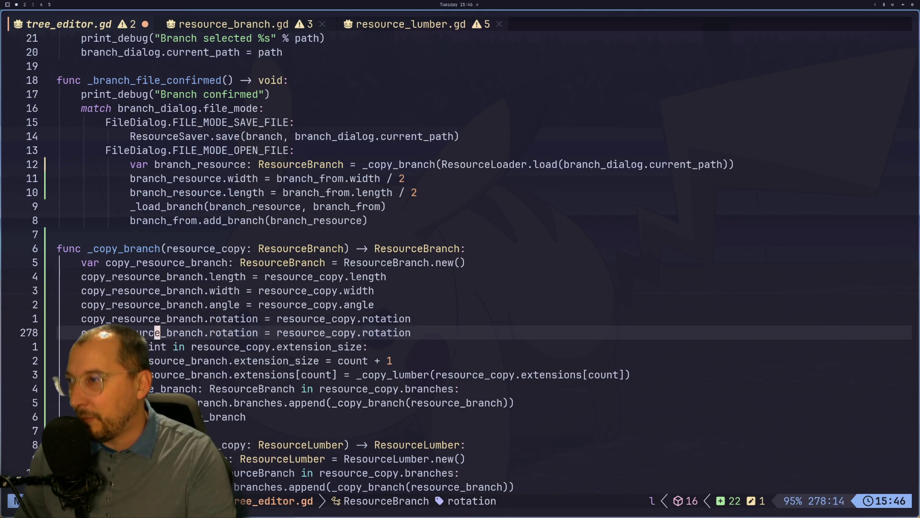
pyautogui.write('ea_')
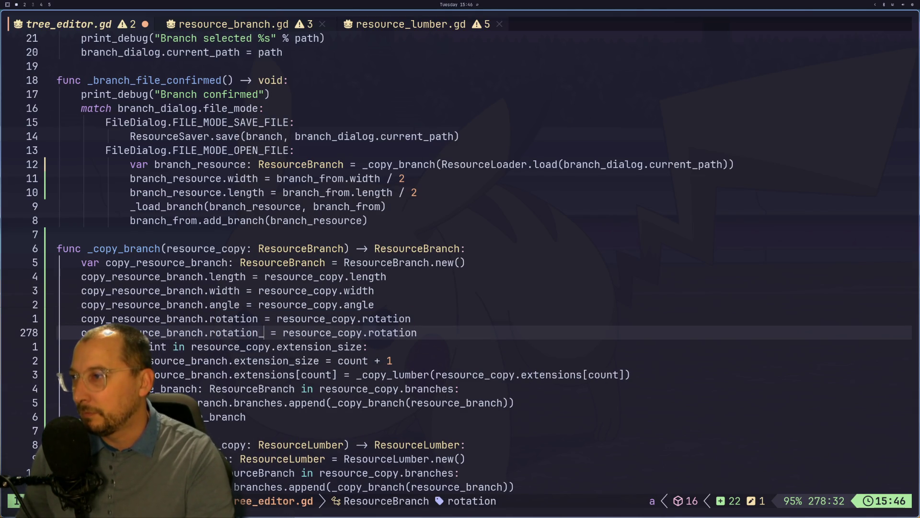
pyautogui.write('y')
pyautogui.press('Escape')
pyautogui.press('l')
pyautogui.press('$')
pyautogui.press('a')
pyautogui.press('Escape')
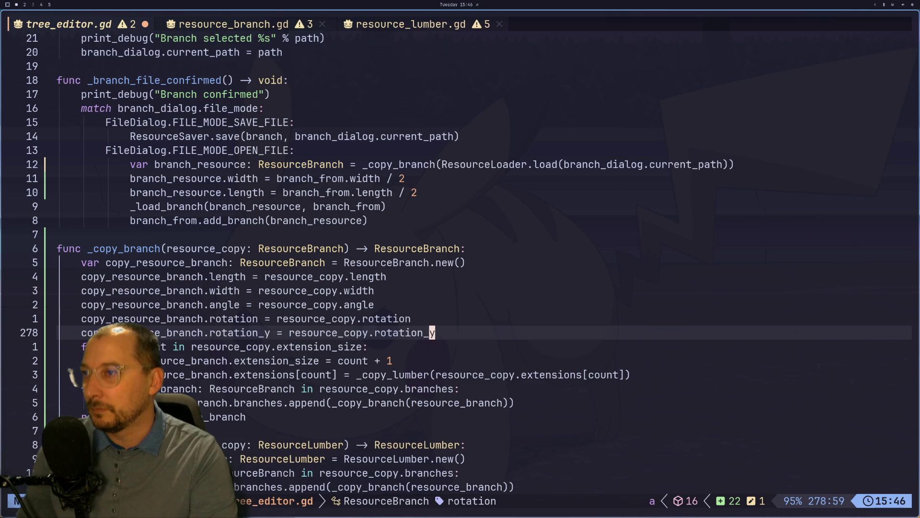
pyautogui.write(':w')
pyautogui.press('Return')
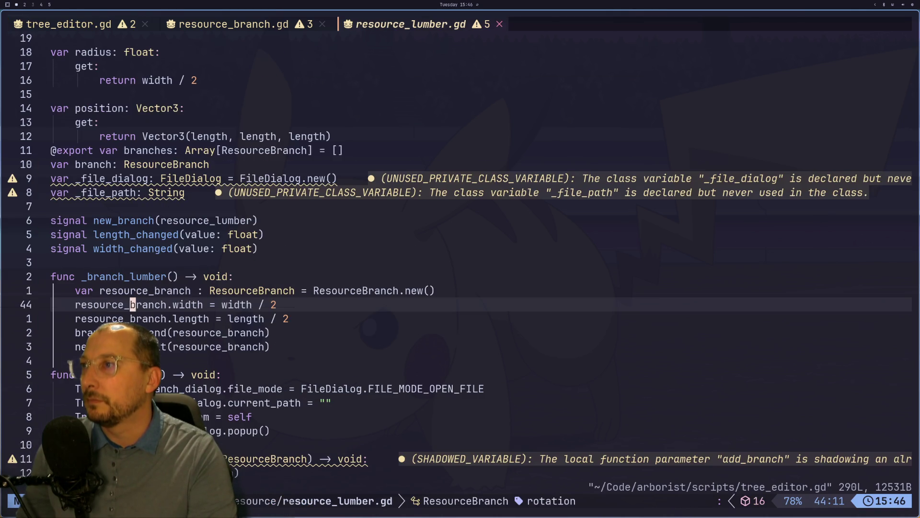
# Duplicate the LEFT rotation line in _update_lumber, using rotation_y as the new line's angle.
pyautogui.press('n')
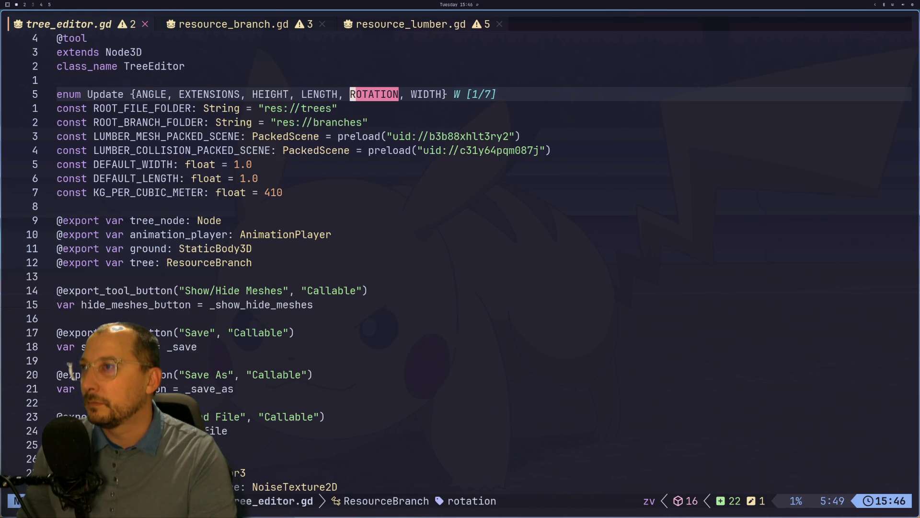
pyautogui.press('n')
pyautogui.press('n')
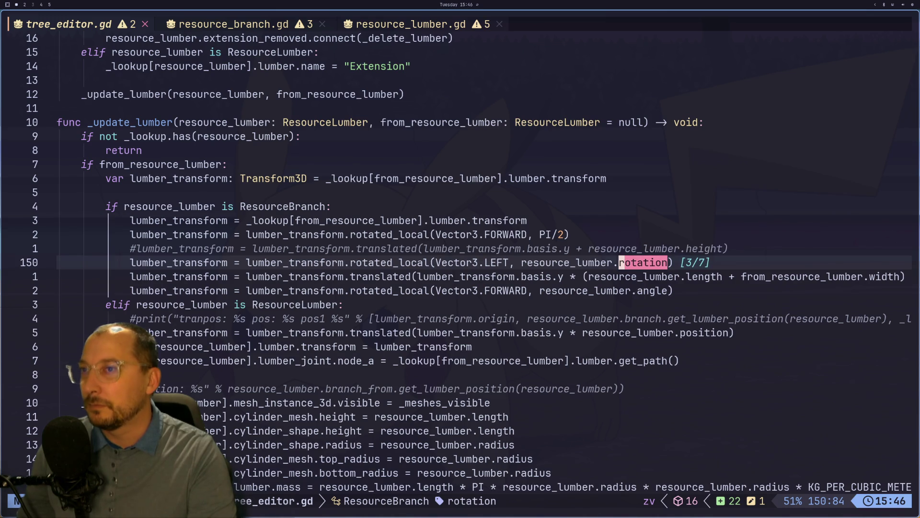
pyautogui.press('n')
pyautogui.hotkey('shift', 'n')
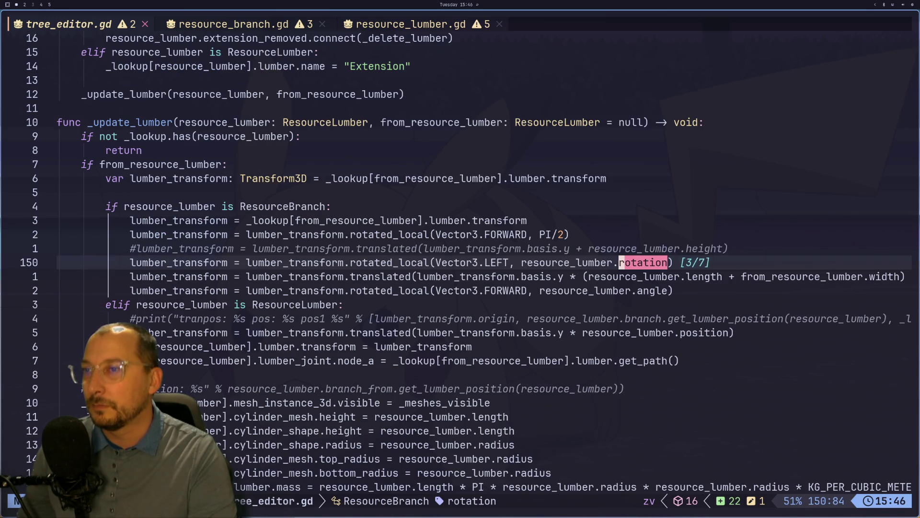
pyautogui.press('b')
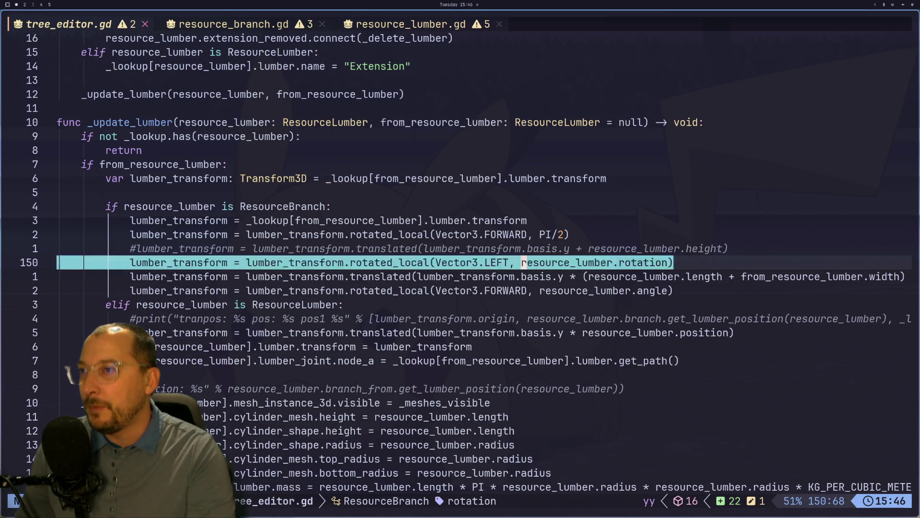
pyautogui.press('y')
pyautogui.press('y')
pyautogui.press('p')
pyautogui.press('l')
pyautogui.press('l')
pyautogui.press('l')
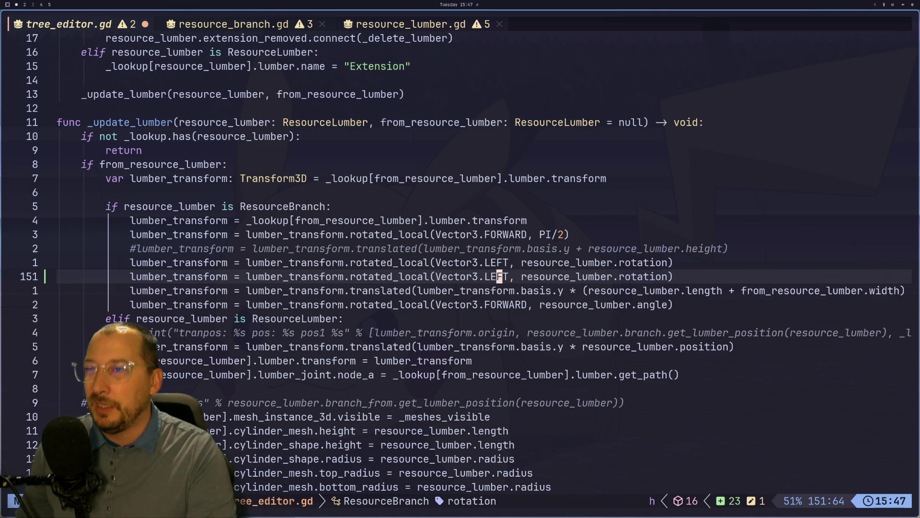
pyautogui.press('l')
pyautogui.press('l')
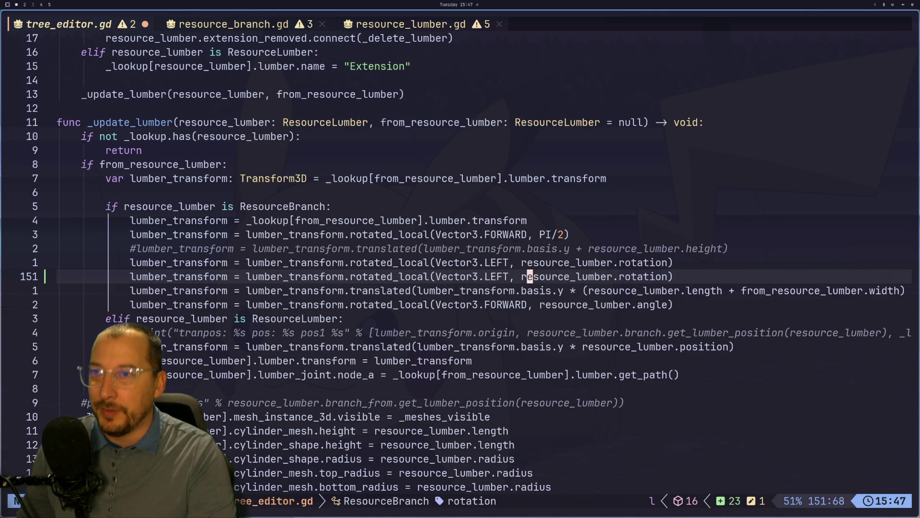
pyautogui.write('ea')
pyautogui.write('y')
pyautogui.press('Escape')
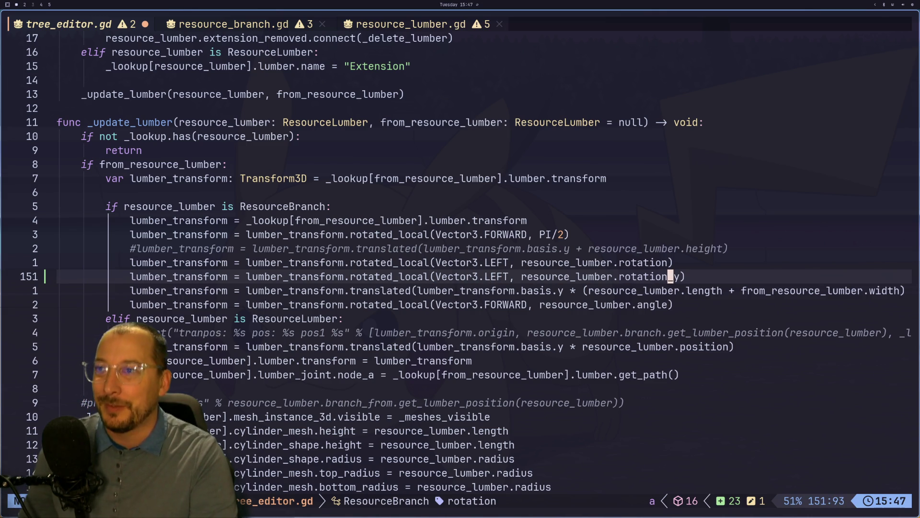
# Change the new line's axis to Vector3.UP, save tree_editor.gd, and switch workspace.
pyautogui.press('h')
pyautogui.press('h')
pyautogui.press('h')
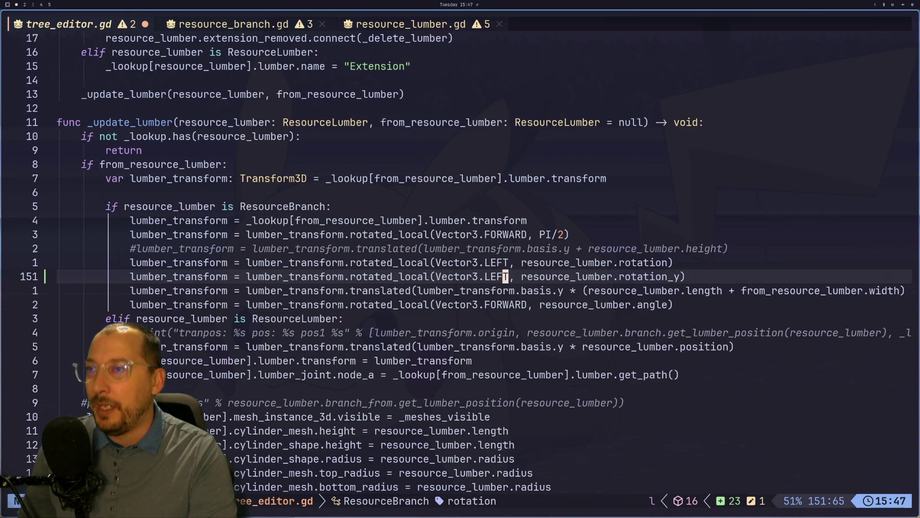
pyautogui.press('c')
pyautogui.press('i')
pyautogui.press('w')
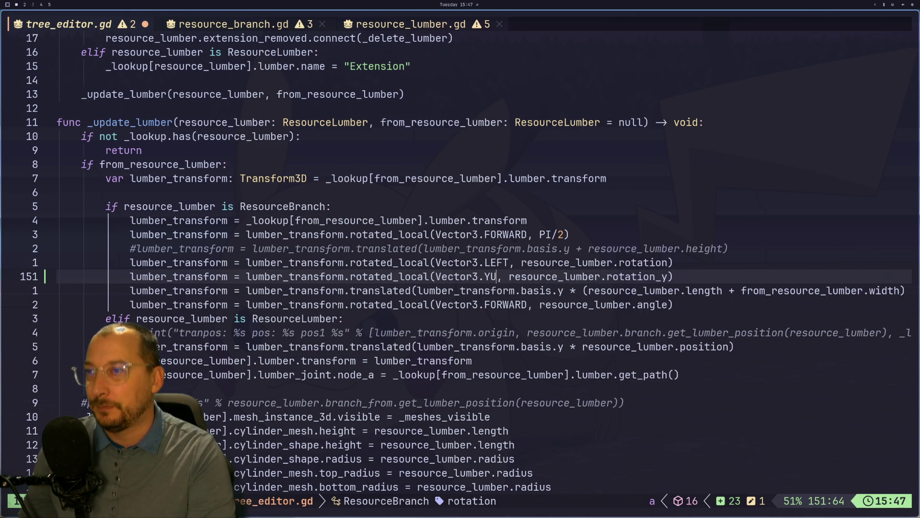
pyautogui.write('UP')
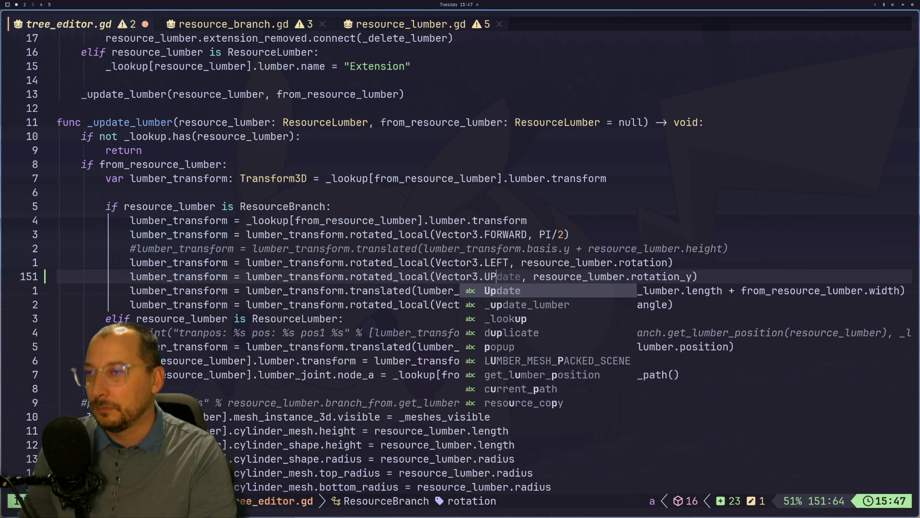
pyautogui.press('Escape')
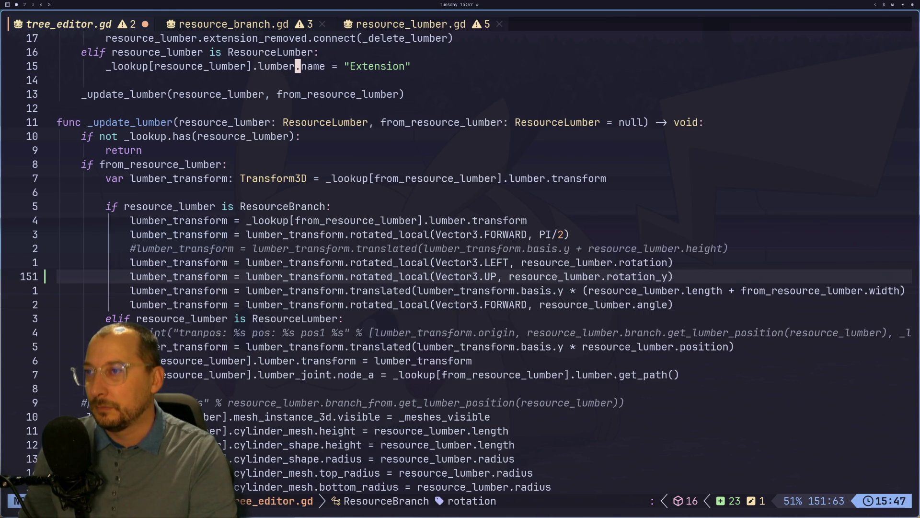
pyautogui.write(':w')
pyautogui.press('Return')
pyautogui.press('super+2')
pyautogui.press('super+3')
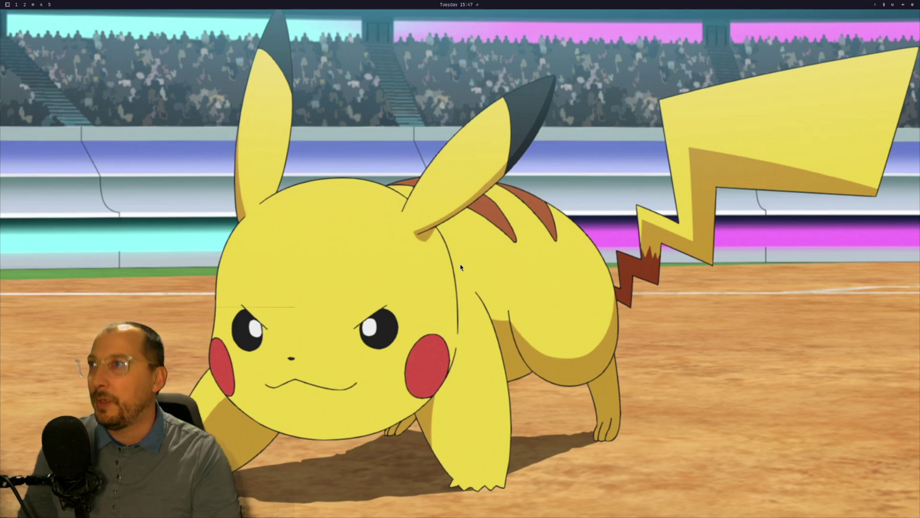
# Search the web for 'godot vector3' in a new browser window.
pyautogui.press('super+space')
pyautogui.write('sl')
pyautogui.press('BackSpace')
pyautogui.press('Escape')
pyautogui.press('super+b')
pyautogui.write('godot ve')
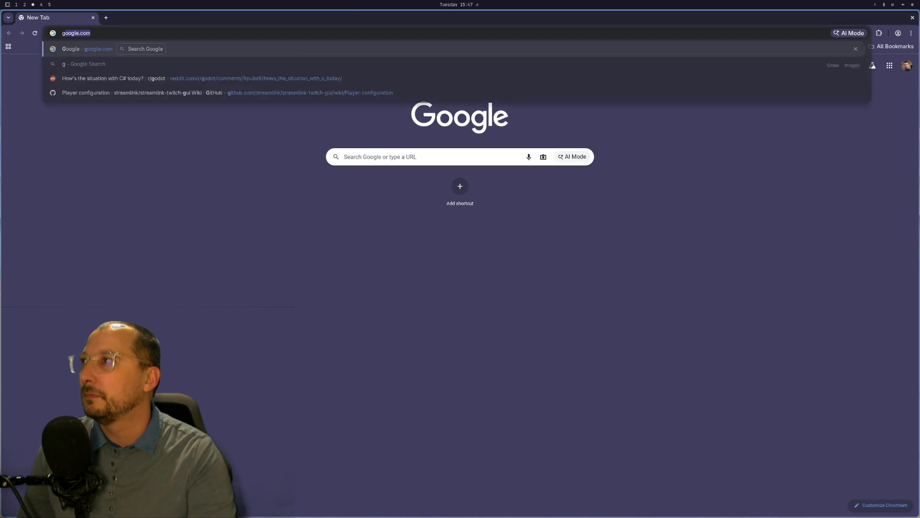
pyautogui.write('ctor3')
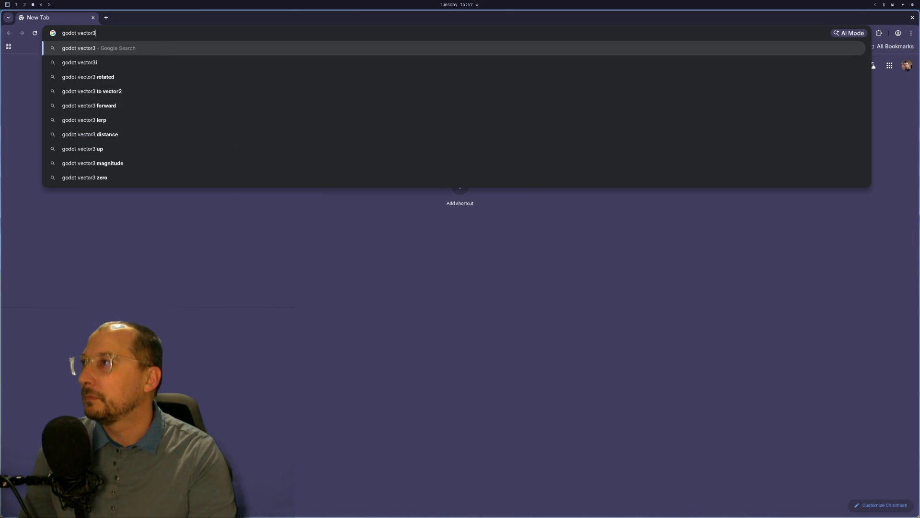
pyautogui.press('Return')
# Open the Godot Docs Vector3 page, enlarge it, and scroll to the Constants section.
pyautogui.click(178, 273)
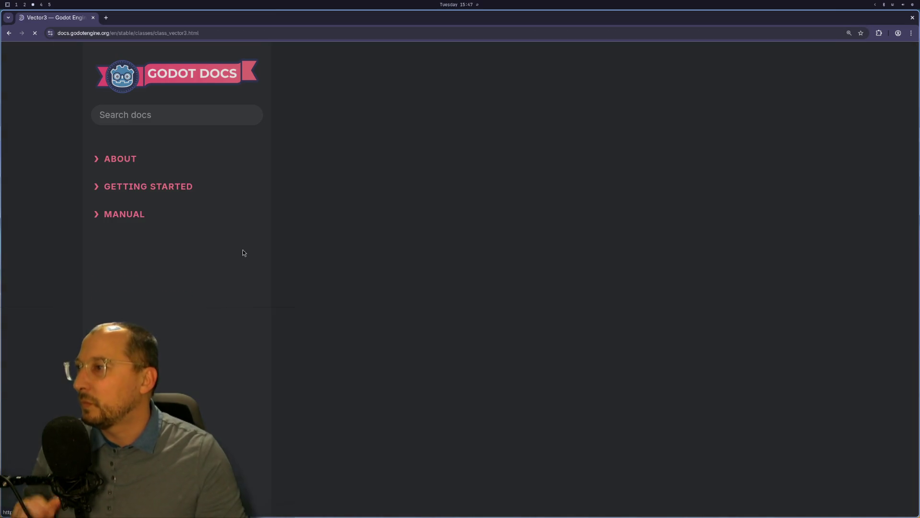
pyautogui.hotkey('ctrl', '+')
pyautogui.scroll(-5, 386, 267)
pyautogui.scroll(-20, 387, 269)
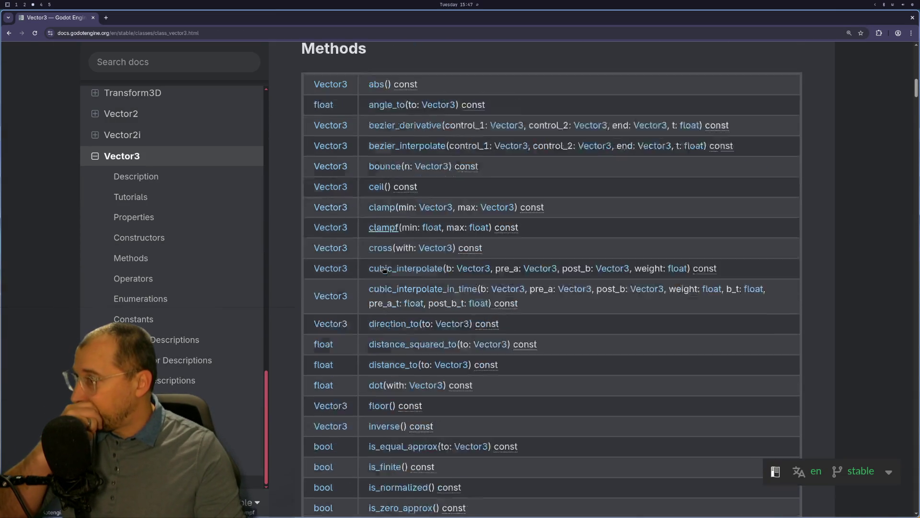
pyautogui.scroll(-12, 381, 269)
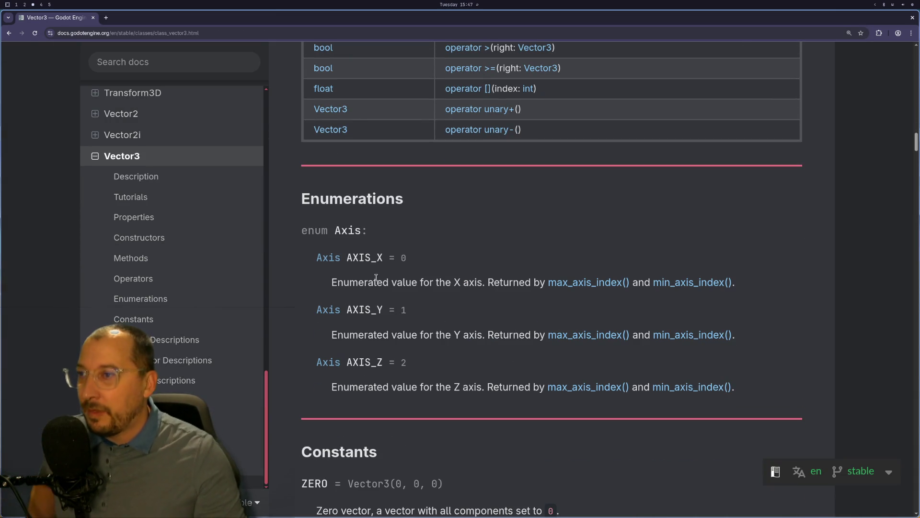
pyautogui.scroll(15, 487, 235)
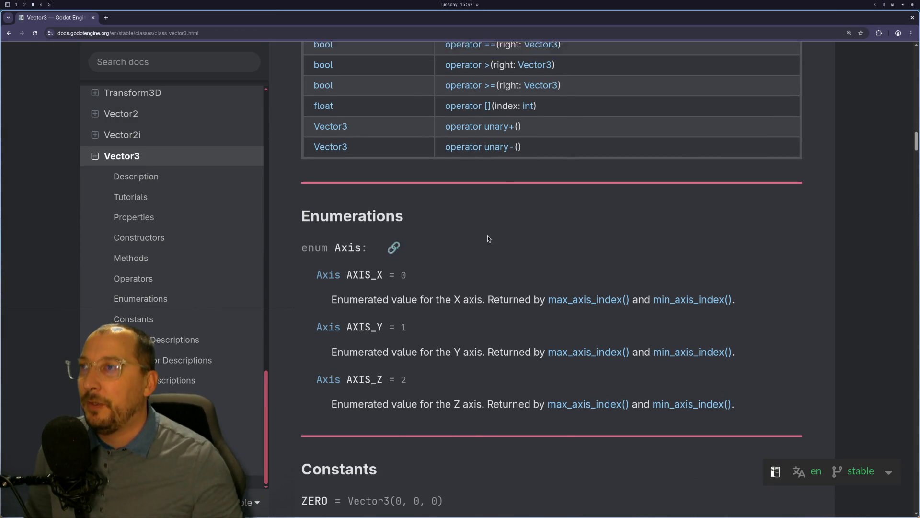
pyautogui.scroll(20, 489, 237)
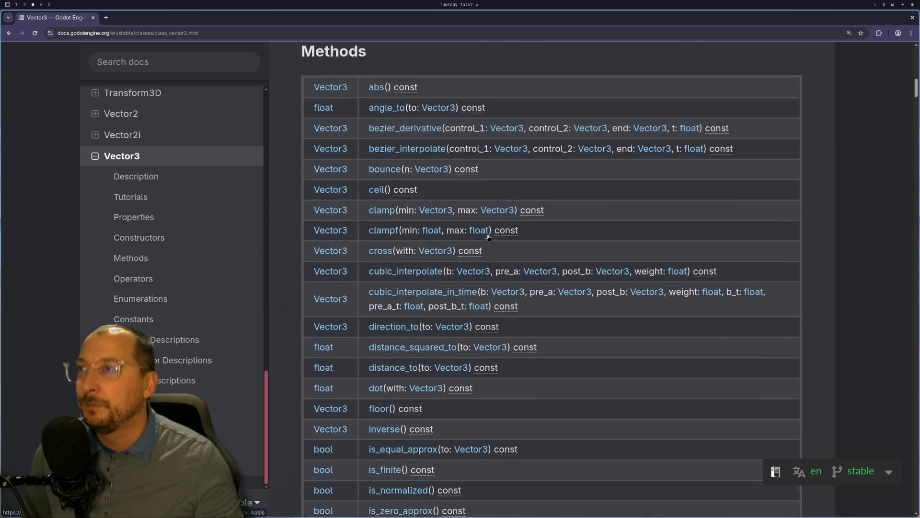
pyautogui.scroll(-8, 488, 237)
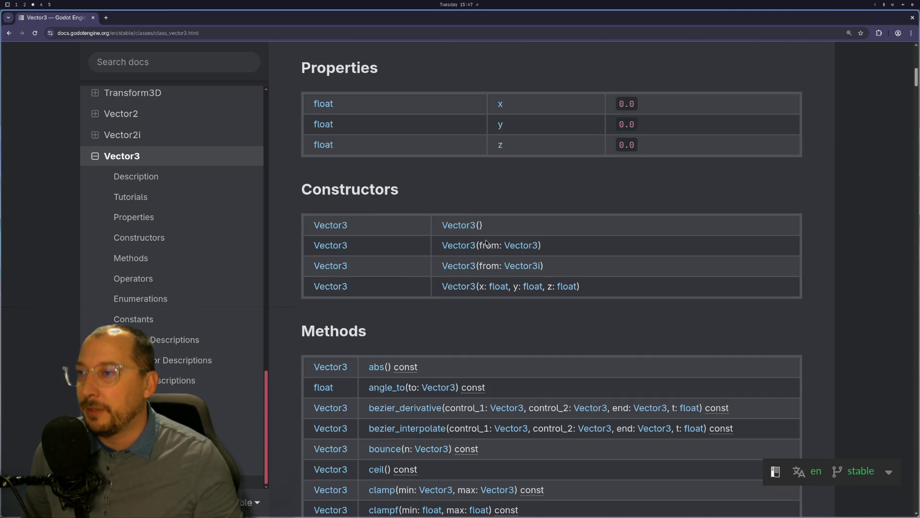
pyautogui.scroll(-3, 413, 238)
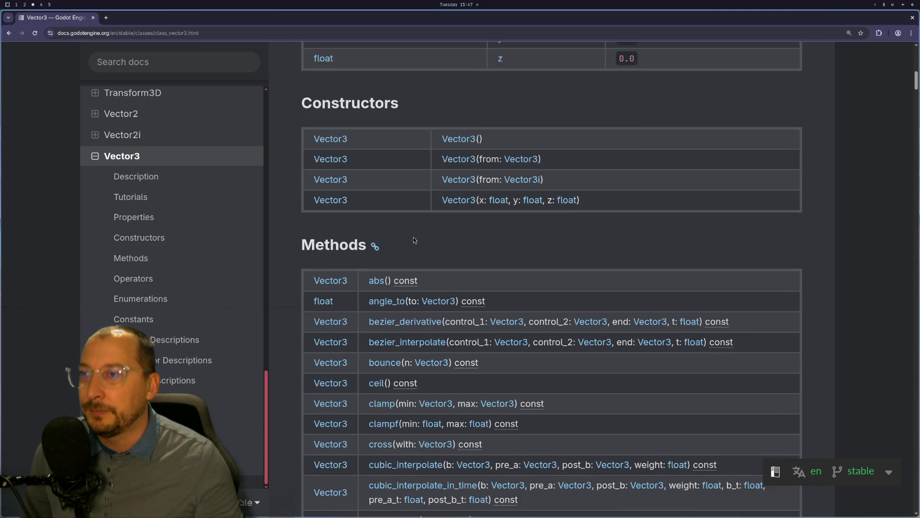
pyautogui.scroll(3, 413, 237)
pyautogui.scroll(-5, 413, 237)
pyautogui.scroll(6, 427, 254)
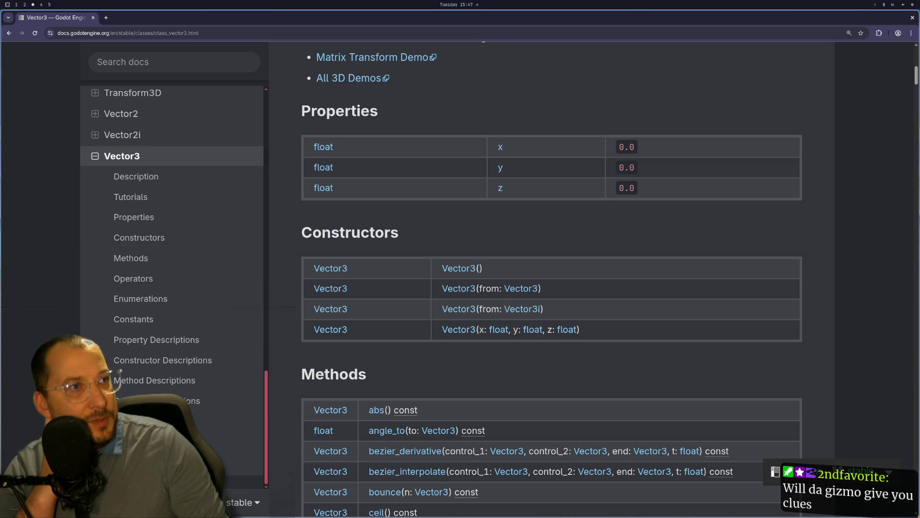
# Recheck the Vector3.UP constant in the docs, then return to Neovim.
pyautogui.press('super+4')
pyautogui.press('super+3')
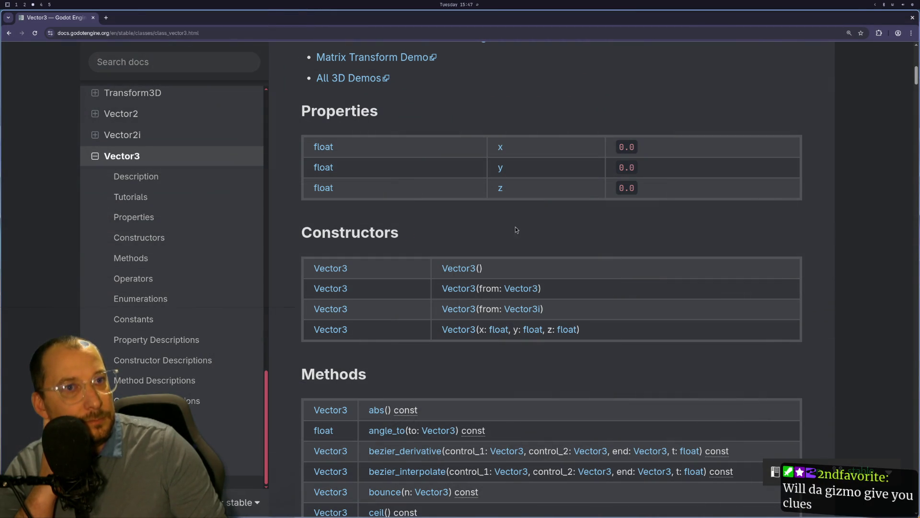
pyautogui.scroll(-4, 505, 242)
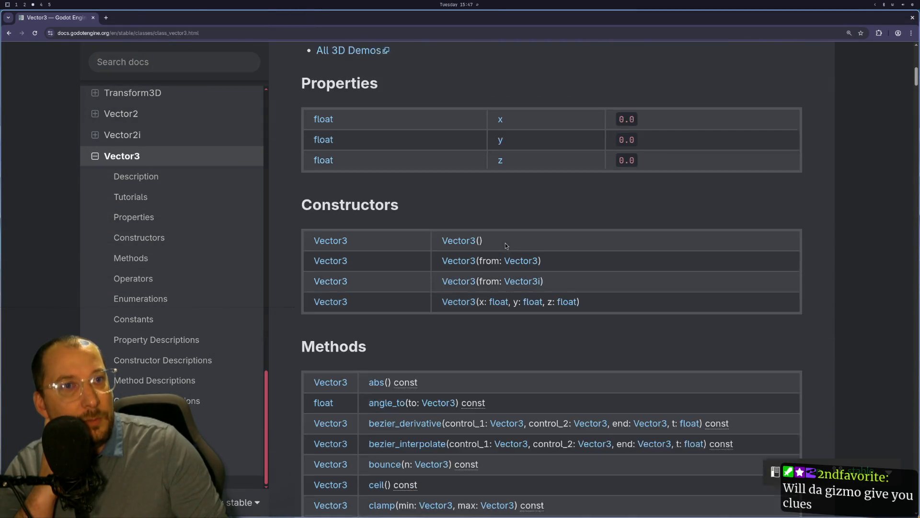
pyautogui.scroll(4, 506, 244)
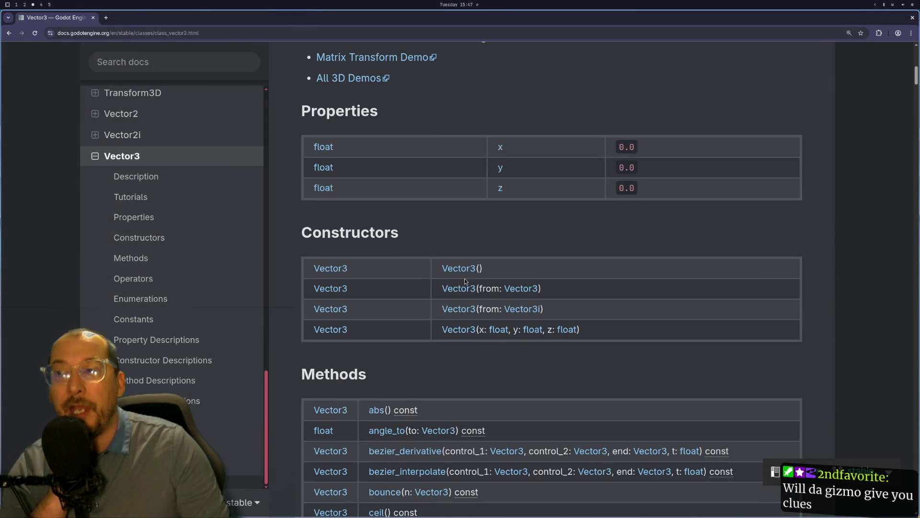
pyautogui.scroll(-8, 362, 320)
pyautogui.scroll(-20, 361, 320)
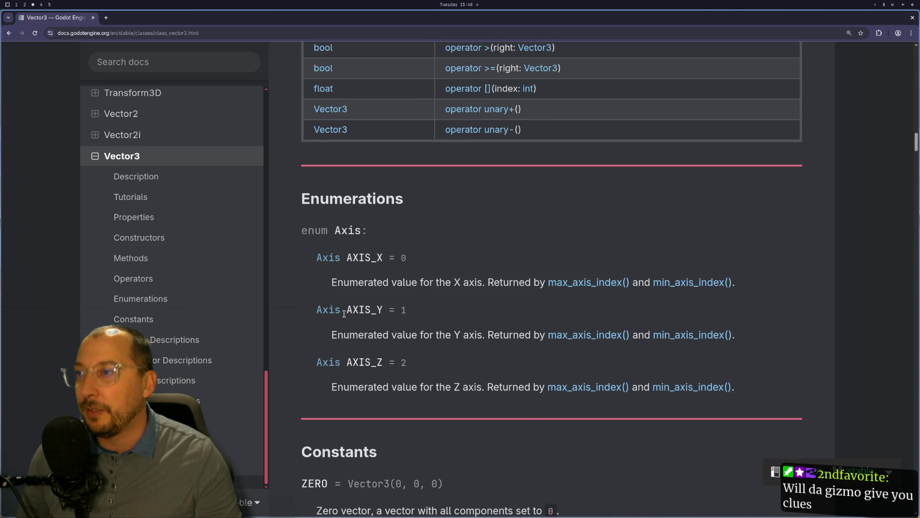
pyautogui.scroll(-9, 364, 320)
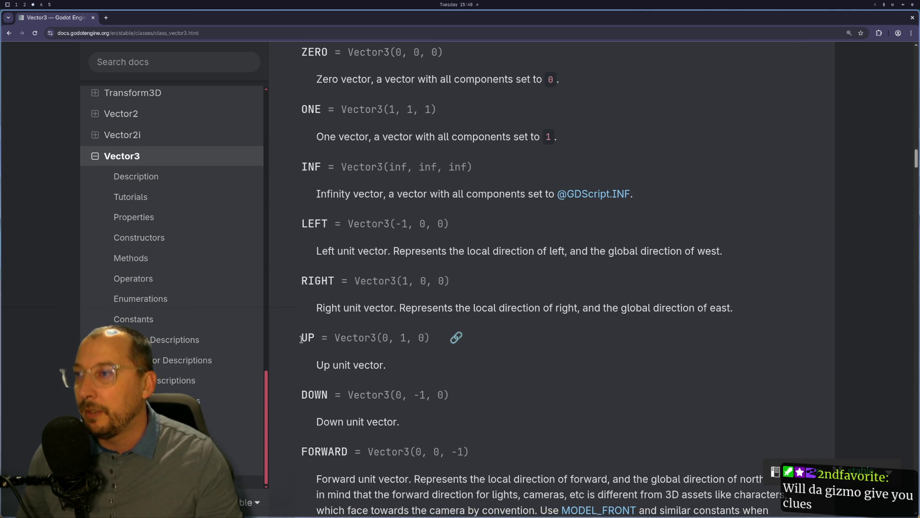
pyautogui.press('super+1')
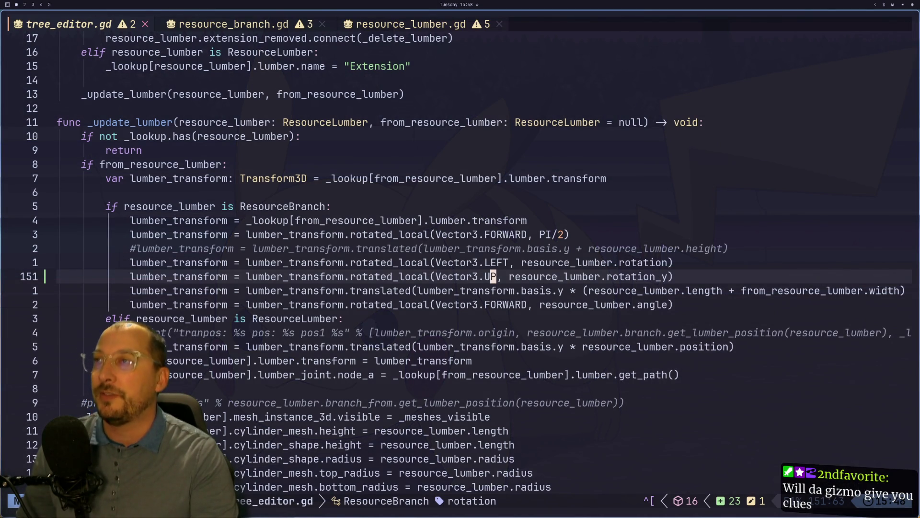
# Close the tree_editor scene without saving, then reopen it.
pyautogui.press('super+2')
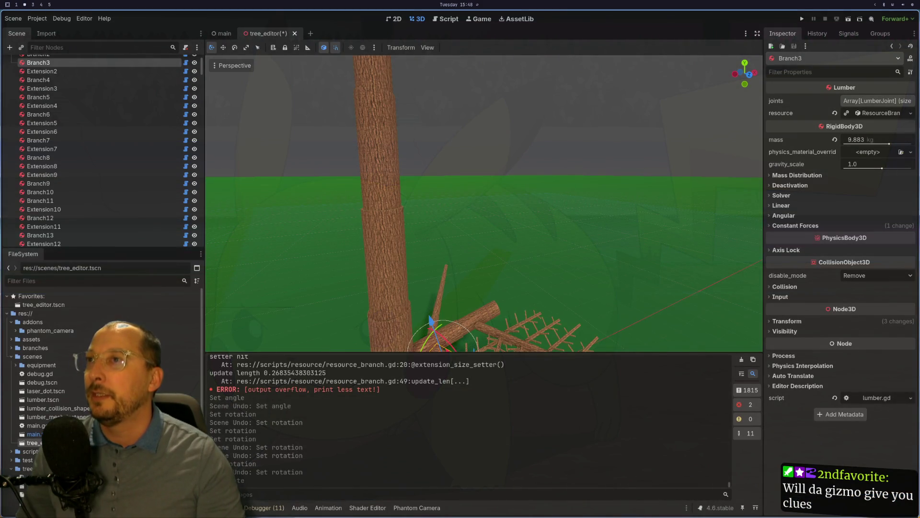
pyautogui.click(294, 33)
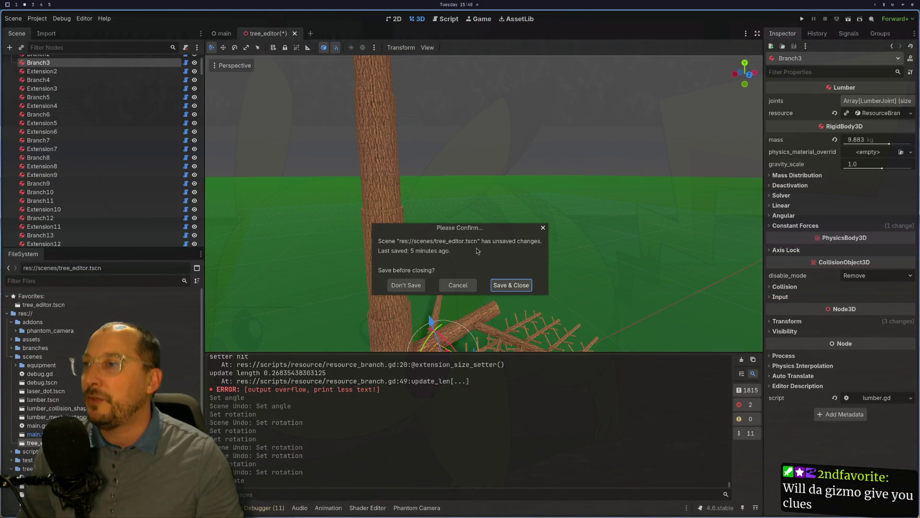
pyautogui.click(405, 286)
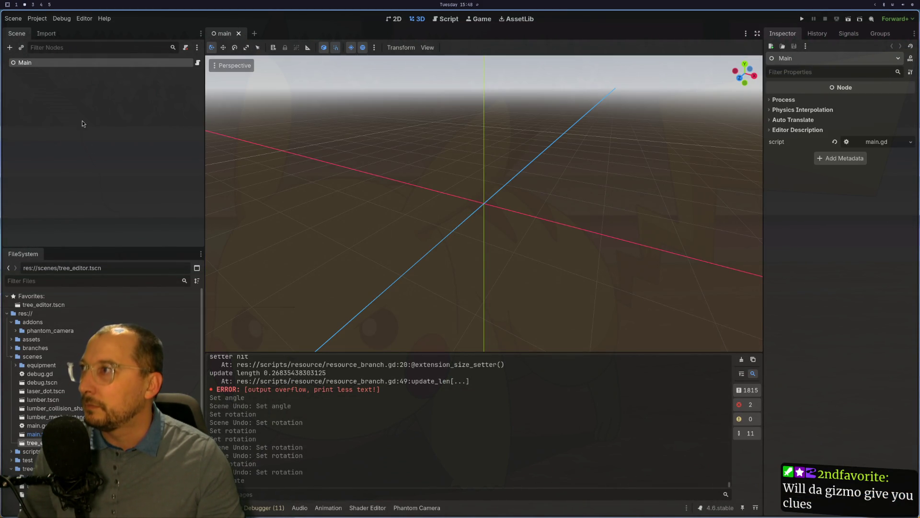
pyautogui.hotkey('ctrl', 'shift', 't')
# Select TreeEditor and choose tree5.tres as the tree resource to load.
pyautogui.click(32, 62)
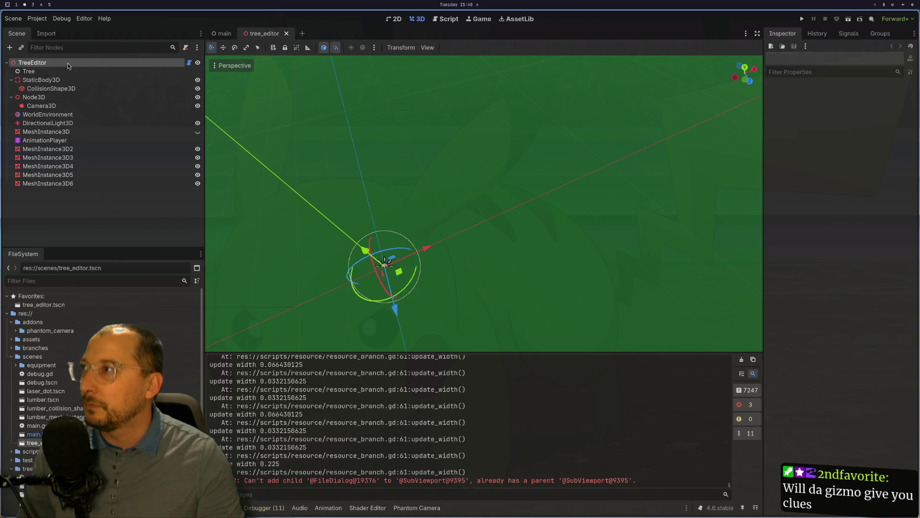
pyautogui.click(839, 344)
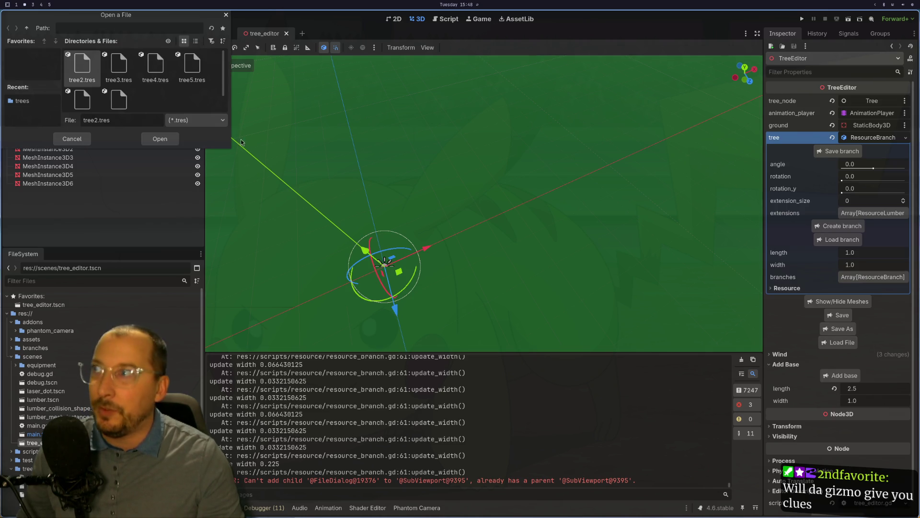
pyautogui.click(192, 65)
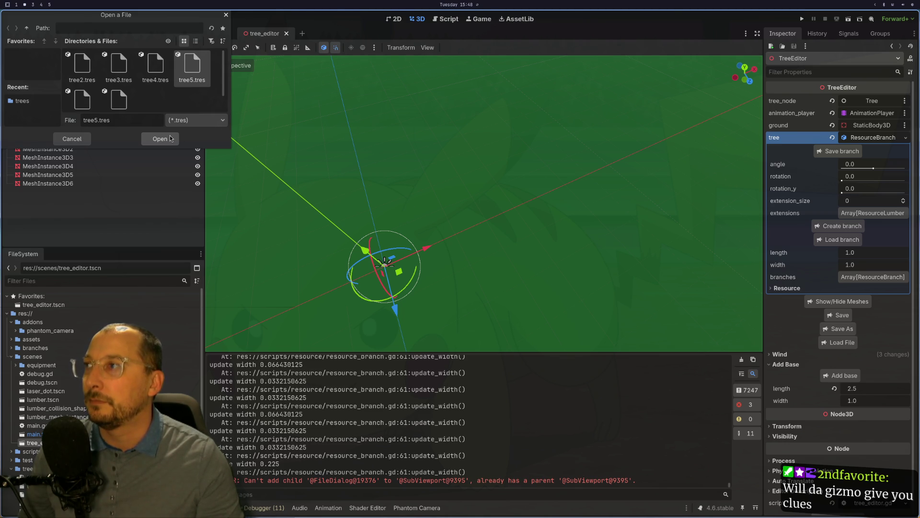
pyautogui.press('super+1')
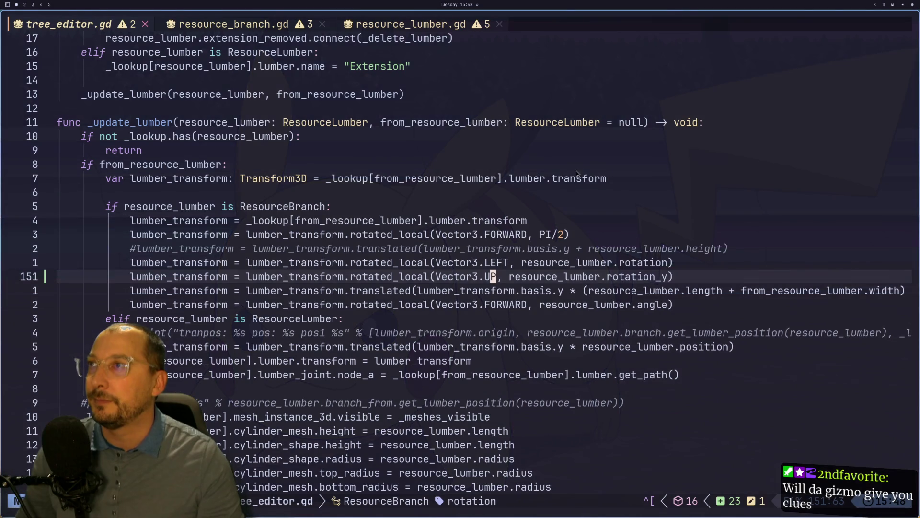
# In resource_branch.gd, make the rotation_y setter assign rotation_y = value, then save with :w.
pyautogui.click(269, 23)
pyautogui.scroll(3, 289, 125)
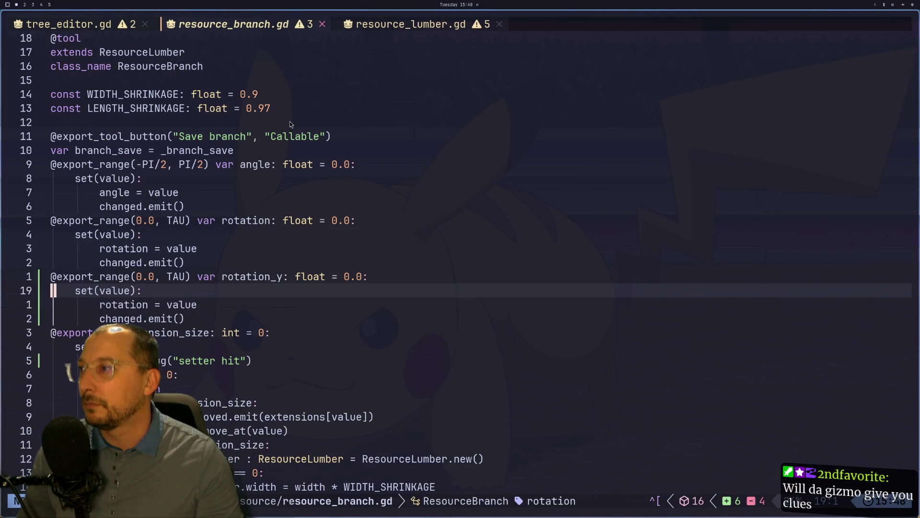
pyautogui.click(144, 306)
pyautogui.write('ation')
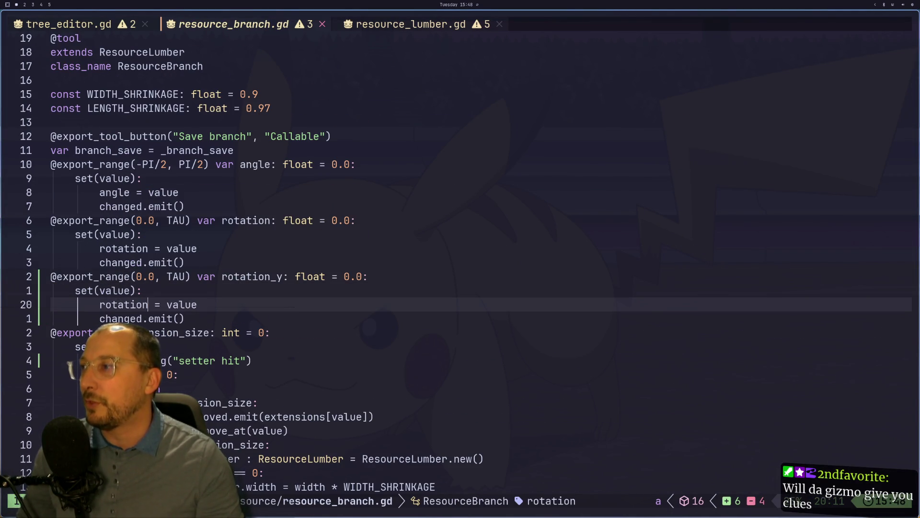
pyautogui.write('_y')
pyautogui.press('Escape')
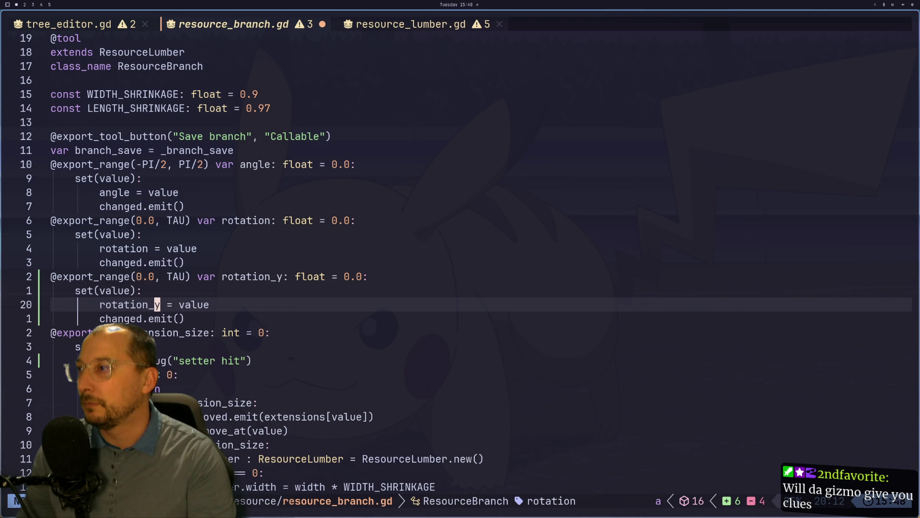
pyautogui.write(':w')
pyautogui.press('Return')
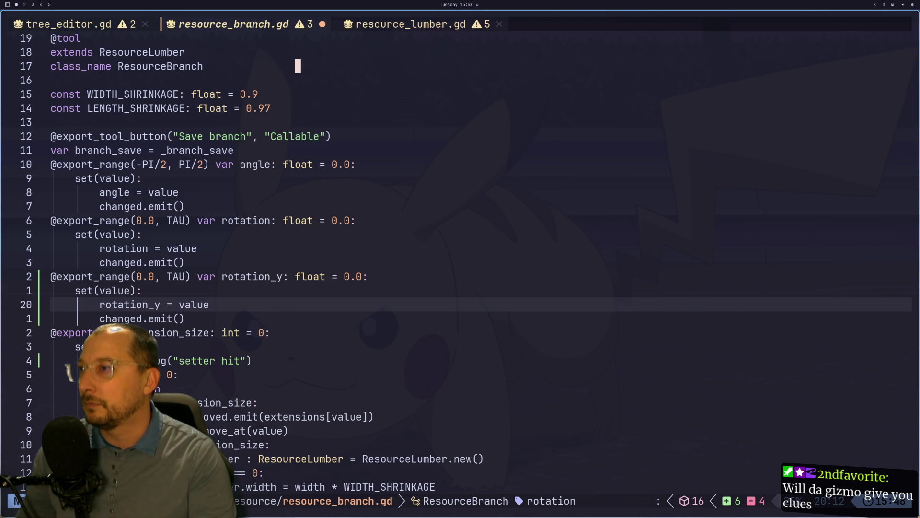
pyautogui.press('super+2')
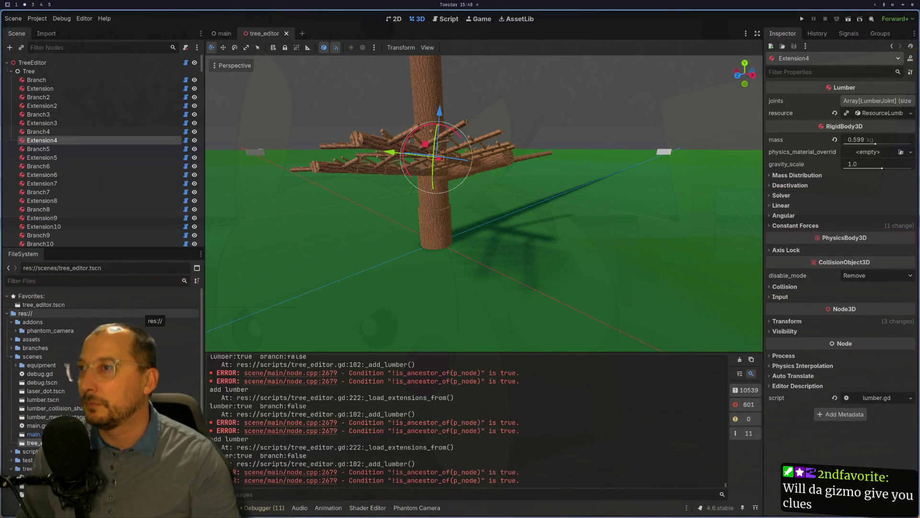
# Close the tree_editor scene, then review the rotation_y declaration and assignment in Neovim.
pyautogui.moveTo(479, 216)
pyautogui.mouseDown()
pyautogui.moveTo(504, 280)
pyautogui.moveTo(533, 248)
pyautogui.moveTo(532, 221)
pyautogui.moveTo(535, 320)
pyautogui.mouseUp()
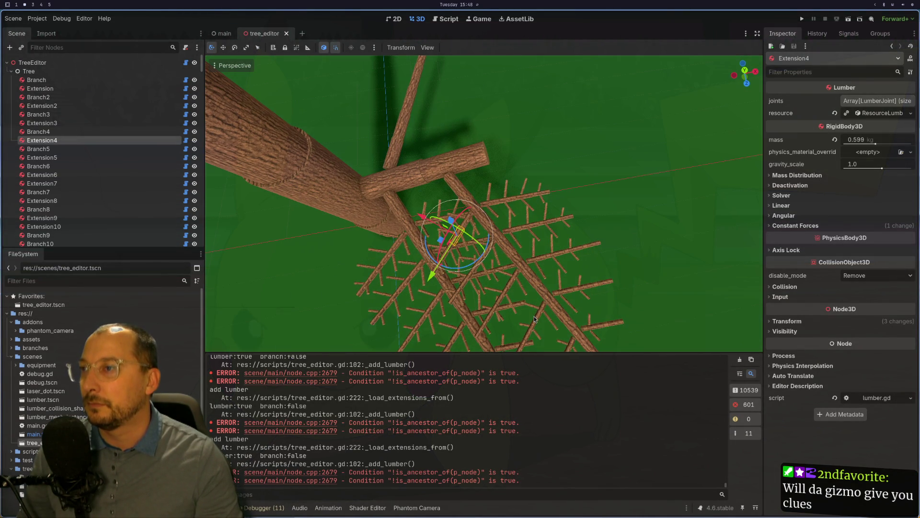
pyautogui.click(287, 34)
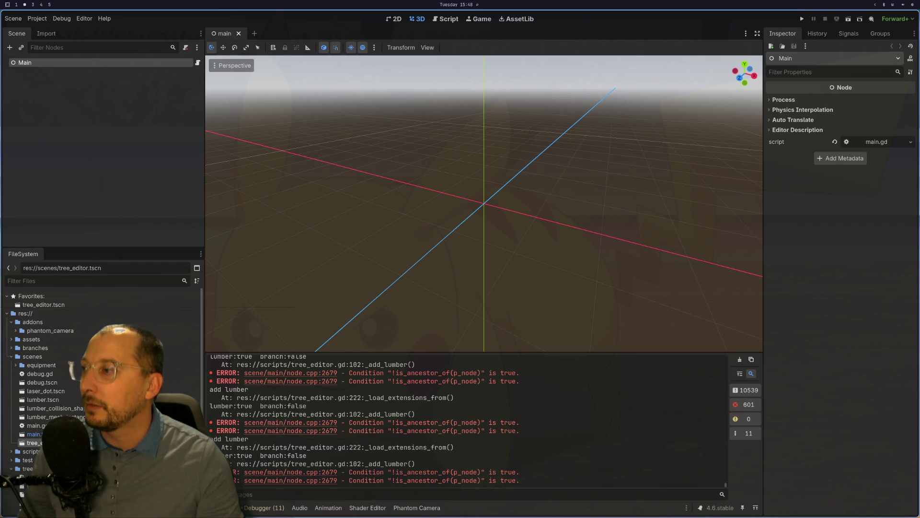
pyautogui.press('super+1')
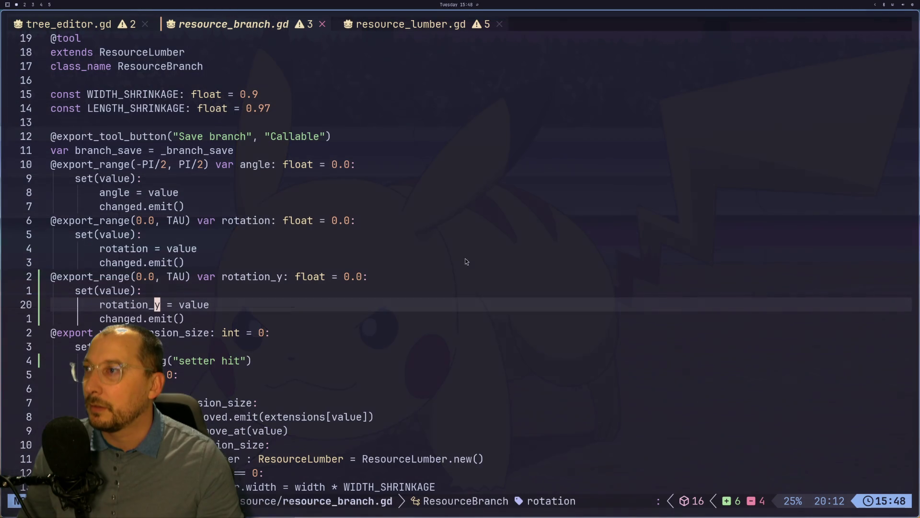
pyautogui.click(218, 278)
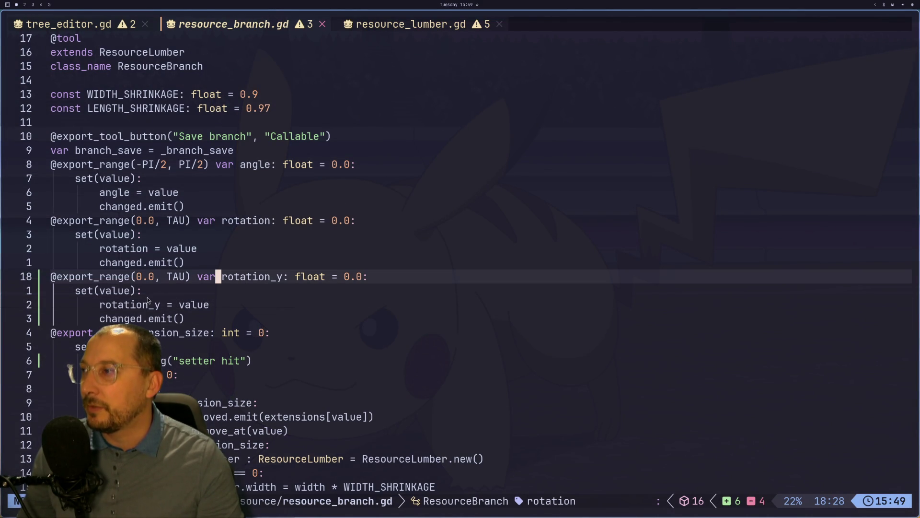
pyautogui.click(127, 305)
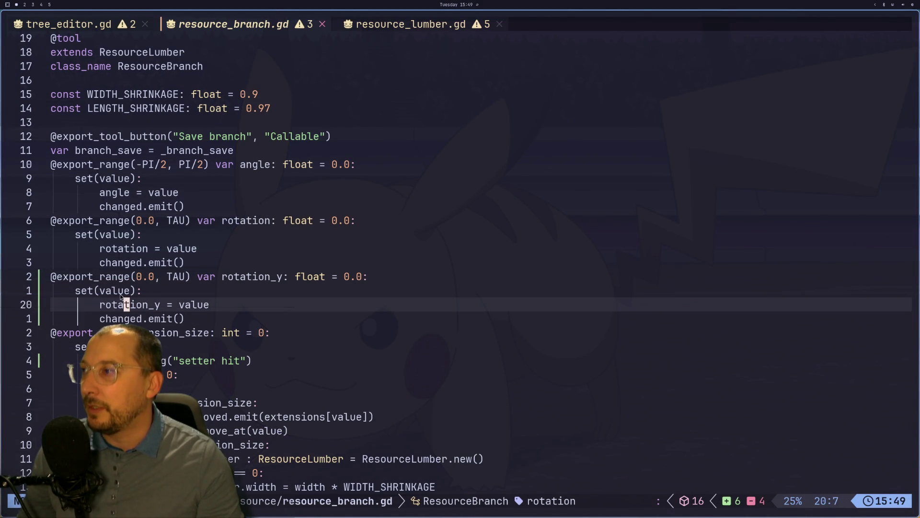
pyautogui.press('super+2')
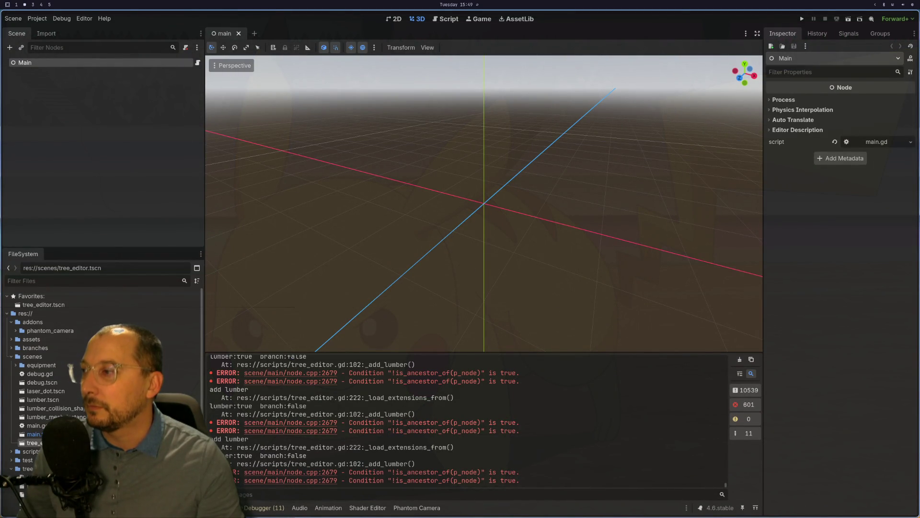
pyautogui.press('super+1')
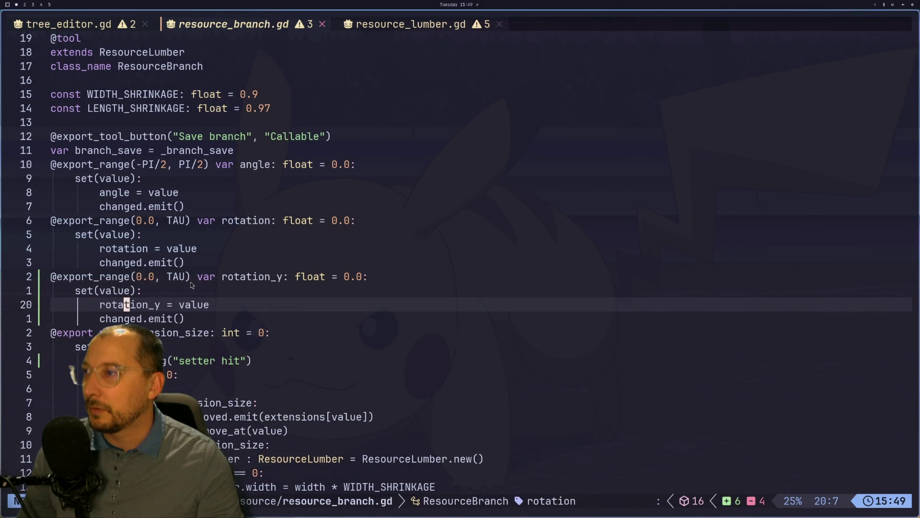
pyautogui.press('super+2')
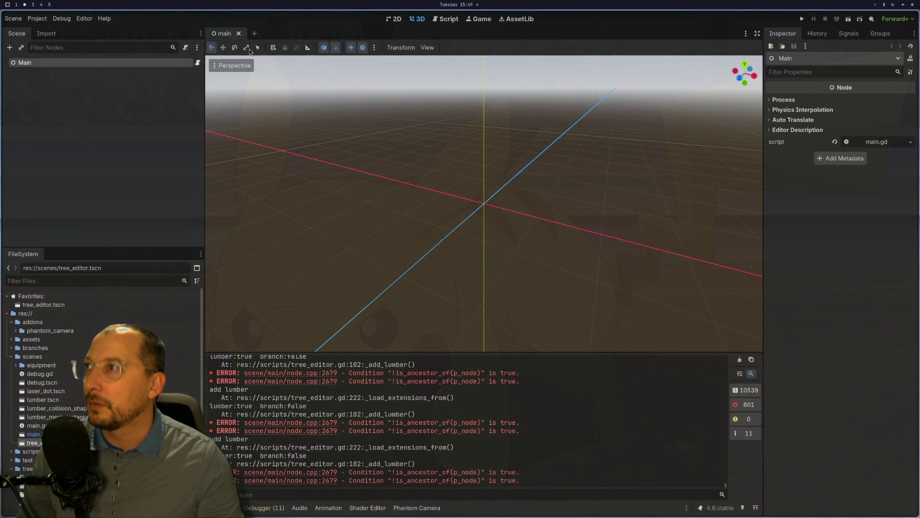
# Kill the Godot editor process in btop.
pyautogui.press('super+s')
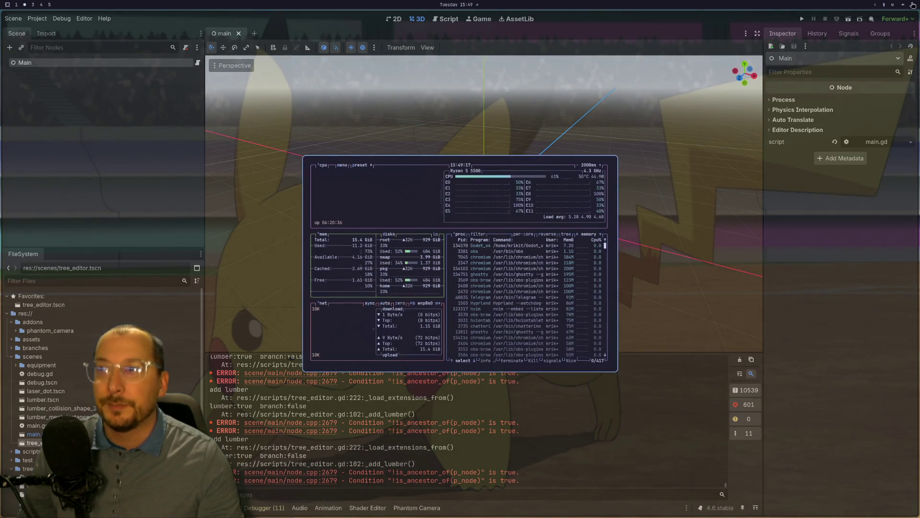
pyautogui.click(492, 245)
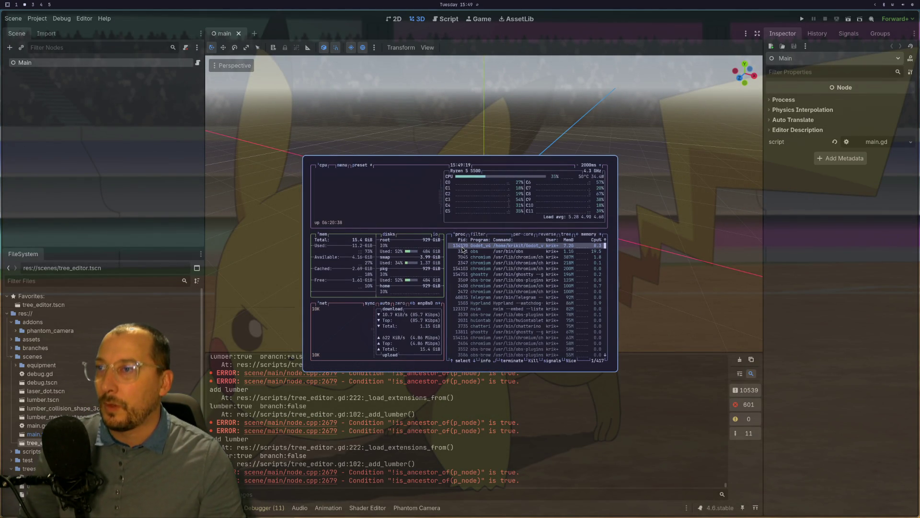
pyautogui.press('t')
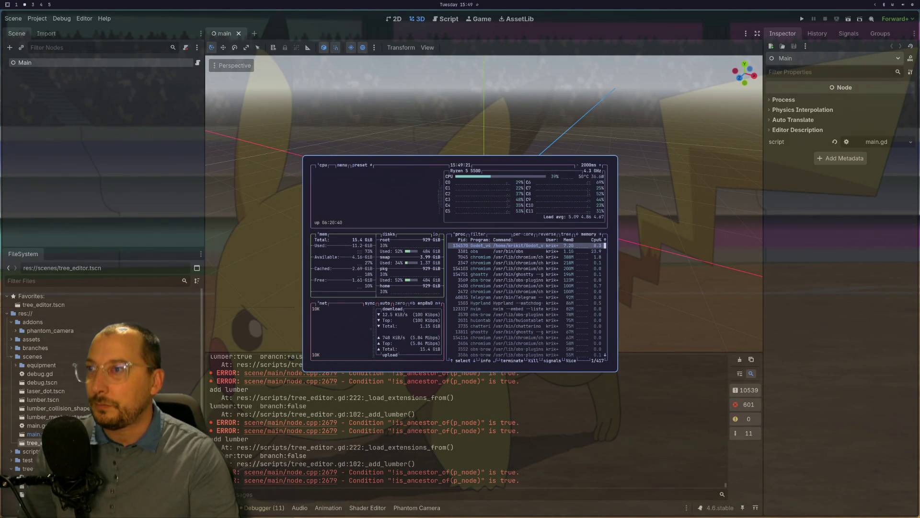
pyautogui.press('Return')
pyautogui.press('super+s')
# Relaunch Godot 4.6 and open the project for editing from the Project Manager.
pyautogui.press('super+space')
pyautogui.write('godot')
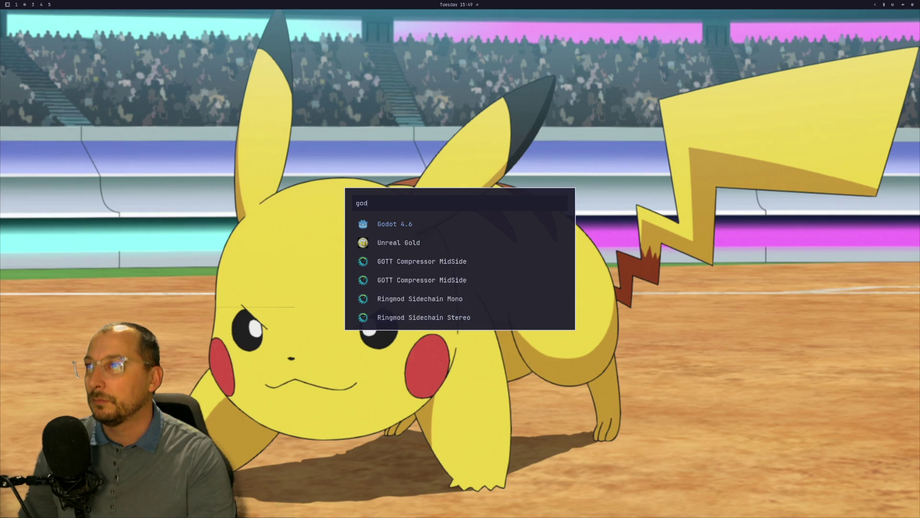
pyautogui.press('Return')
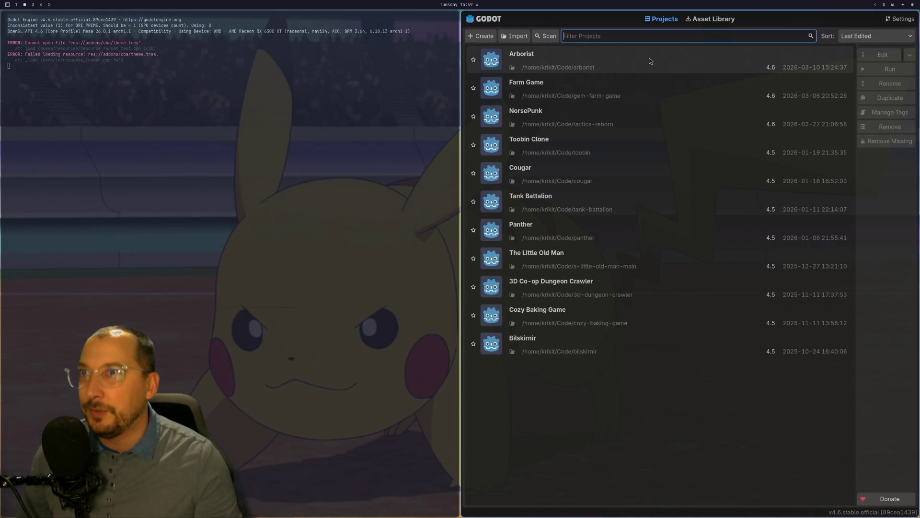
pyautogui.hotkey('ctrl', 'e')
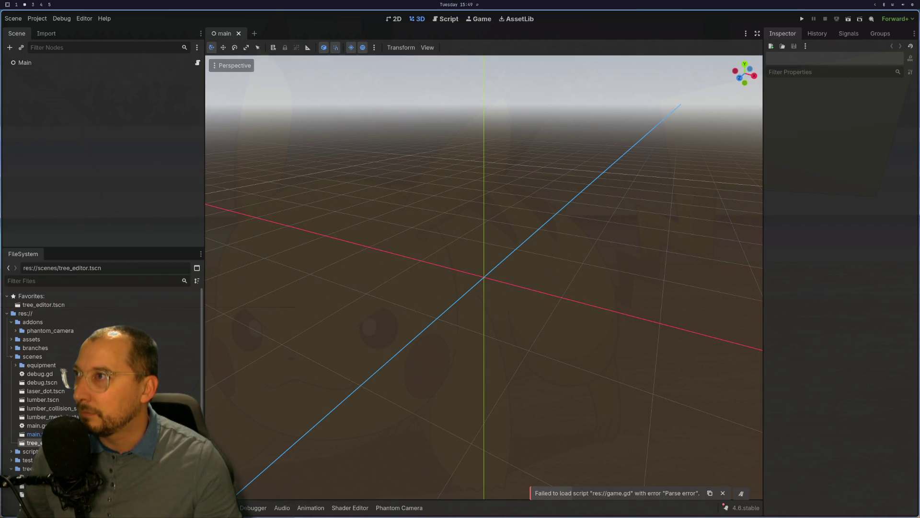
# Open the tree_editor scene and load tree5.tres as the tree.
pyautogui.doubleClick(33, 442)
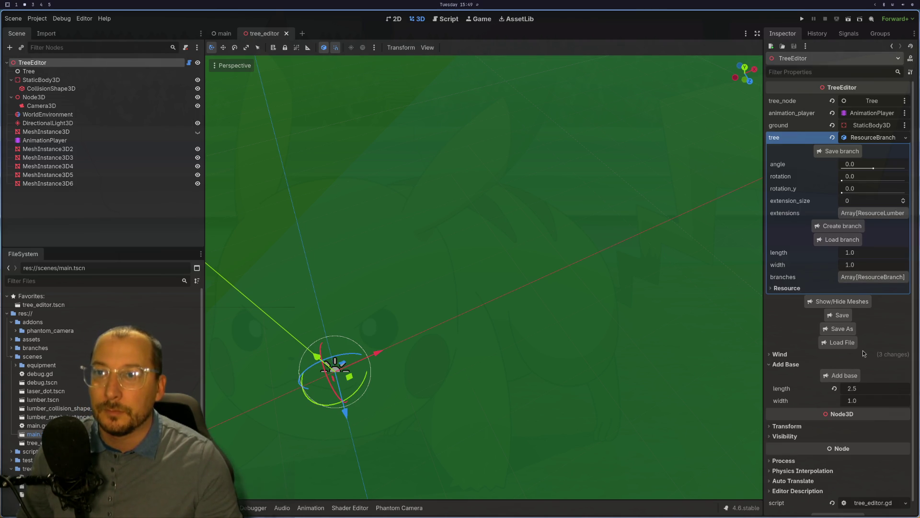
pyautogui.click(842, 342)
pyautogui.click(191, 66)
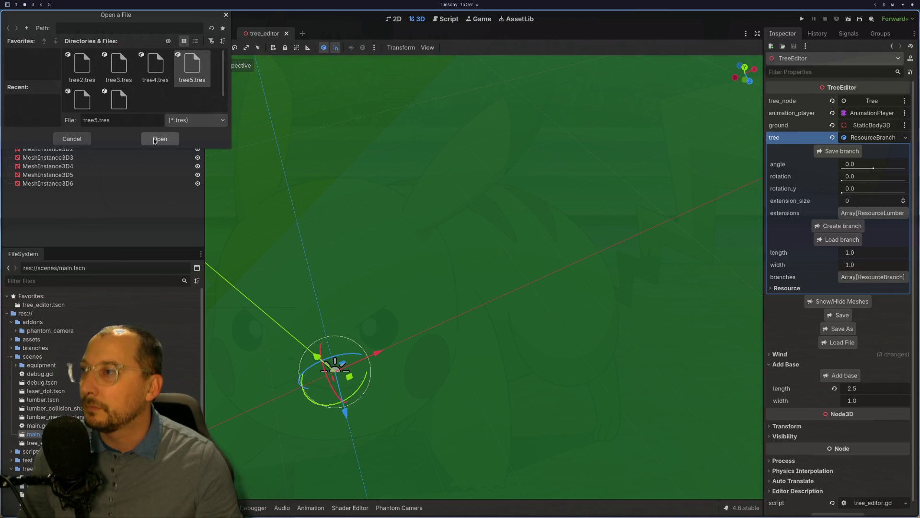
pyautogui.click(162, 139)
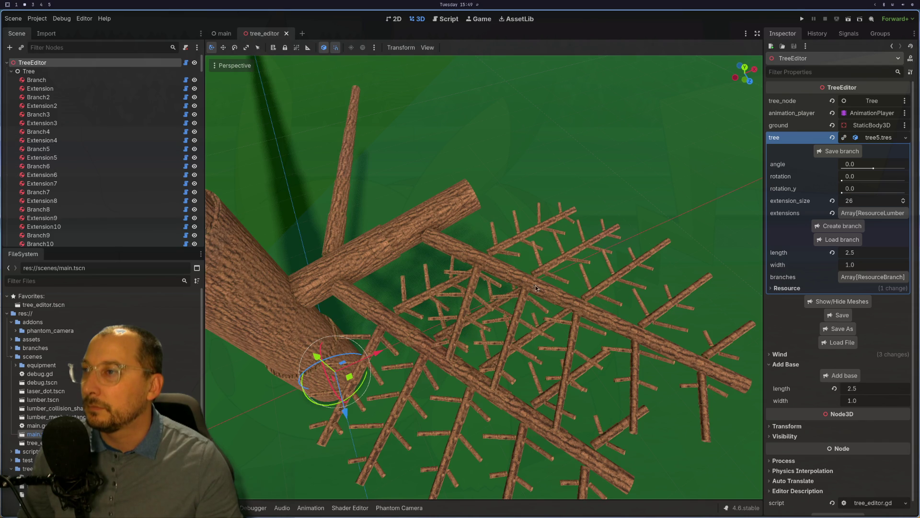
# Select Branch3 and set its rotation_y to 2.307.
pyautogui.scroll(5, 539, 290)
pyautogui.scroll(6, 551, 258)
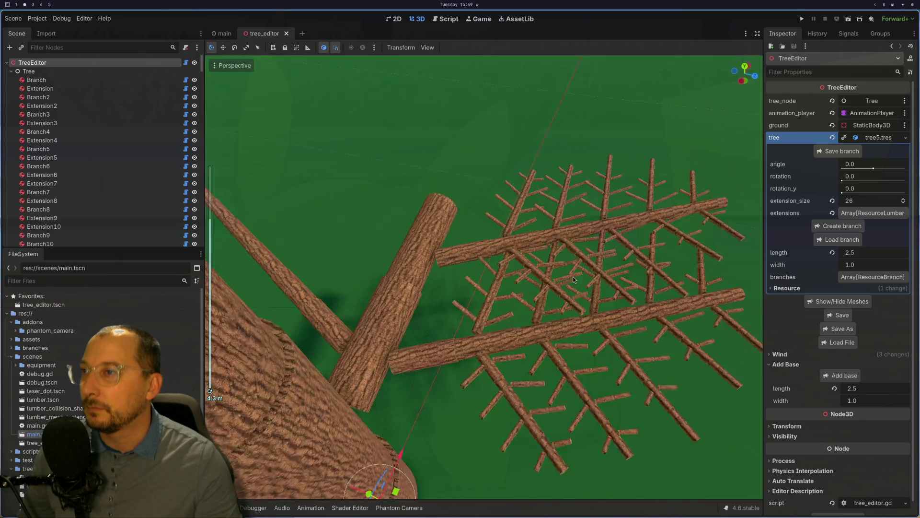
pyautogui.moveTo(463, 277)
pyautogui.mouseDown()
pyautogui.moveTo(396, 267)
pyautogui.moveTo(444, 248)
pyautogui.mouseUp()
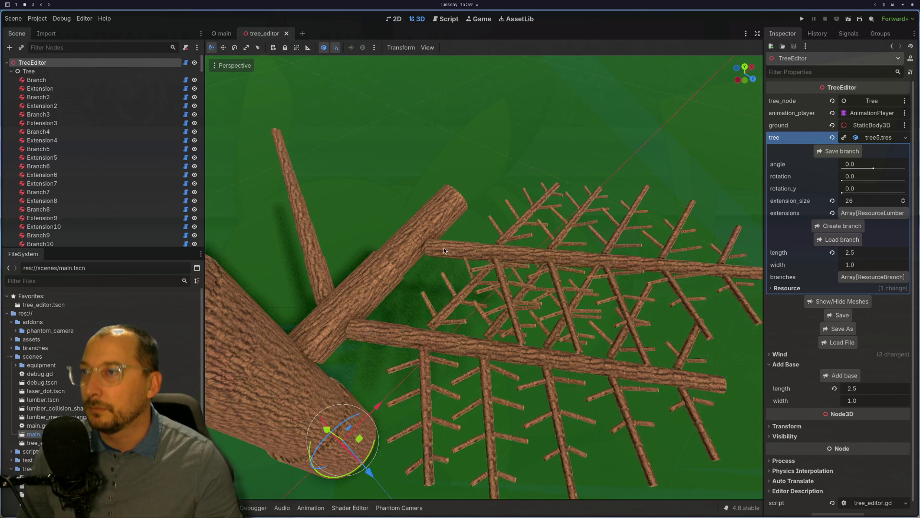
pyautogui.click(441, 248)
pyautogui.click(442, 248)
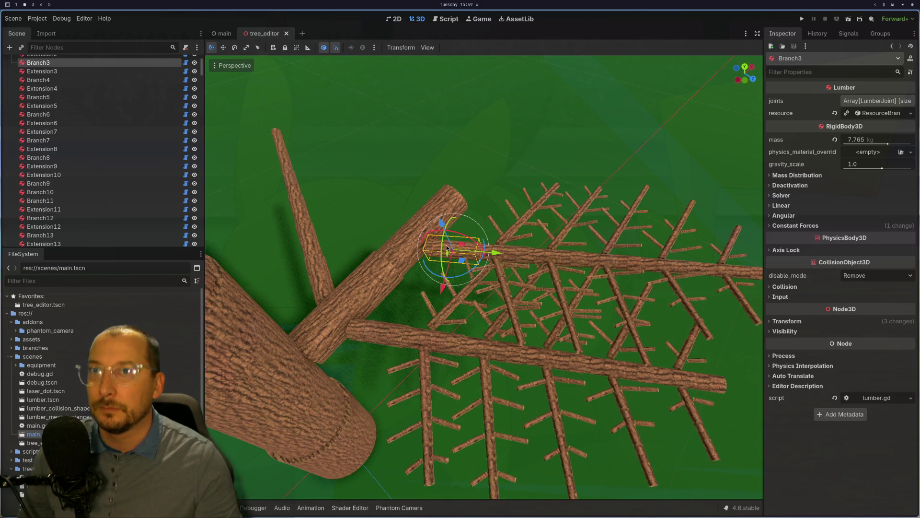
pyautogui.click(892, 115)
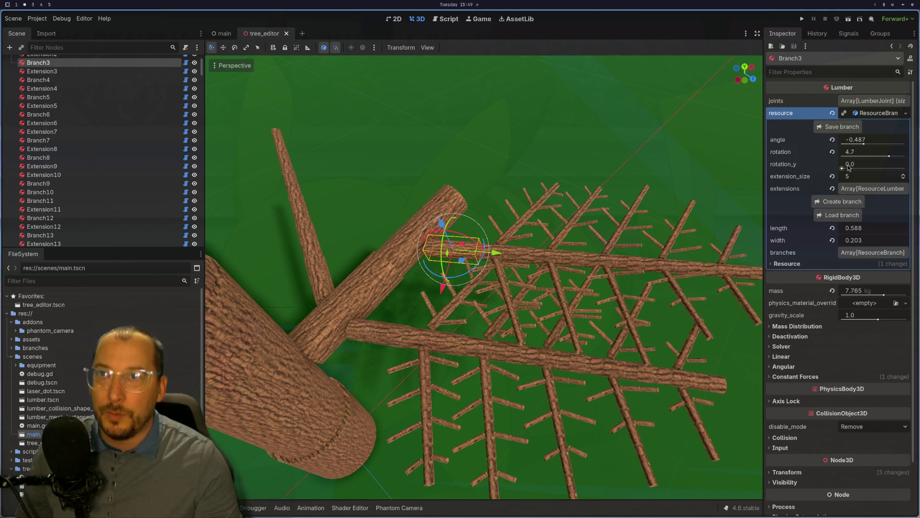
pyautogui.moveTo(842, 168)
pyautogui.mouseDown()
pyautogui.moveTo(867, 170)
pyautogui.moveTo(645, 187)
pyautogui.mouseUp()
# Inspect the tree from several angles and select the ground plane mesh.
pyautogui.moveTo(546, 182)
pyautogui.mouseDown()
pyautogui.moveTo(553, 160)
pyautogui.moveTo(505, 202)
pyautogui.moveTo(494, 170)
pyautogui.moveTo(402, 208)
pyautogui.mouseUp()
pyautogui.moveTo(335, 293)
pyautogui.mouseDown()
pyautogui.moveTo(316, 278)
pyautogui.moveTo(288, 215)
pyautogui.moveTo(284, 168)
pyautogui.mouseUp()
pyautogui.scroll(-5, 288, 173)
pyautogui.moveTo(307, 197)
pyautogui.mouseDown()
pyautogui.moveTo(399, 274)
pyautogui.moveTo(372, 283)
pyautogui.moveTo(462, 291)
pyautogui.moveTo(407, 229)
pyautogui.moveTo(436, 326)
pyautogui.moveTo(396, 398)
pyautogui.mouseUp()
pyautogui.click(396, 400)
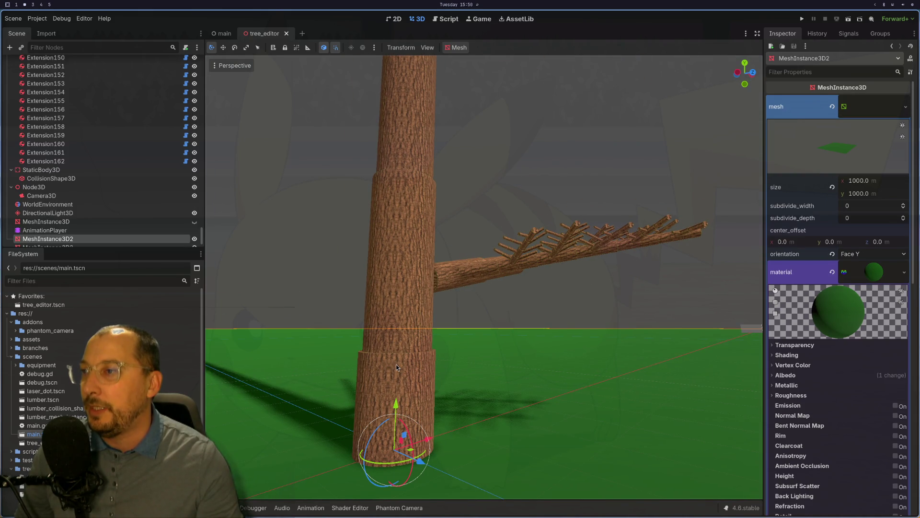
pyautogui.scroll(-2, 396, 364)
pyautogui.moveTo(447, 240); pyautogui.dragTo(621, 160)
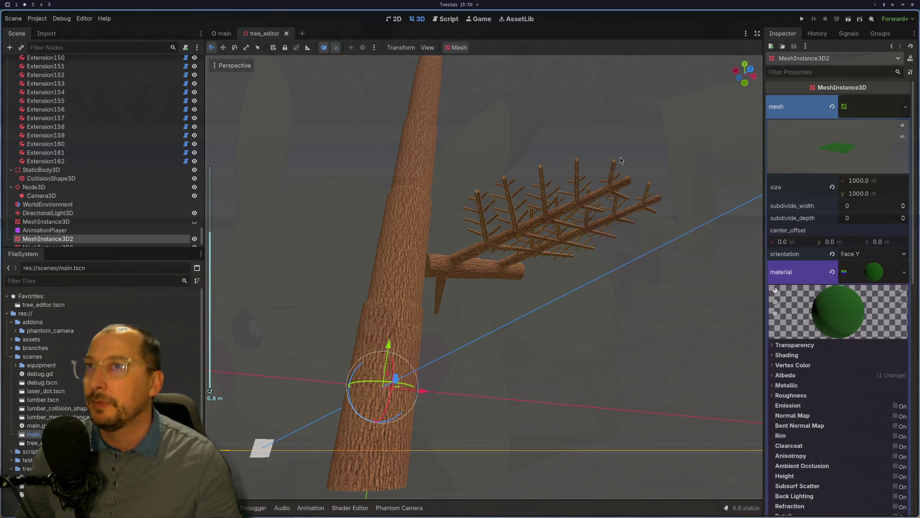
pyautogui.click(884, 112)
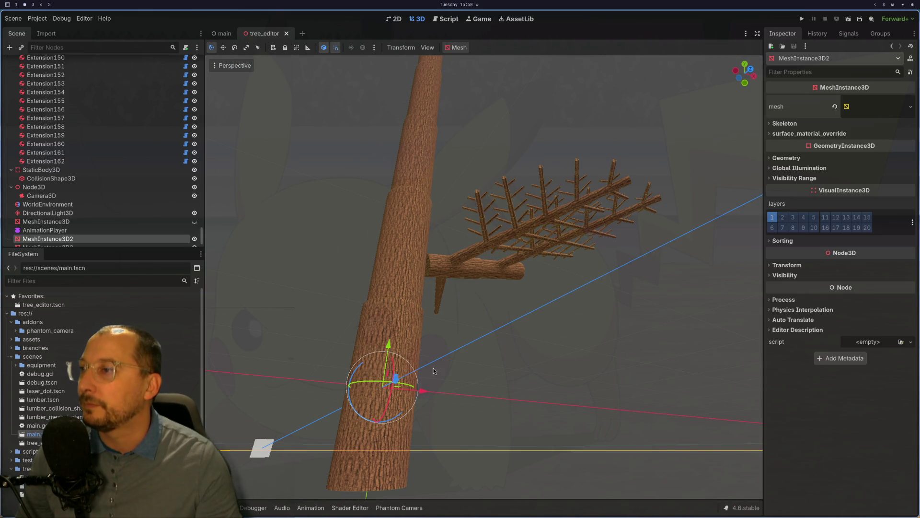
pyautogui.moveTo(394, 311); pyautogui.dragTo(386, 326)
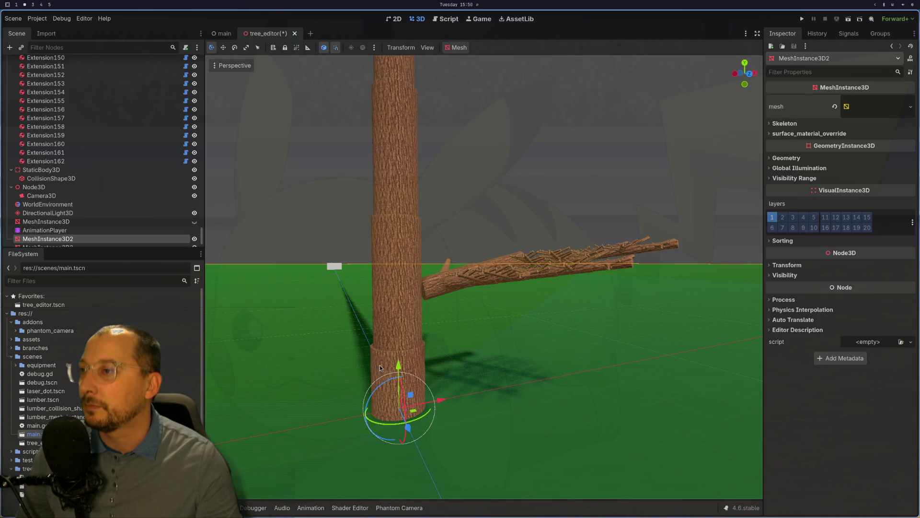
# Select the trunk Branch and lower its extension_size to 0.
pyautogui.click(389, 409)
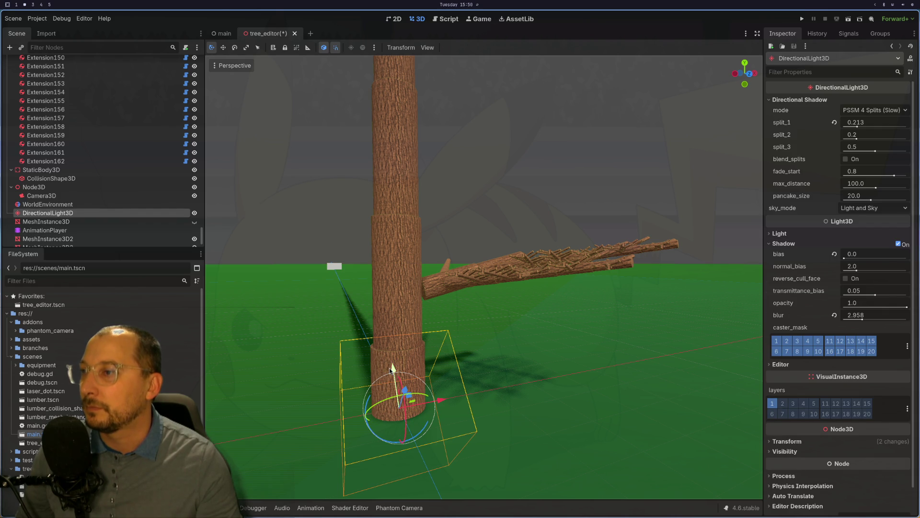
pyautogui.click(381, 355)
pyautogui.moveTo(380, 355)
pyautogui.mouseDown()
pyautogui.moveTo(421, 350)
pyautogui.moveTo(413, 363)
pyautogui.mouseUp()
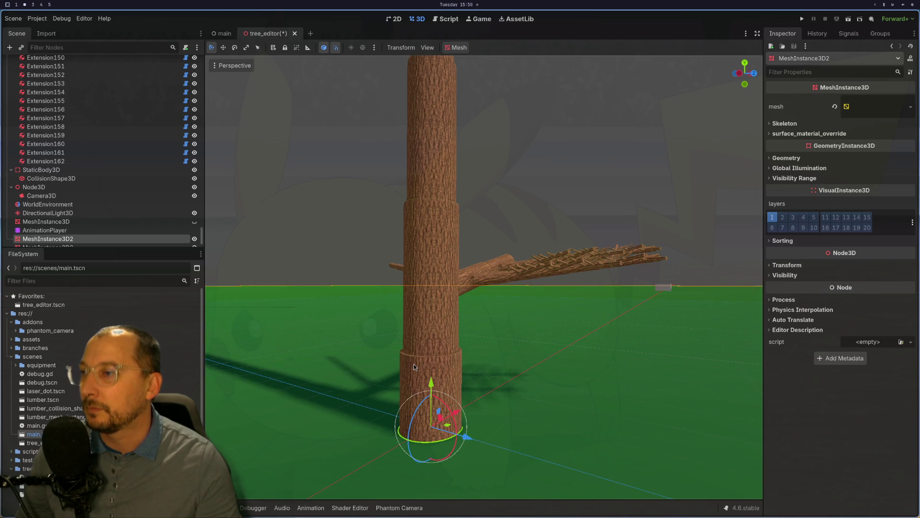
pyautogui.click(408, 367)
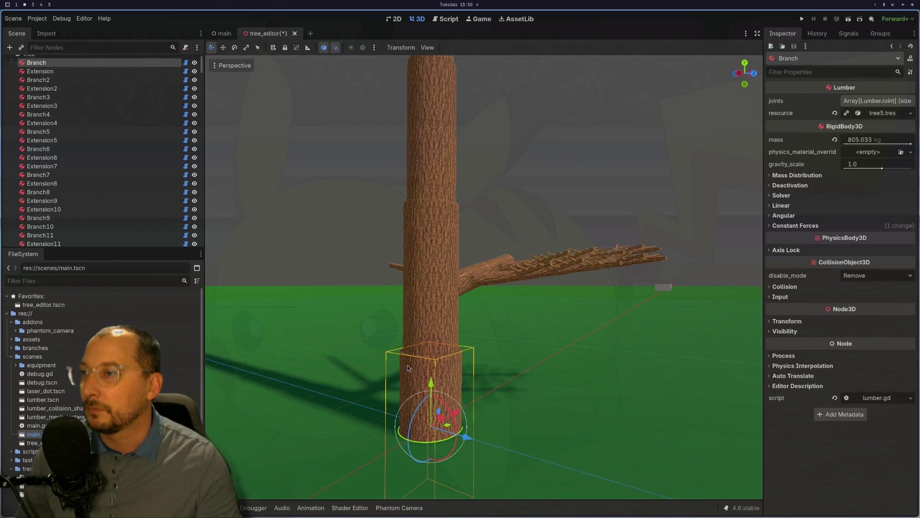
pyautogui.click(888, 115)
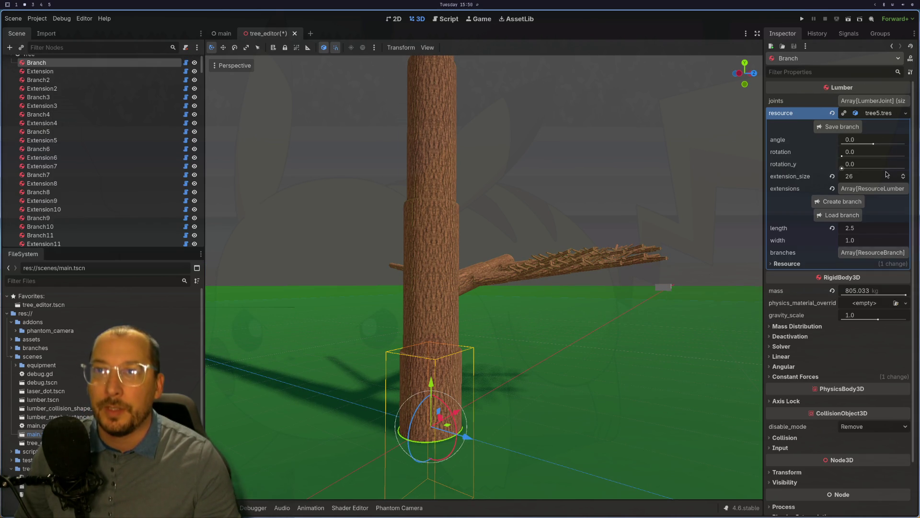
pyautogui.click(903, 180)
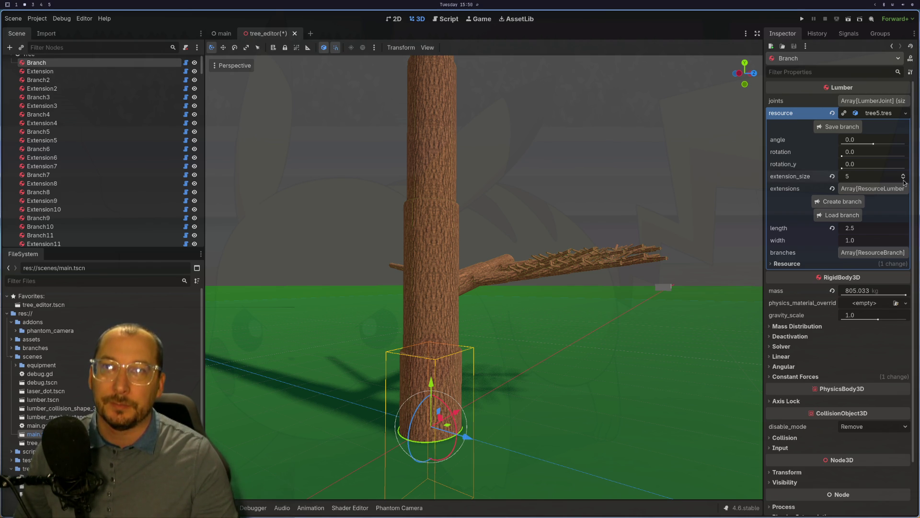
pyautogui.click(904, 181)
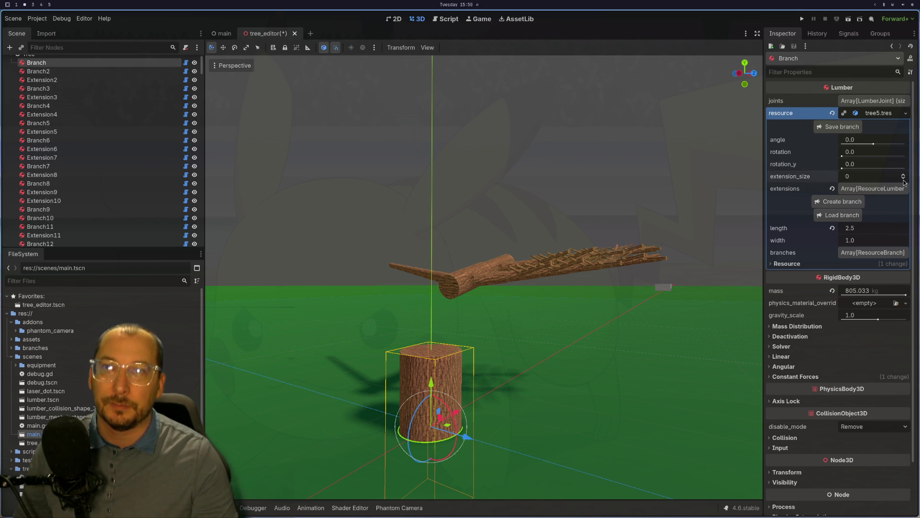
# Close tree_editor discarding changes, reopen it, and load tree5.tres.
pyautogui.click(295, 34)
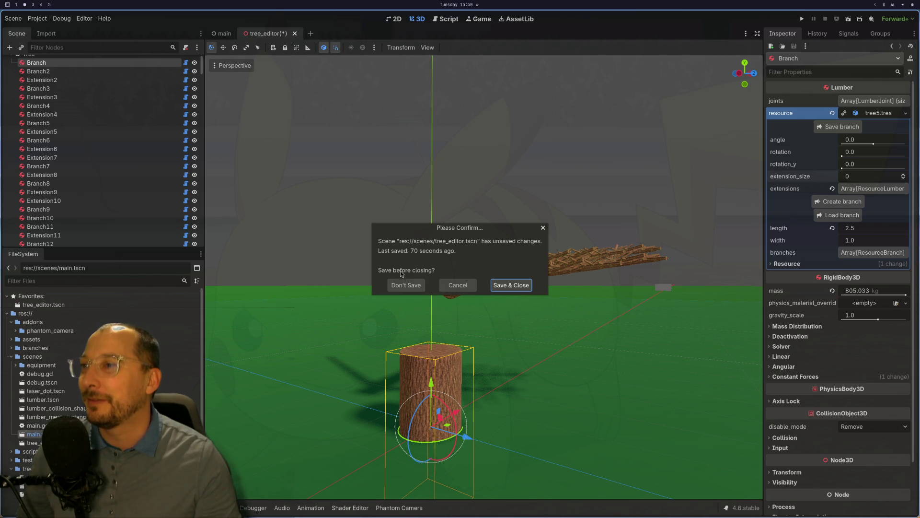
pyautogui.click(411, 286)
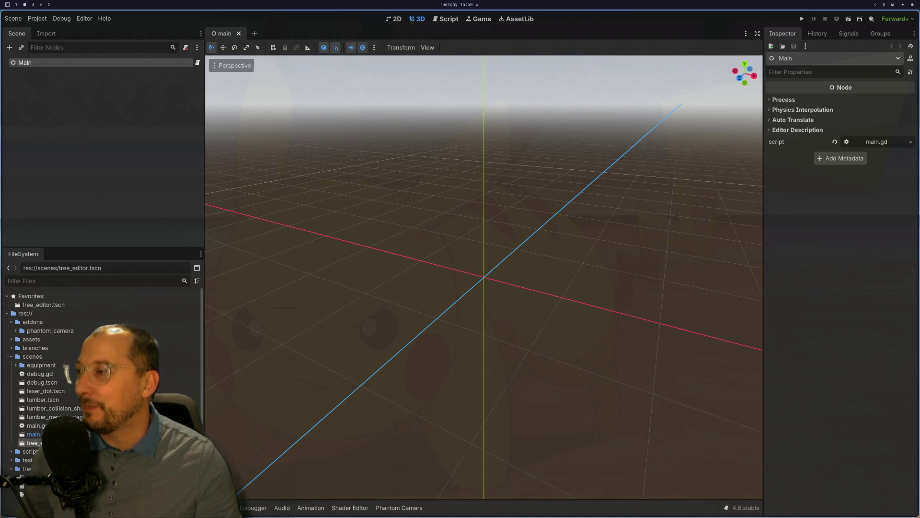
pyautogui.hotkey('ctrl', 'shift', 't')
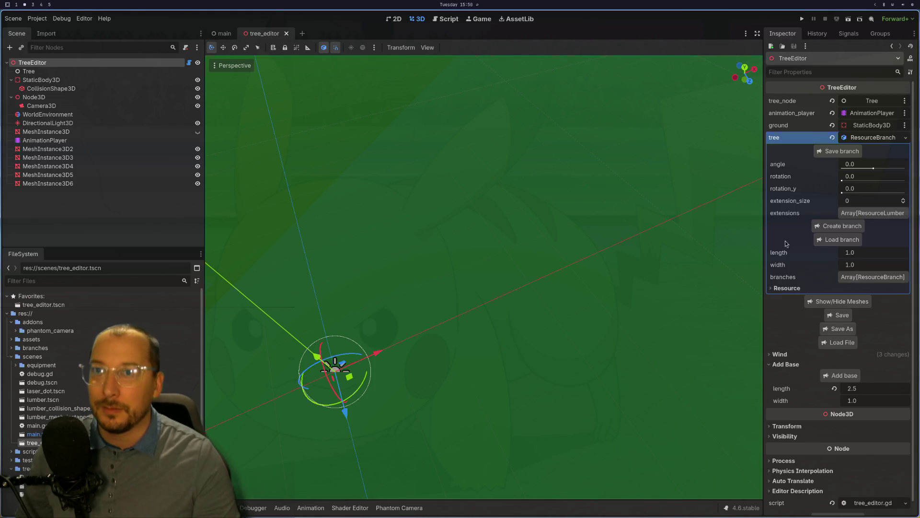
pyautogui.click(842, 342)
pyautogui.click(192, 65)
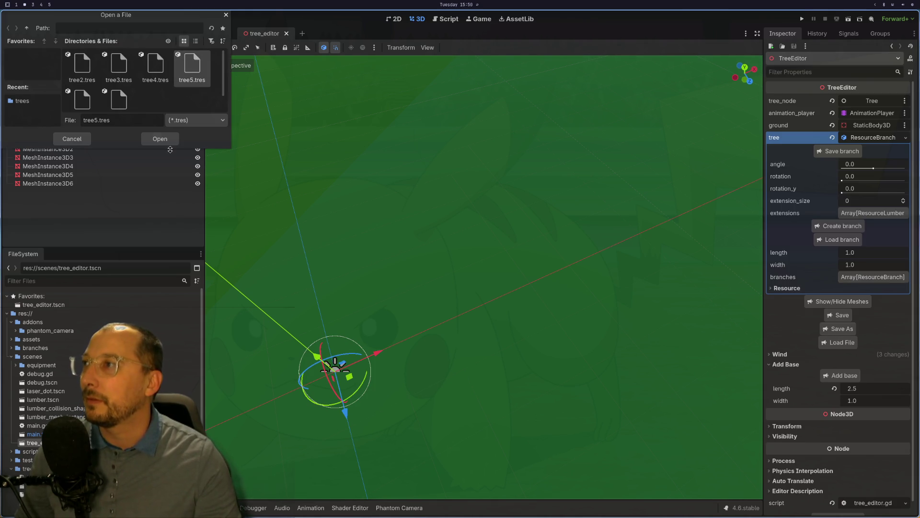
pyautogui.click(160, 138)
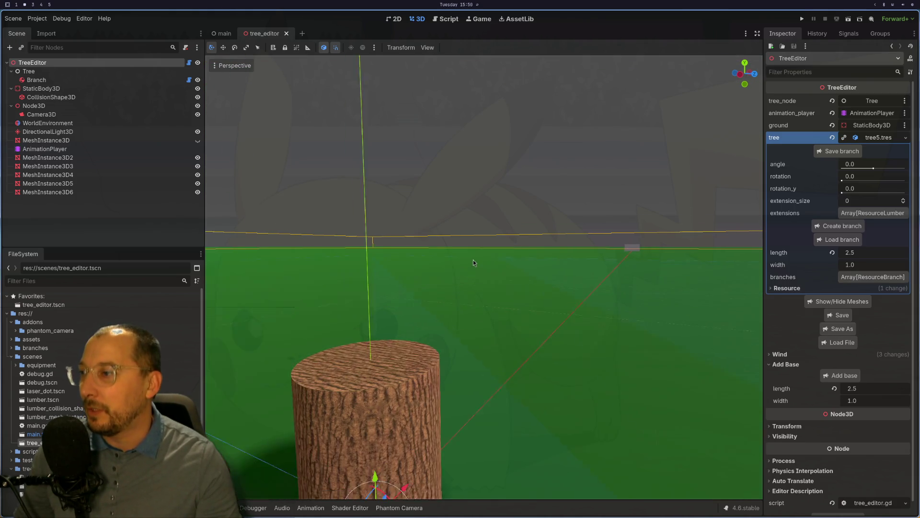
# Select the trunk Branch and raise its extension_size from 0 to 1.
pyautogui.click(327, 378)
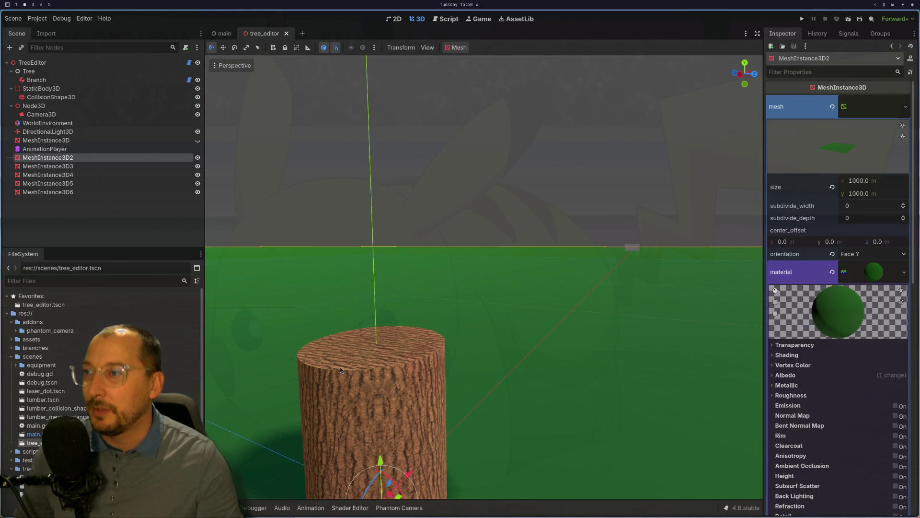
pyautogui.click(349, 370)
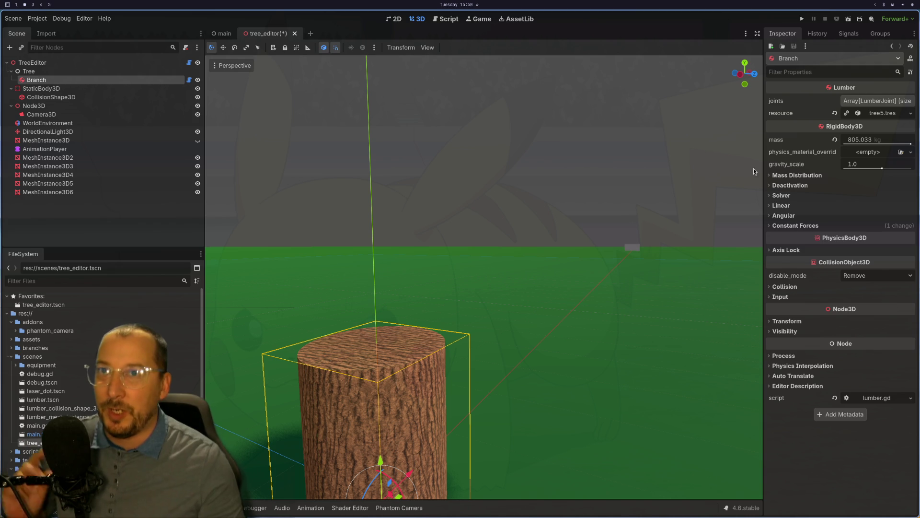
pyautogui.click(890, 114)
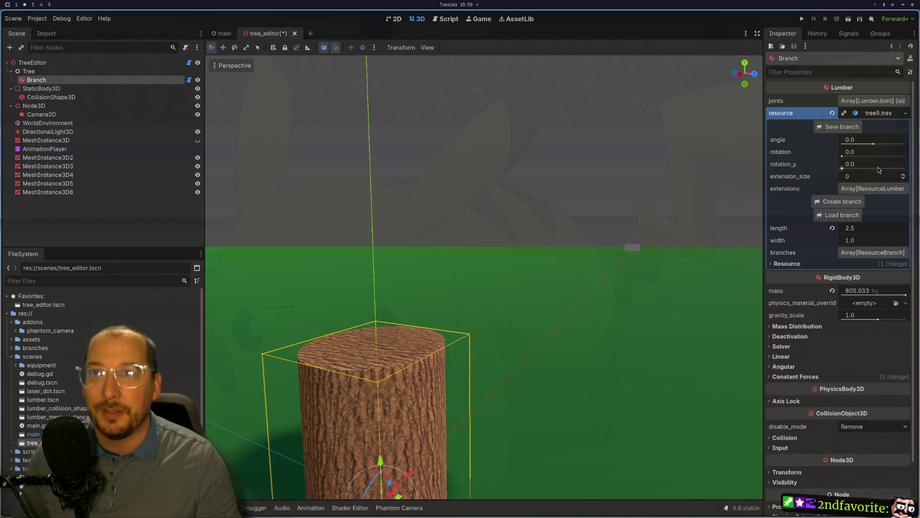
pyautogui.click(903, 176)
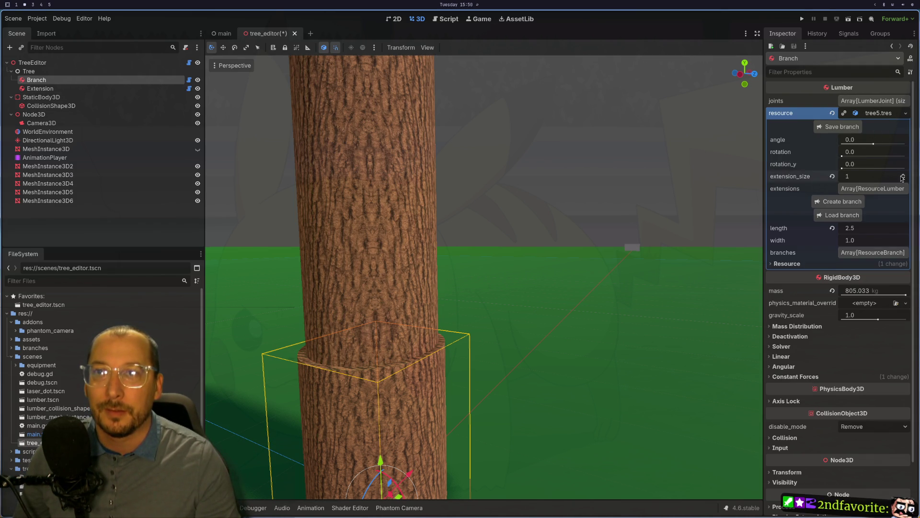
# Set the trunk's extension_size to 6, then raise it further to add more extensions.
pyautogui.write('6')
pyautogui.press('Return')
pyautogui.moveTo(903, 176); pyautogui.dragTo(903, 177)
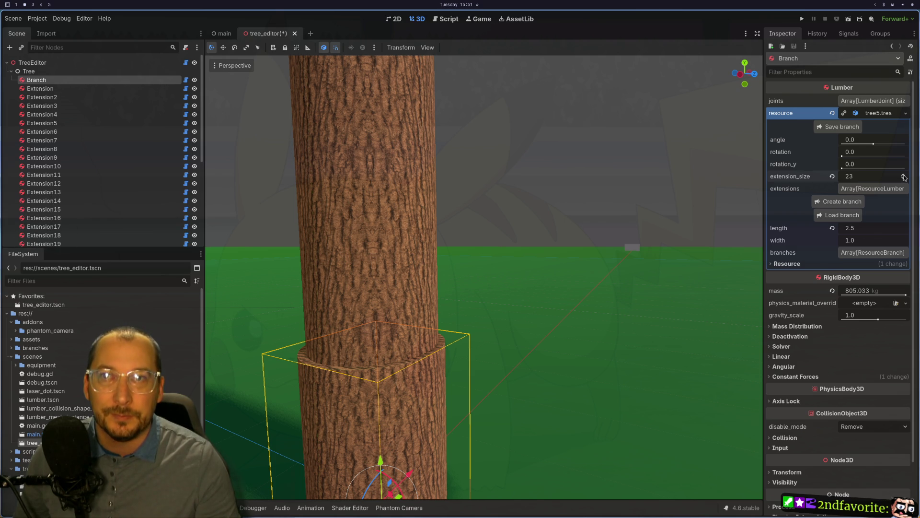
pyautogui.click(458, 186)
pyautogui.scroll(-2, 381, 177)
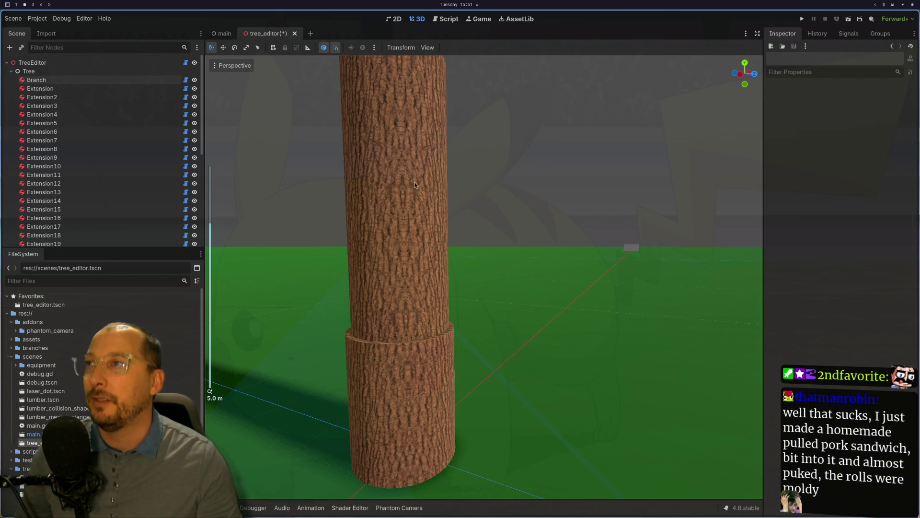
# Create a new branch on the trunk's first Extension.
pyautogui.click(366, 171)
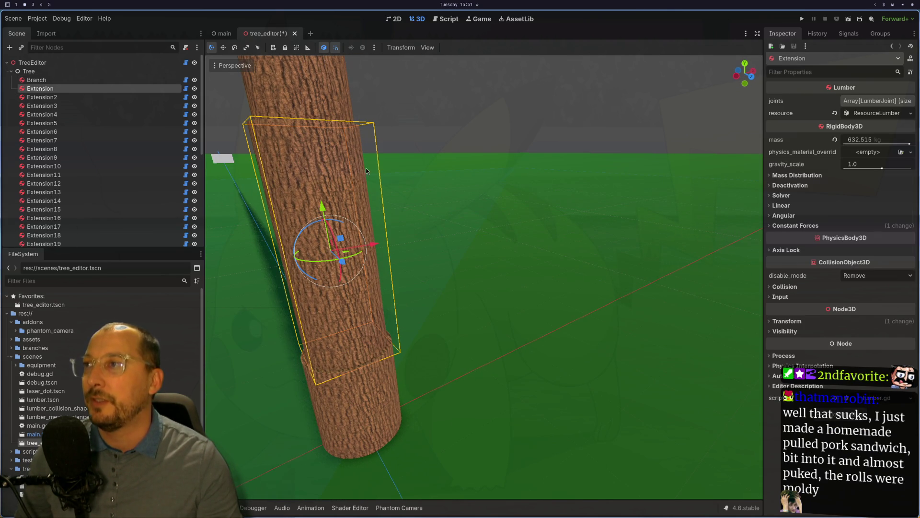
pyautogui.click(872, 115)
pyautogui.click(843, 127)
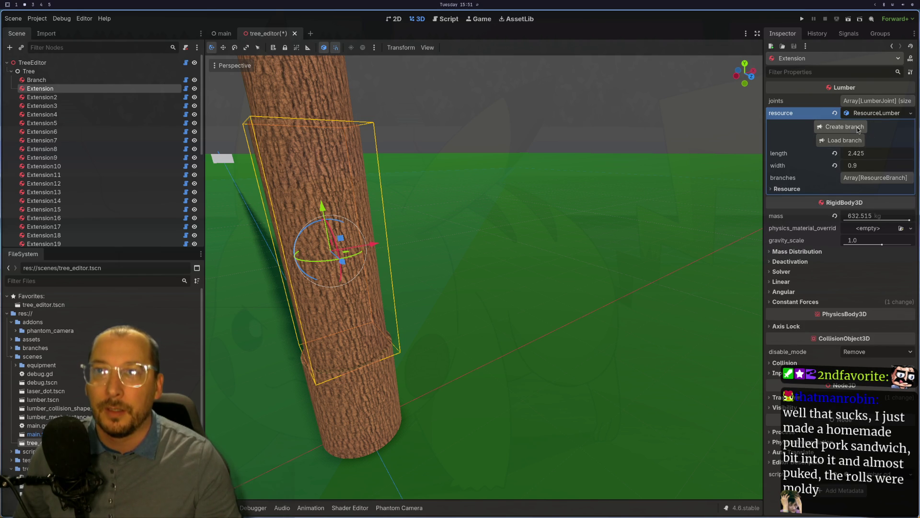
# Select the new Branch2 log and tilt its angle to -0.532.
pyautogui.click(438, 223)
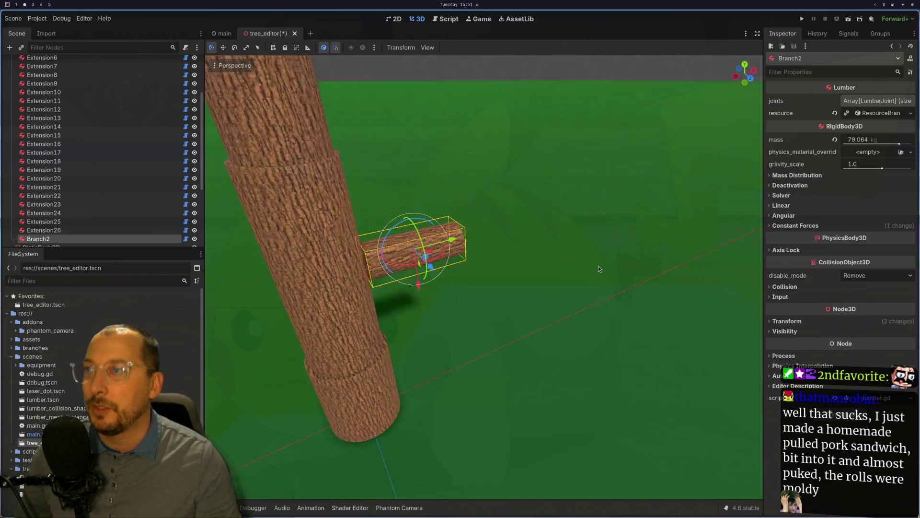
pyautogui.click(870, 114)
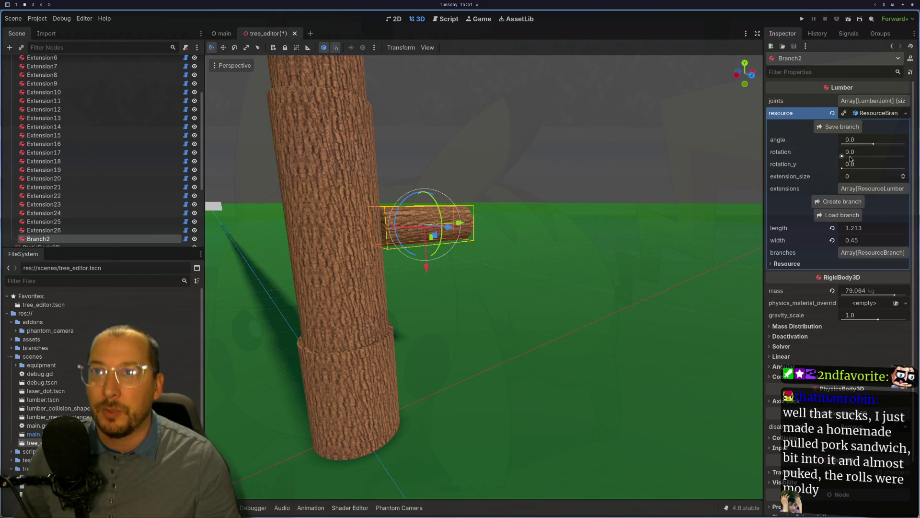
pyautogui.moveTo(873, 144); pyautogui.dragTo(863, 147)
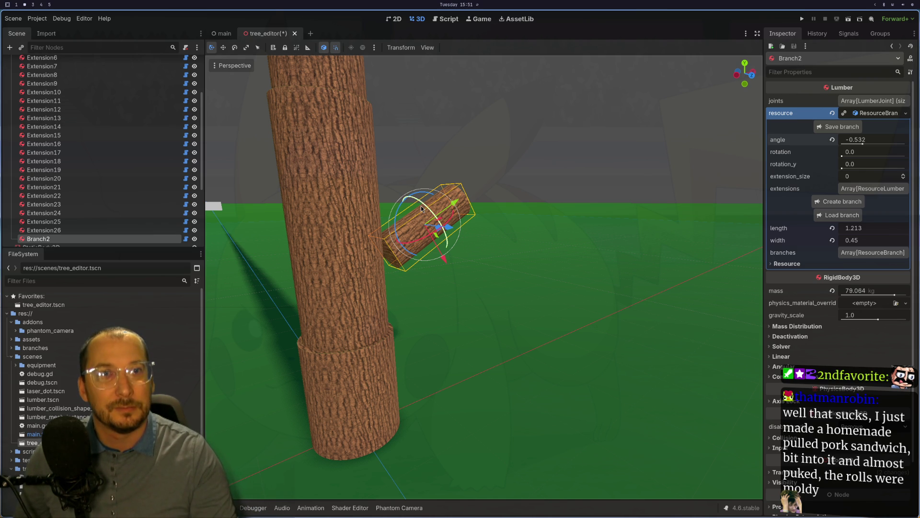
pyautogui.scroll(5, 461, 220)
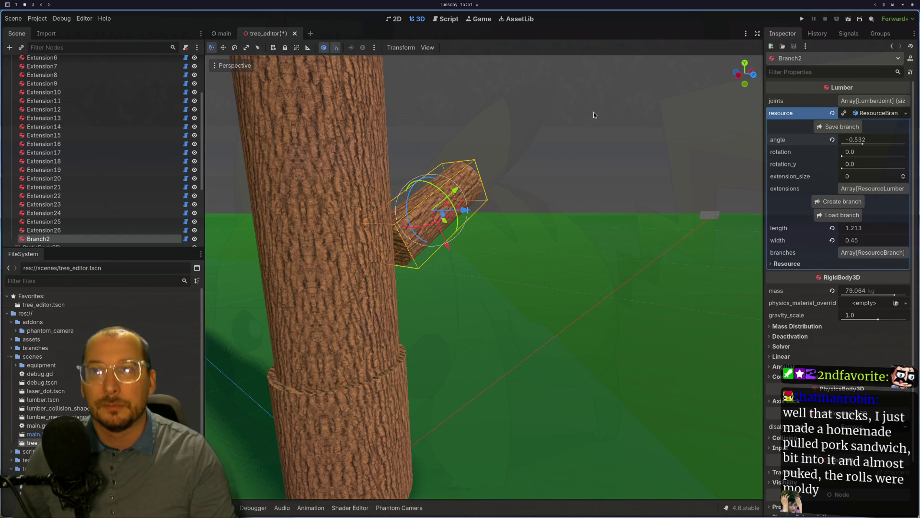
# Load detailed_branch_2.tres onto Branch2 and rotate it around the trunk.
pyautogui.click(838, 215)
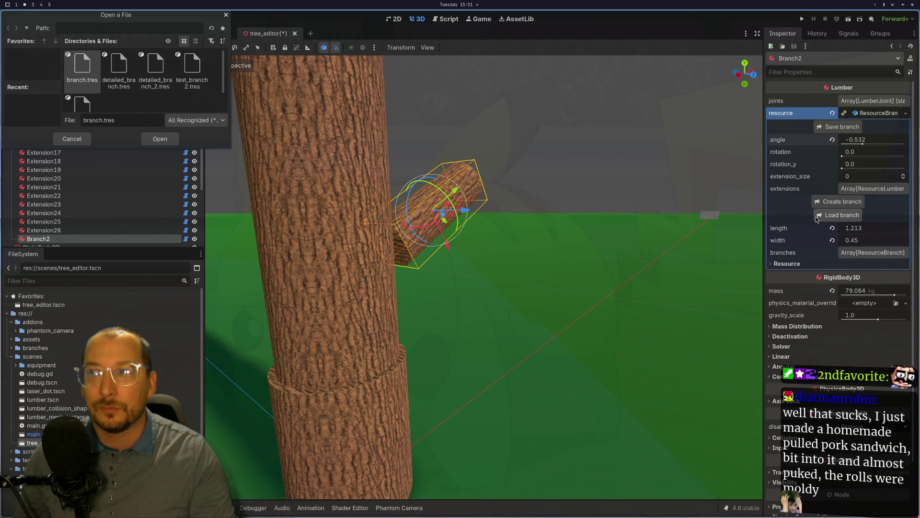
pyautogui.click(151, 75)
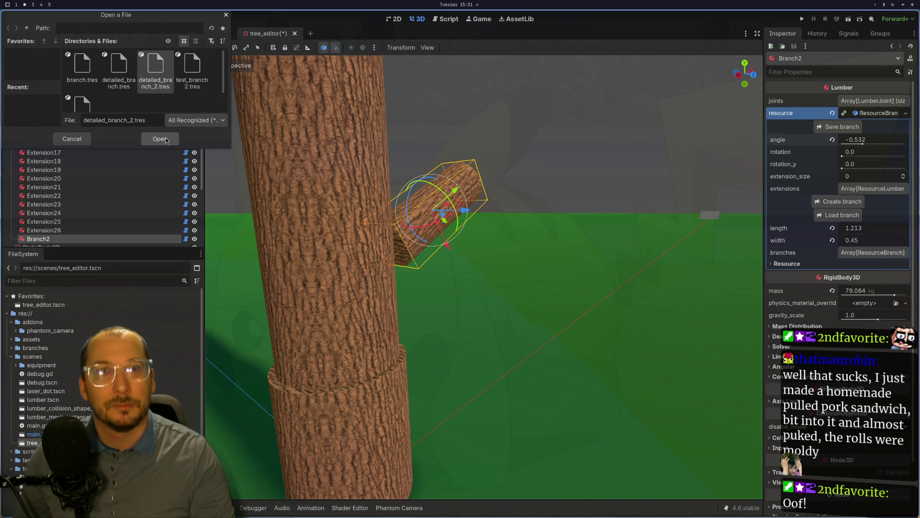
pyautogui.click(165, 139)
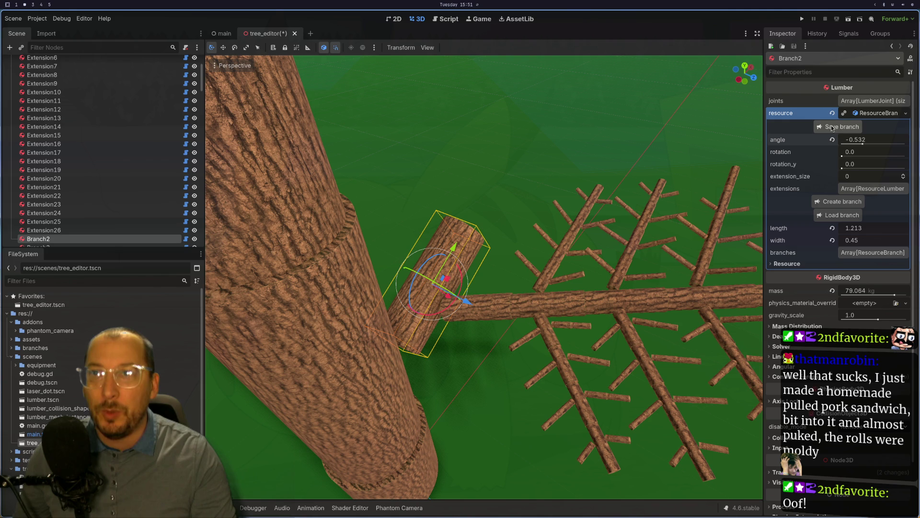
pyautogui.moveTo(551, 221); pyautogui.dragTo(632, 191)
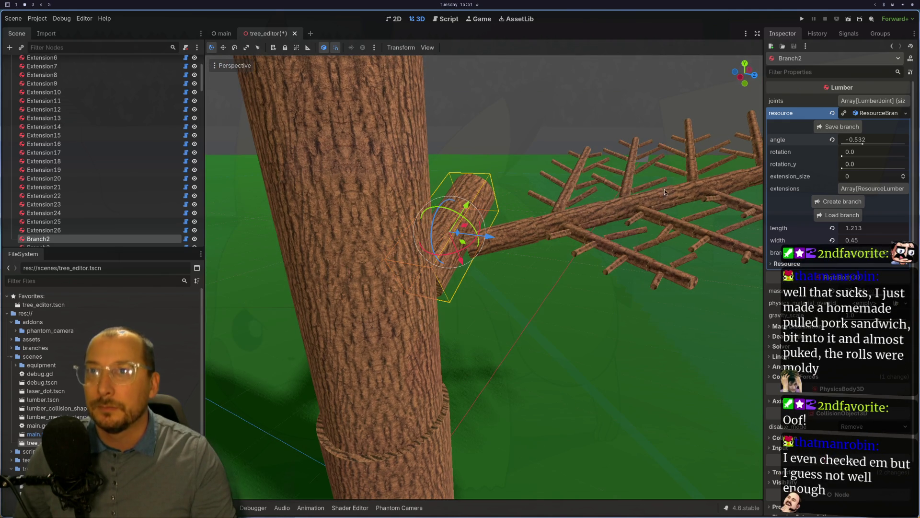
pyautogui.moveTo(842, 156); pyautogui.dragTo(860, 162)
# Reset the branch rotation to 0.0, then select Branch3 and lower its rotation.
pyautogui.click(832, 152)
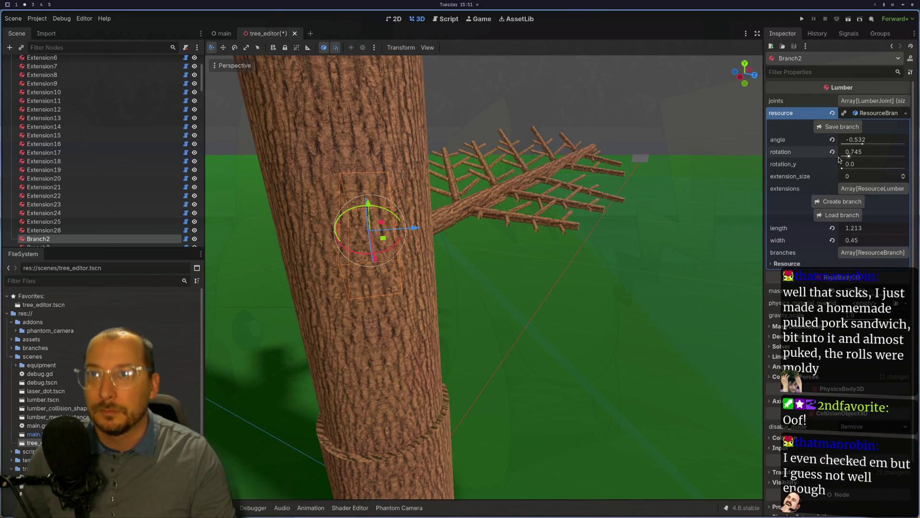
pyautogui.click(517, 226)
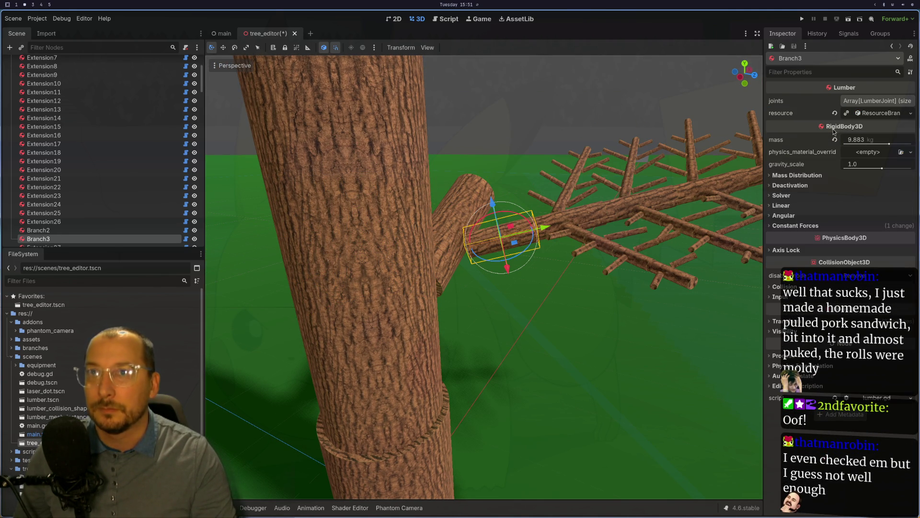
pyautogui.click(869, 113)
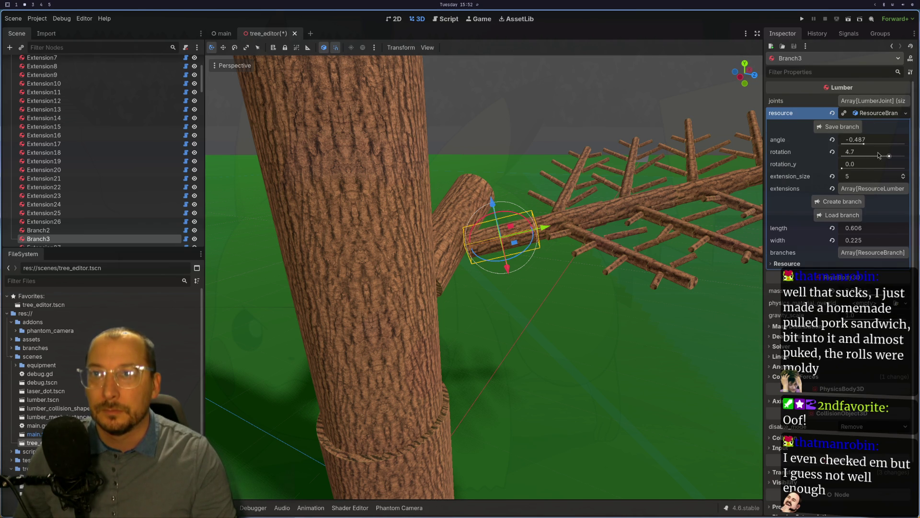
pyautogui.moveTo(890, 157); pyautogui.dragTo(859, 156)
# Raise Branch3's rotation_y and set its branch angle to 0.471.
pyautogui.moveTo(634, 165)
pyautogui.mouseDown()
pyautogui.moveTo(580, 180)
pyautogui.moveTo(589, 178)
pyautogui.mouseUp()
pyautogui.moveTo(847, 170); pyautogui.dragTo(885, 175)
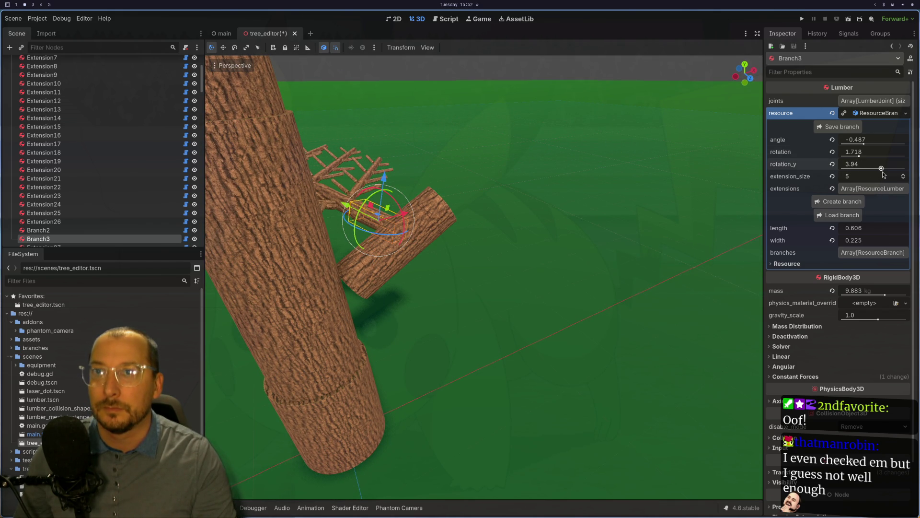
pyautogui.click(869, 145)
pyautogui.moveTo(870, 145)
pyautogui.mouseDown()
pyautogui.moveTo(882, 144)
pyautogui.moveTo(877, 170)
pyautogui.mouseUp()
# Select Branch2 and load detailed_branch_2.tres onto it.
pyautogui.moveTo(527, 192)
pyautogui.mouseDown()
pyautogui.moveTo(550, 183)
pyautogui.moveTo(637, 206)
pyautogui.moveTo(648, 183)
pyautogui.moveTo(699, 186)
pyautogui.moveTo(560, 204)
pyautogui.moveTo(474, 234)
pyautogui.mouseUp()
pyautogui.click(474, 234)
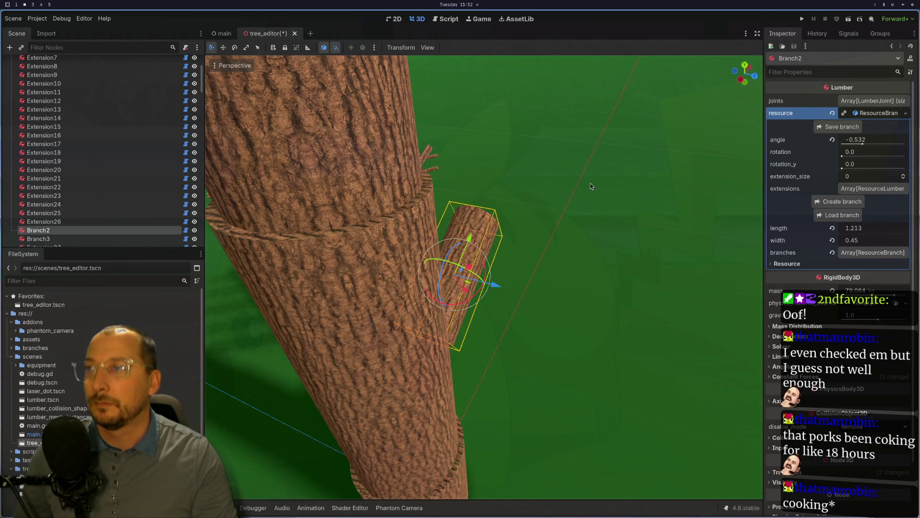
pyautogui.click(875, 113)
pyautogui.click(875, 113)
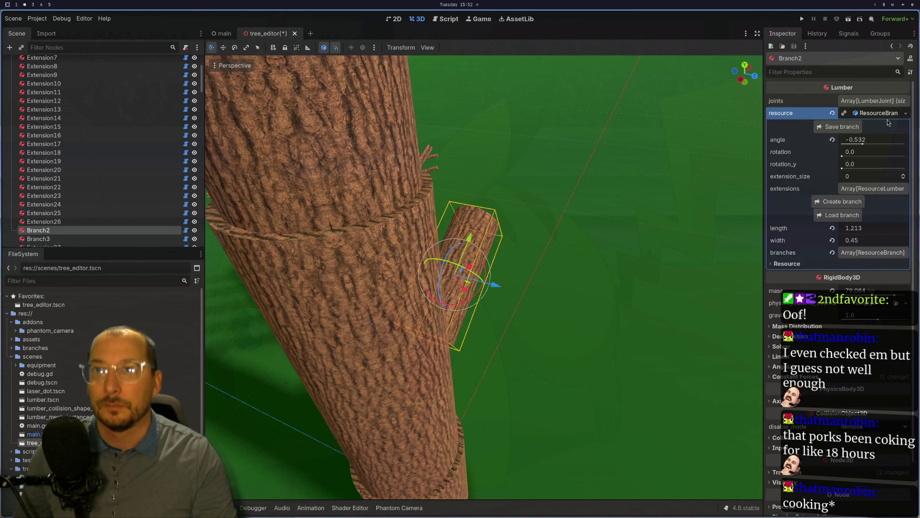
pyautogui.click(842, 215)
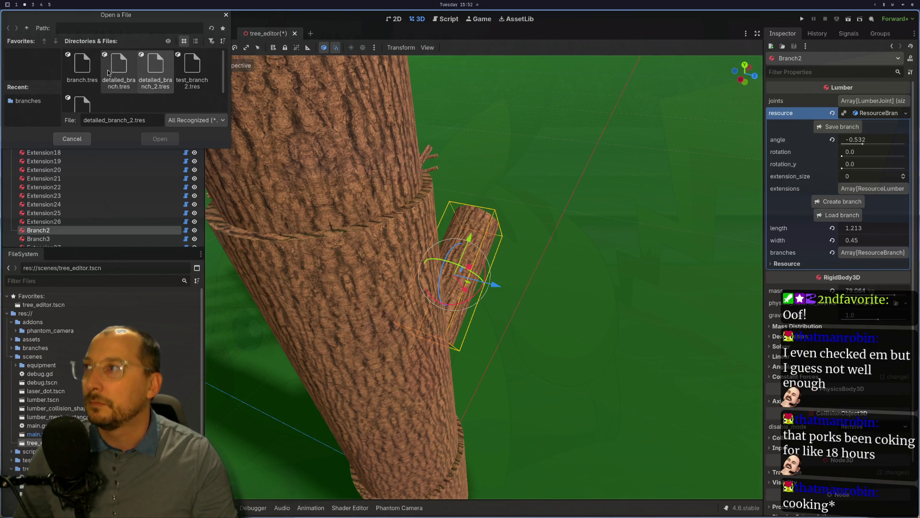
pyautogui.doubleClick(163, 74)
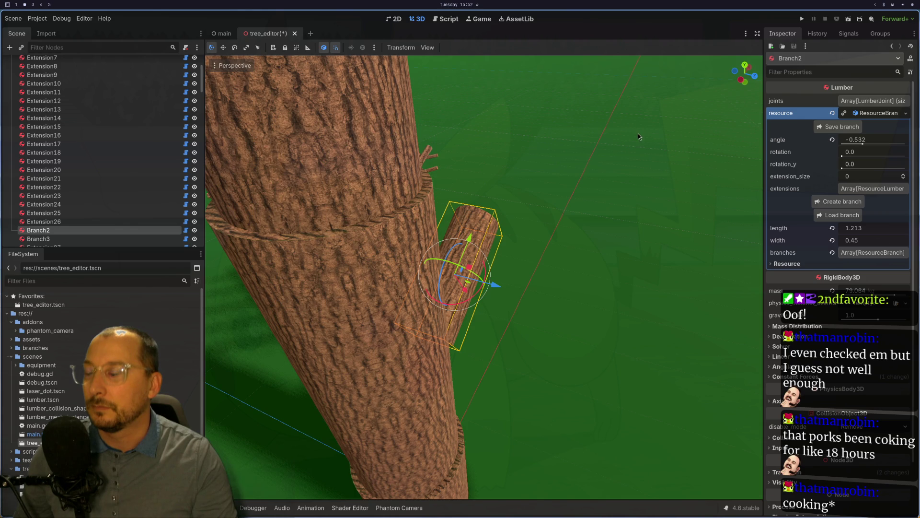
# Reselect the Branch2 log and load detailed_branch_2.tres onto it again.
pyautogui.moveTo(561, 125)
pyautogui.mouseDown()
pyautogui.moveTo(524, 162)
pyautogui.moveTo(559, 174)
pyautogui.moveTo(652, 142)
pyautogui.mouseUp()
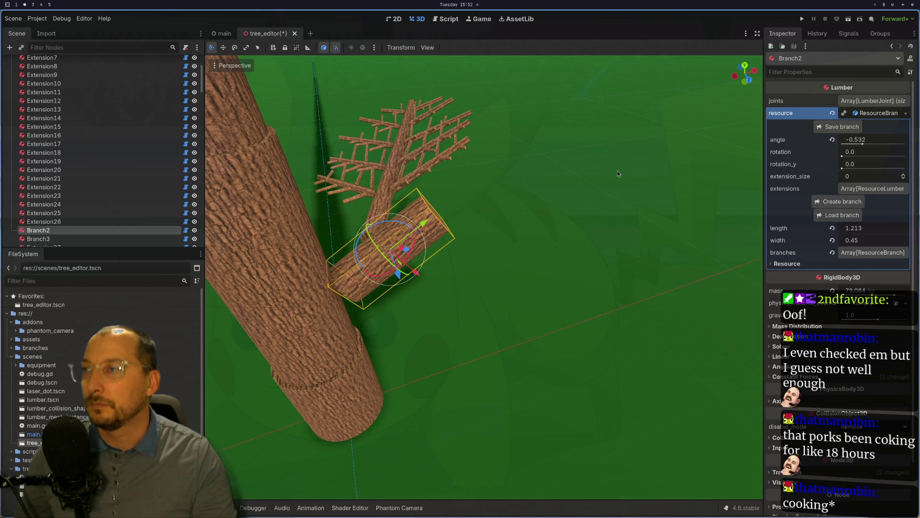
pyautogui.moveTo(613, 171); pyautogui.dragTo(626, 149)
pyautogui.click(630, 149)
pyautogui.click(438, 219)
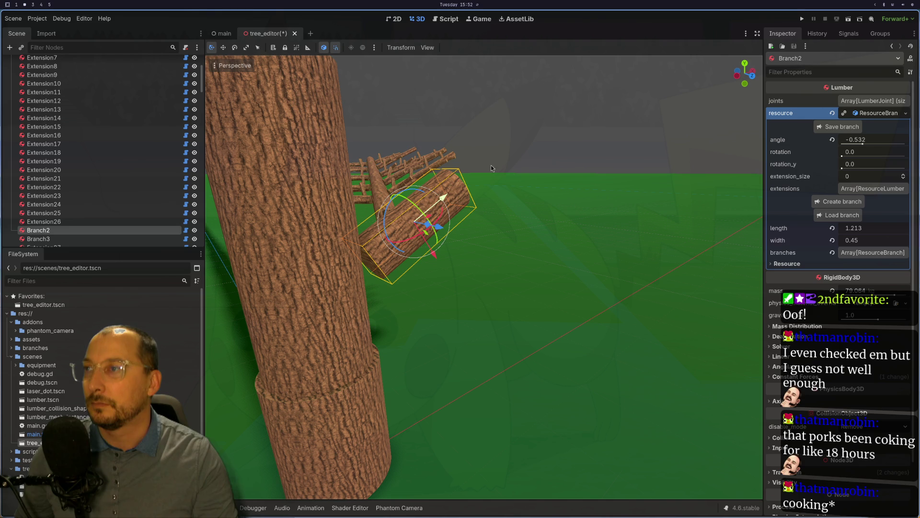
pyautogui.click(837, 215)
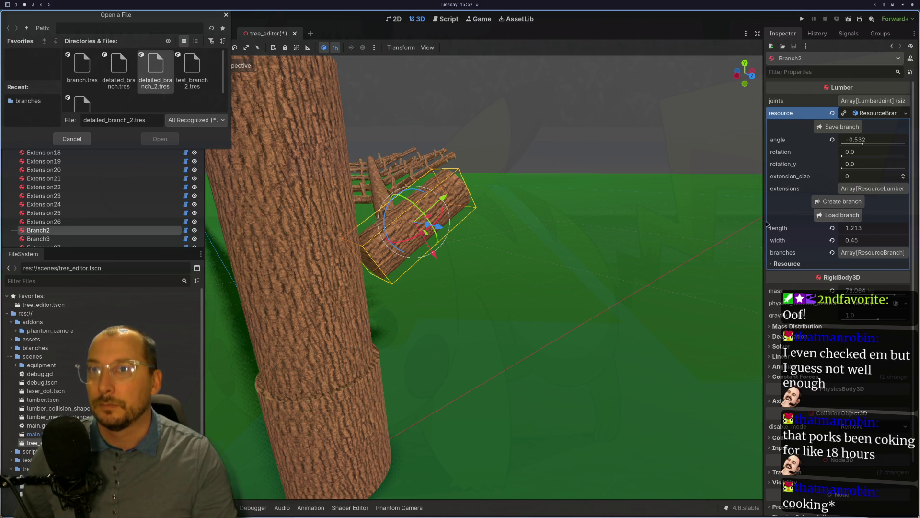
pyautogui.click(155, 88)
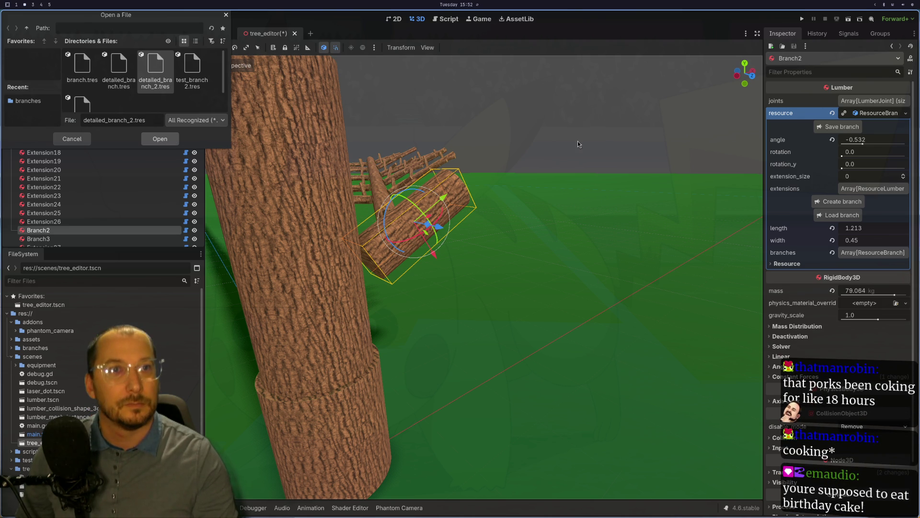
pyautogui.press('Return')
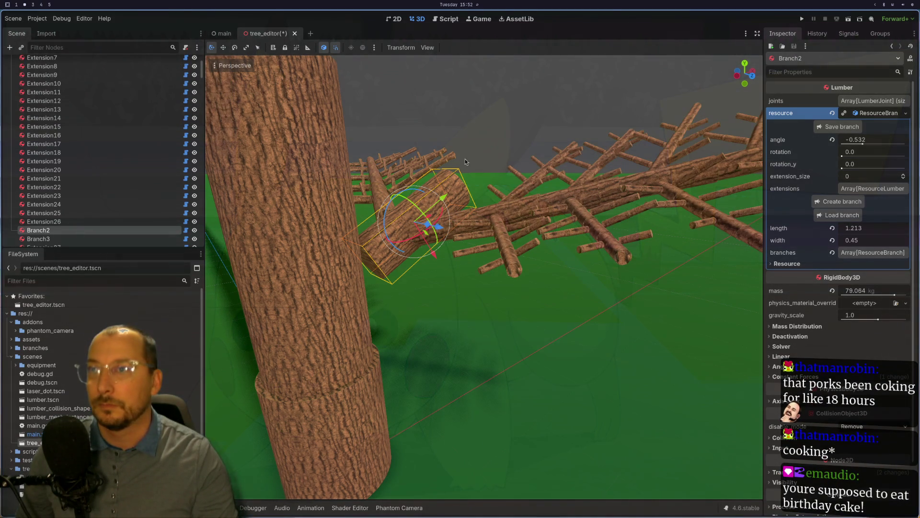
# View the tree from the top, then orbit to a side view.
pyautogui.press('KP_7')
pyautogui.scroll(-3, 433, 253)
pyautogui.moveTo(433, 253)
pyautogui.mouseDown()
pyautogui.moveTo(441, 165)
pyautogui.moveTo(433, 144)
pyautogui.moveTo(425, 155)
pyautogui.moveTo(497, 196)
pyautogui.moveTo(593, 191)
pyautogui.moveTo(671, 214)
pyautogui.moveTo(641, 195)
pyautogui.moveTo(582, 223)
pyautogui.moveTo(730, 201)
pyautogui.mouseUp()
pyautogui.scroll(5, 640, 194)
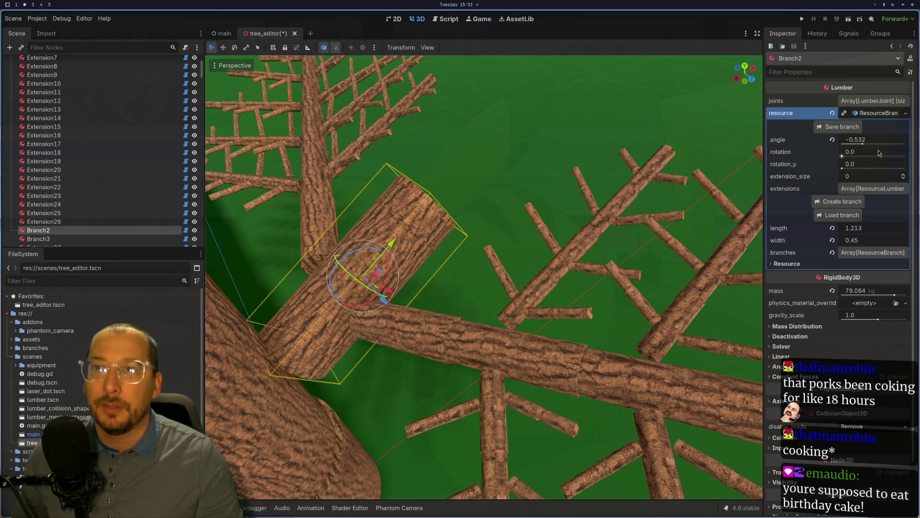
pyautogui.scroll(3, 904, 177)
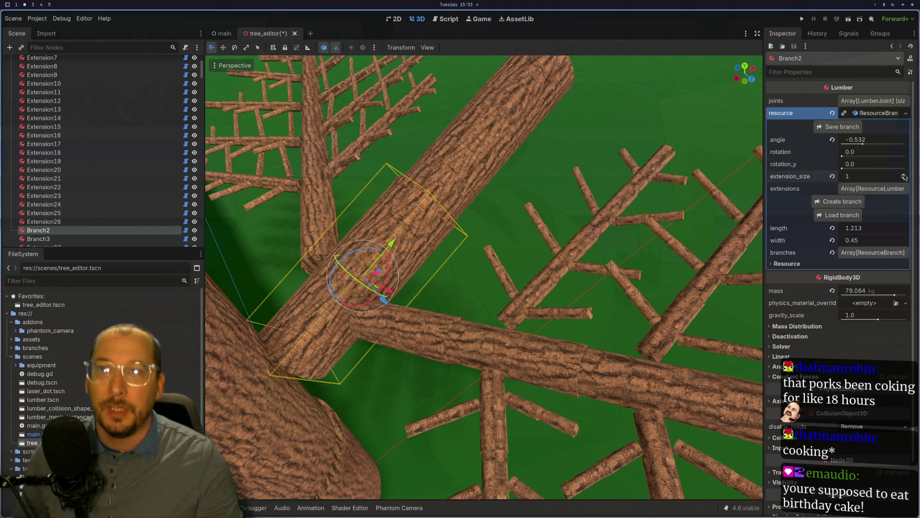
# Raise Branch2's extension_size to 6 and zoom in to inspect the lengthened limb.
pyautogui.scroll(-5, 554, 98)
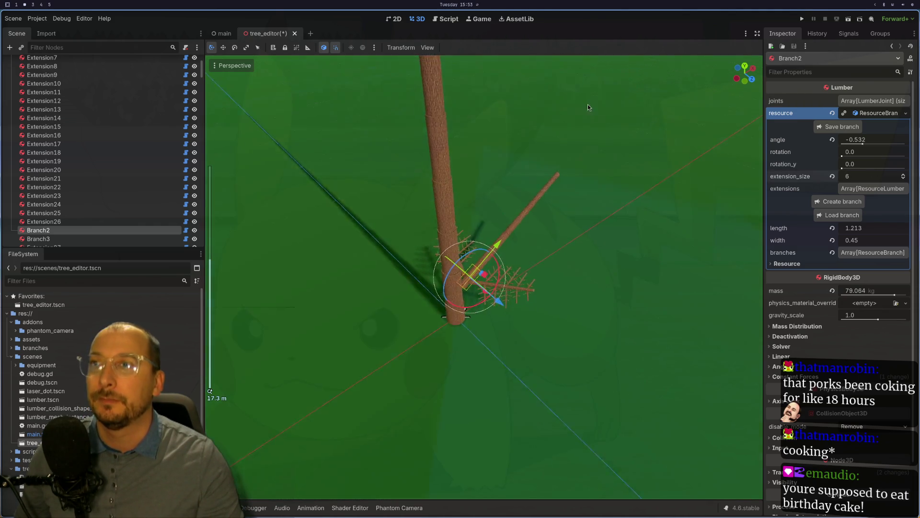
pyautogui.scroll(8, 551, 158)
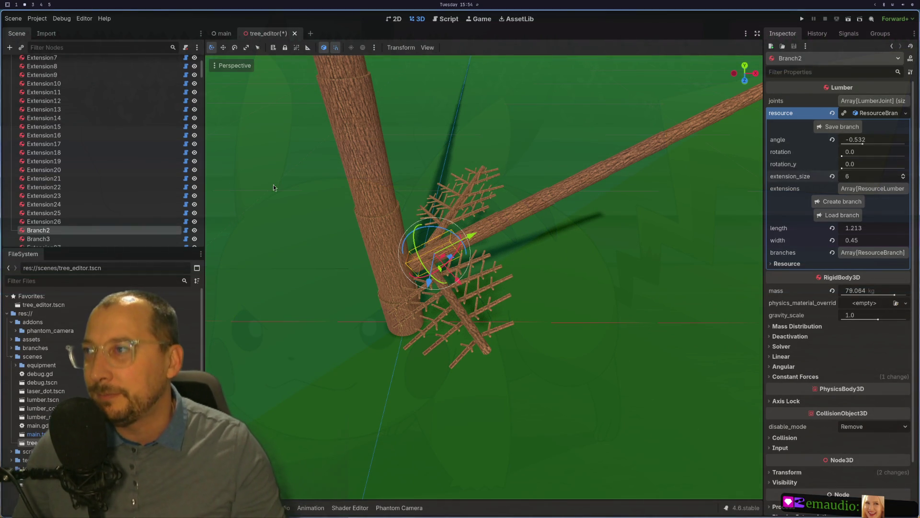
pyautogui.scroll(5, 108, 107)
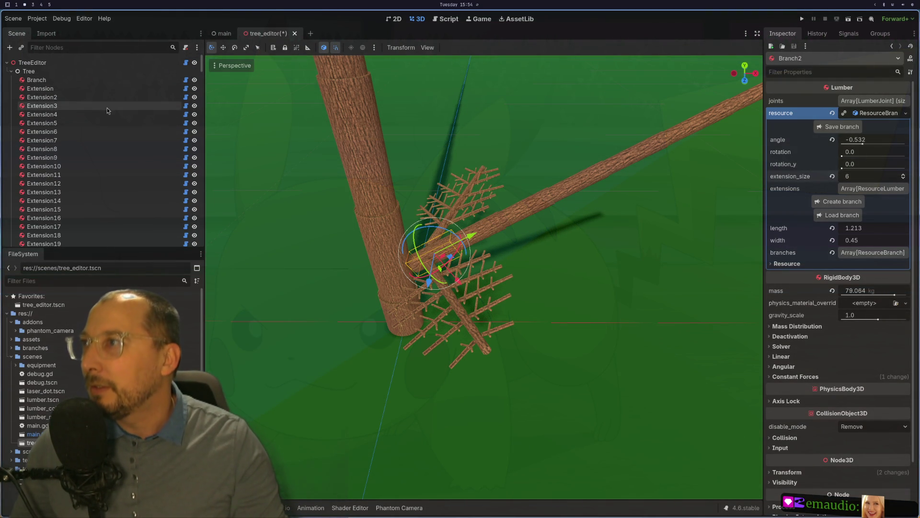
# Select trunk segment Extension158 and expand its branch resource, showing length 1.141 and width 0.365.
pyautogui.click(72, 59)
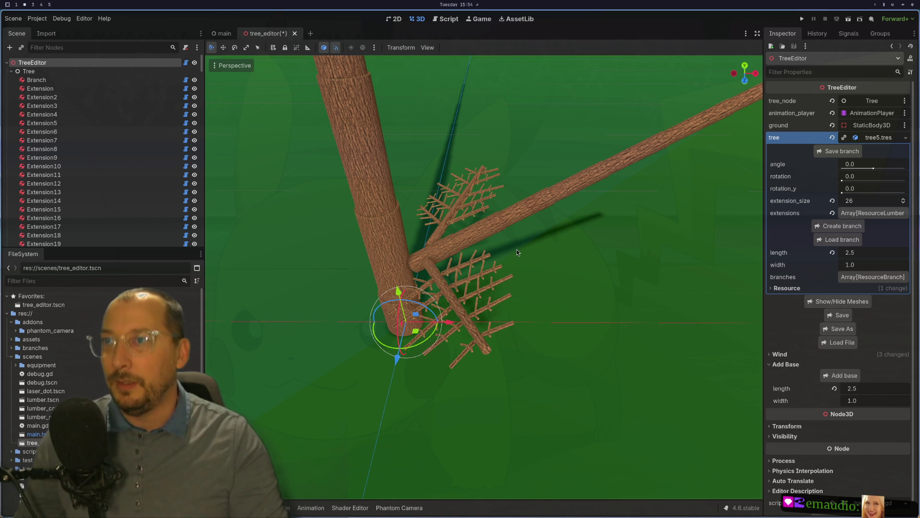
pyautogui.moveTo(557, 219)
pyautogui.mouseDown()
pyautogui.moveTo(531, 214)
pyautogui.moveTo(553, 254)
pyautogui.mouseUp()
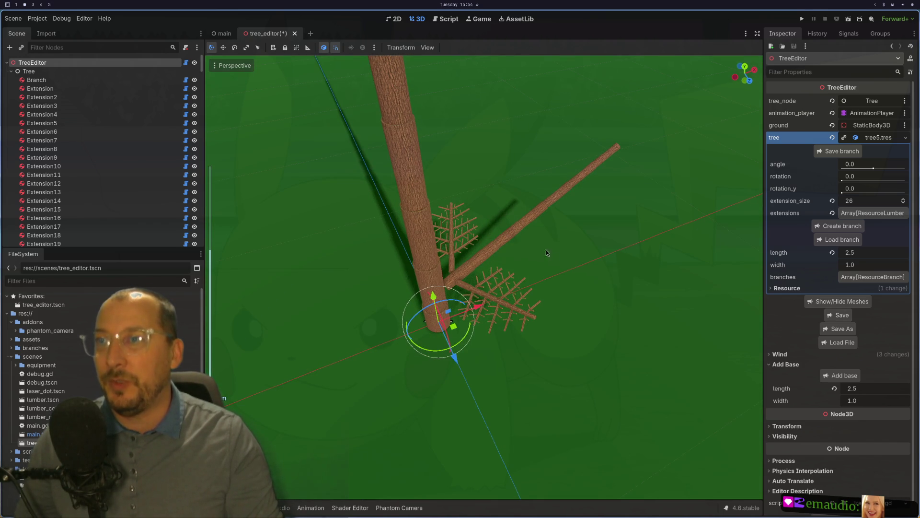
pyautogui.click(502, 240)
pyautogui.moveTo(501, 240)
pyautogui.mouseDown()
pyautogui.moveTo(619, 245)
pyautogui.moveTo(597, 249)
pyautogui.moveTo(581, 270)
pyautogui.mouseUp()
pyautogui.scroll(2, 588, 231)
pyautogui.moveTo(588, 231)
pyautogui.mouseDown()
pyautogui.moveTo(611, 202)
pyautogui.moveTo(554, 227)
pyautogui.moveTo(544, 263)
pyautogui.moveTo(569, 195)
pyautogui.moveTo(486, 310)
pyautogui.mouseUp()
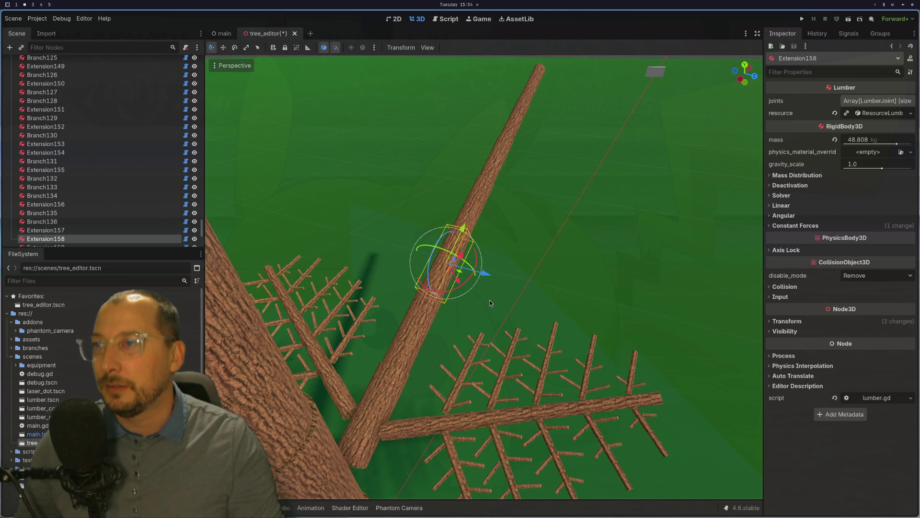
pyautogui.click(883, 119)
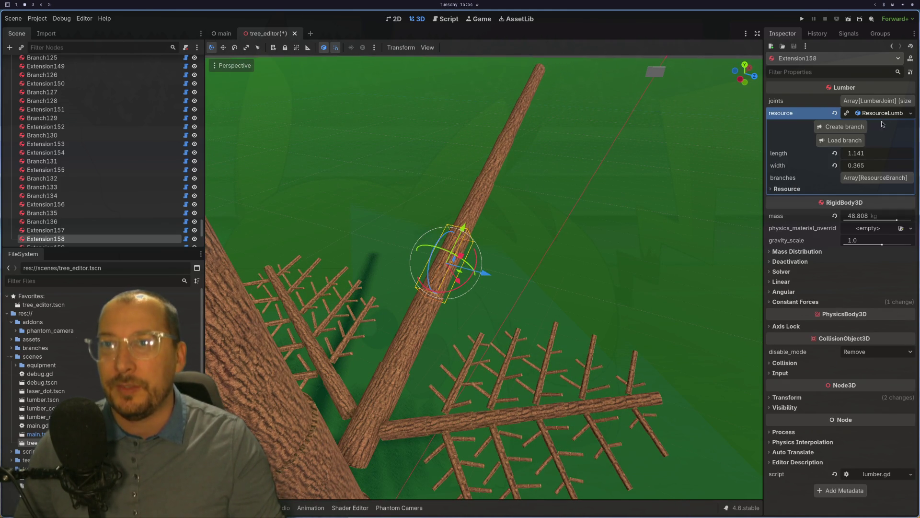
# Load detailed_branch_2.tres as the branch on Extension158.
pyautogui.click(856, 143)
pyautogui.click(118, 67)
pyautogui.click(155, 68)
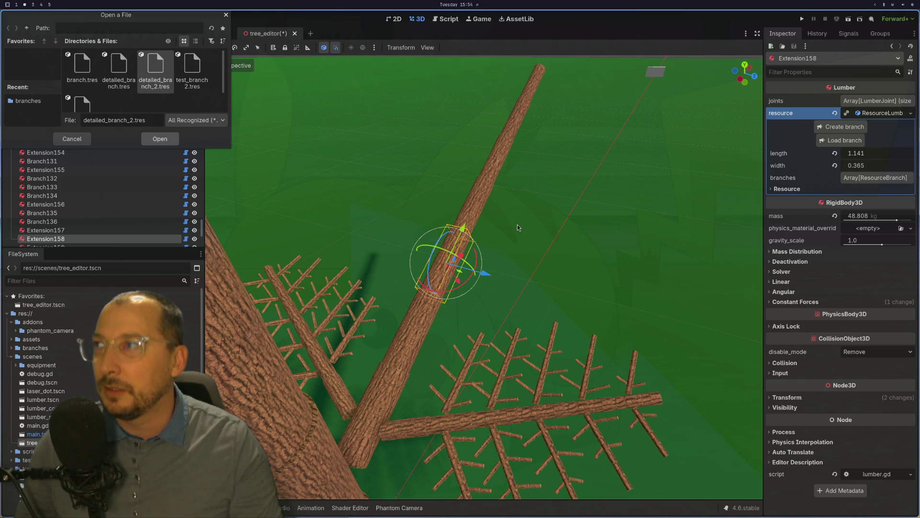
pyautogui.click(153, 139)
# Orbit around the trunk and select the newly grown limb Branch137.
pyautogui.moveTo(631, 302); pyautogui.dragTo(532, 304)
pyautogui.click(408, 295)
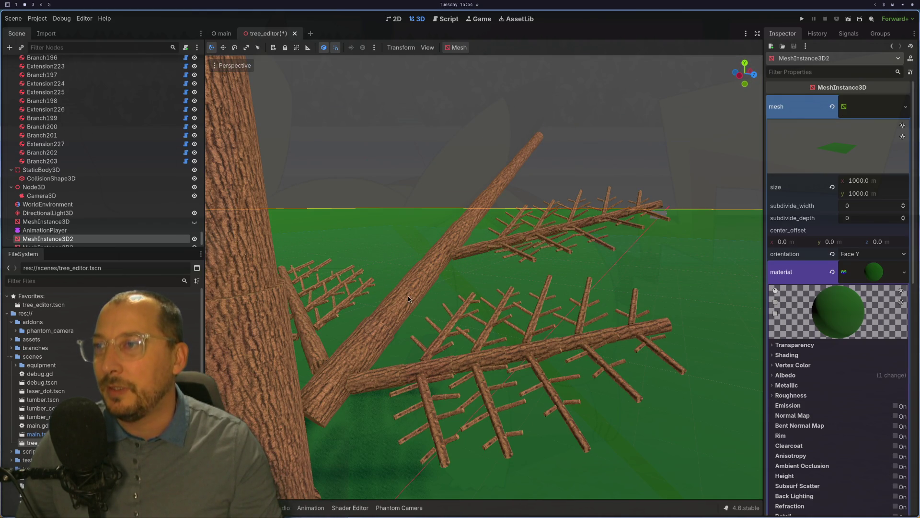
pyautogui.click(409, 281)
pyautogui.moveTo(489, 297)
pyautogui.mouseDown()
pyautogui.moveTo(512, 262)
pyautogui.moveTo(522, 266)
pyautogui.moveTo(495, 303)
pyautogui.moveTo(565, 287)
pyautogui.moveTo(550, 281)
pyautogui.moveTo(557, 268)
pyautogui.moveTo(528, 267)
pyautogui.mouseUp()
pyautogui.click(452, 270)
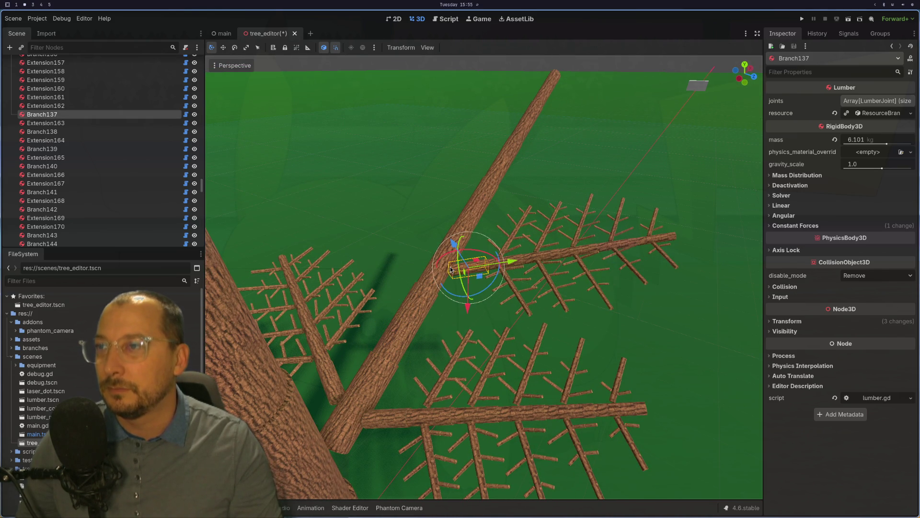
pyautogui.moveTo(450, 269)
pyautogui.mouseDown()
pyautogui.moveTo(519, 263)
pyautogui.moveTo(484, 259)
pyautogui.mouseUp()
pyautogui.click(482, 258)
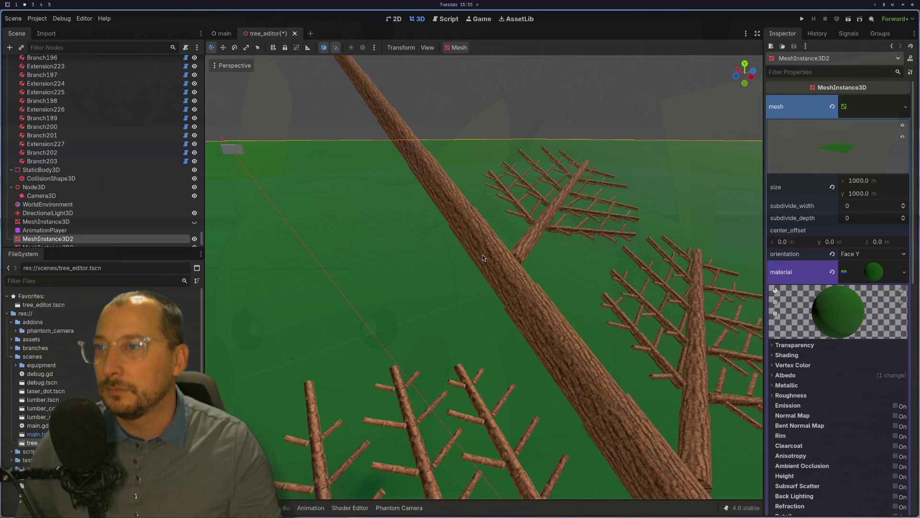
pyautogui.click(494, 242)
pyautogui.moveTo(494, 242); pyautogui.dragTo(527, 242)
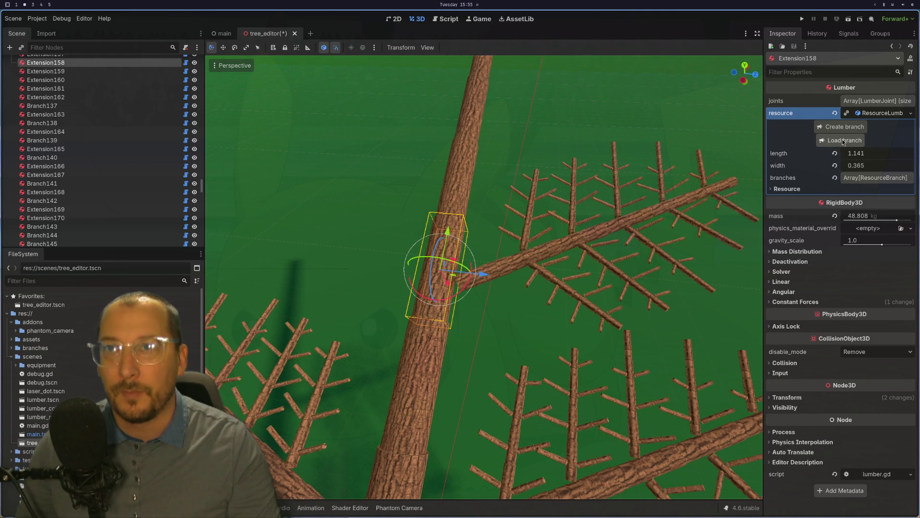
pyautogui.click(498, 285)
pyautogui.click(497, 278)
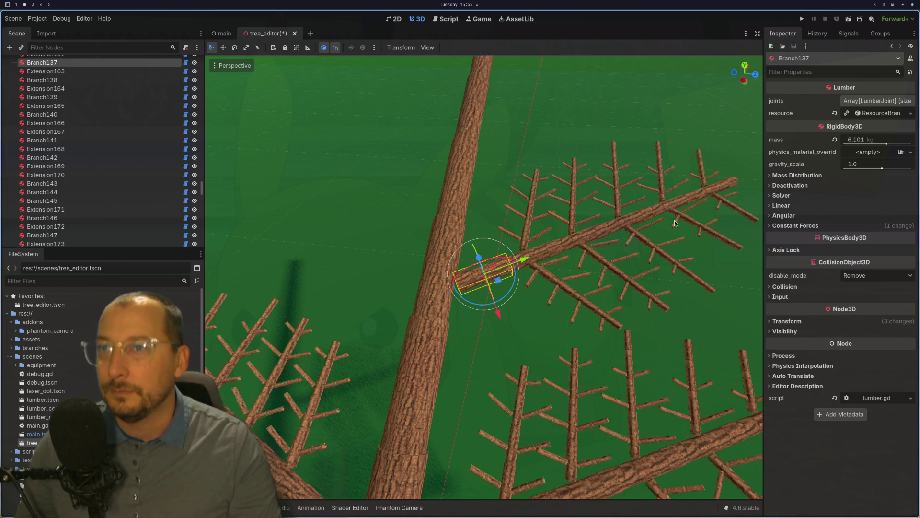
# Swing Branch137 with its rotation slider to 1.718, keeping angle 0.631 and rotation_y 3.295.
pyautogui.click(858, 113)
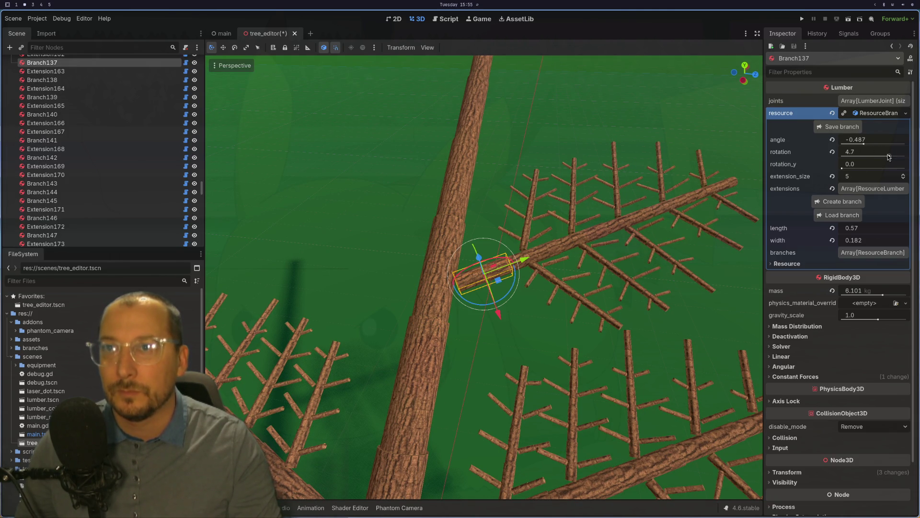
pyautogui.moveTo(890, 156)
pyautogui.mouseDown()
pyautogui.moveTo(854, 169)
pyautogui.moveTo(880, 170)
pyautogui.moveTo(865, 143)
pyautogui.moveTo(887, 145)
pyautogui.mouseUp()
pyautogui.moveTo(361, 249)
pyautogui.mouseDown()
pyautogui.moveTo(326, 271)
pyautogui.moveTo(364, 350)
pyautogui.moveTo(380, 324)
pyautogui.moveTo(452, 284)
pyautogui.moveTo(508, 220)
pyautogui.mouseUp()
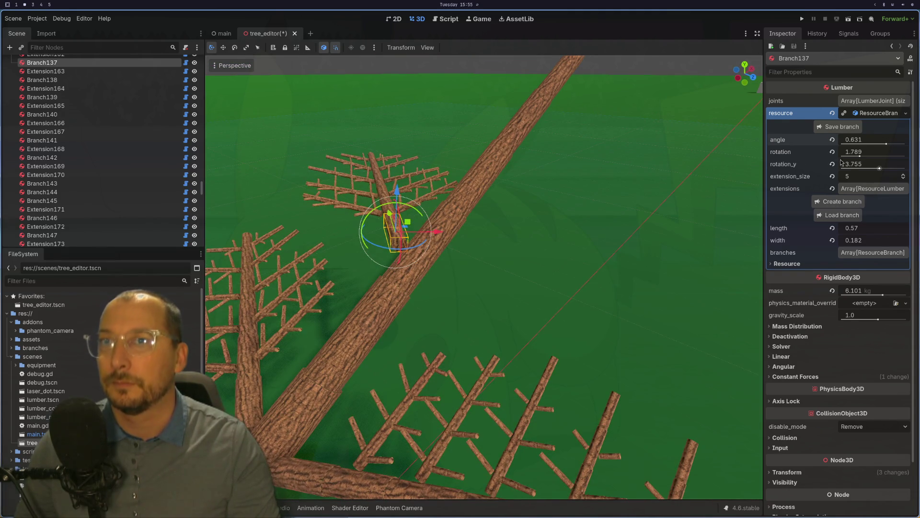
pyautogui.moveTo(860, 156)
pyautogui.mouseDown()
pyautogui.moveTo(863, 172)
pyautogui.moveTo(849, 172)
pyautogui.mouseUp()
pyautogui.moveTo(517, 219); pyautogui.dragTo(520, 190)
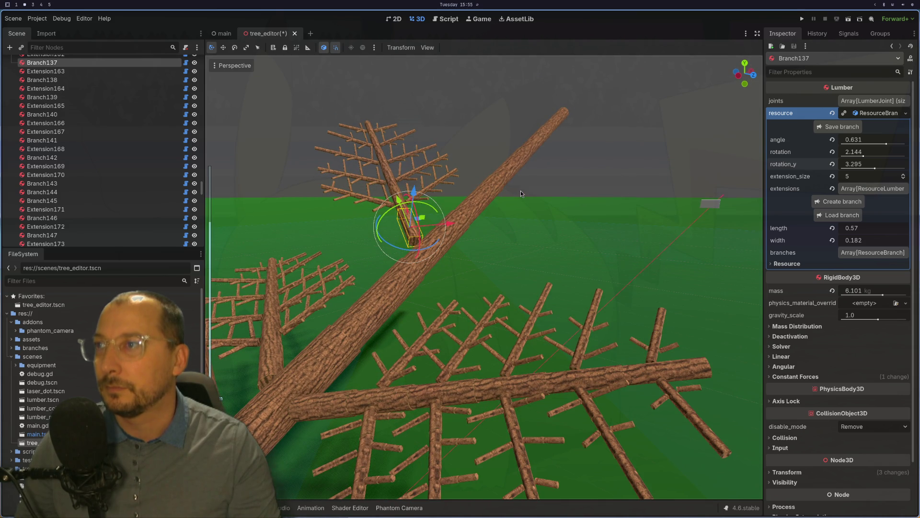
pyautogui.moveTo(859, 157); pyautogui.dragTo(860, 156)
pyautogui.moveTo(589, 275)
pyautogui.mouseDown()
pyautogui.moveTo(626, 313)
pyautogui.moveTo(543, 284)
pyautogui.moveTo(501, 304)
pyautogui.moveTo(549, 233)
pyautogui.moveTo(525, 249)
pyautogui.moveTo(550, 271)
pyautogui.moveTo(489, 272)
pyautogui.mouseUp()
pyautogui.click(463, 272)
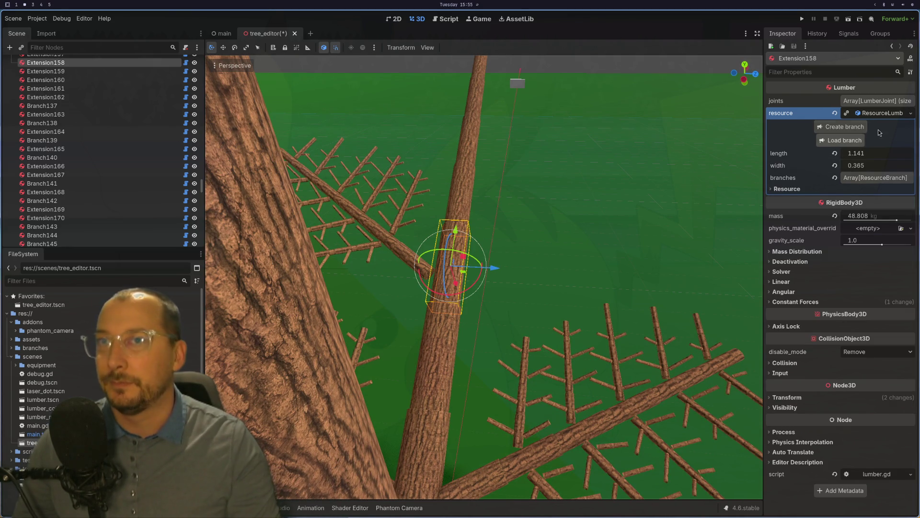
# Reload detailed_branch_2.tres onto Extension158 and zoom toward the new limb Branch139.
pyautogui.click(844, 140)
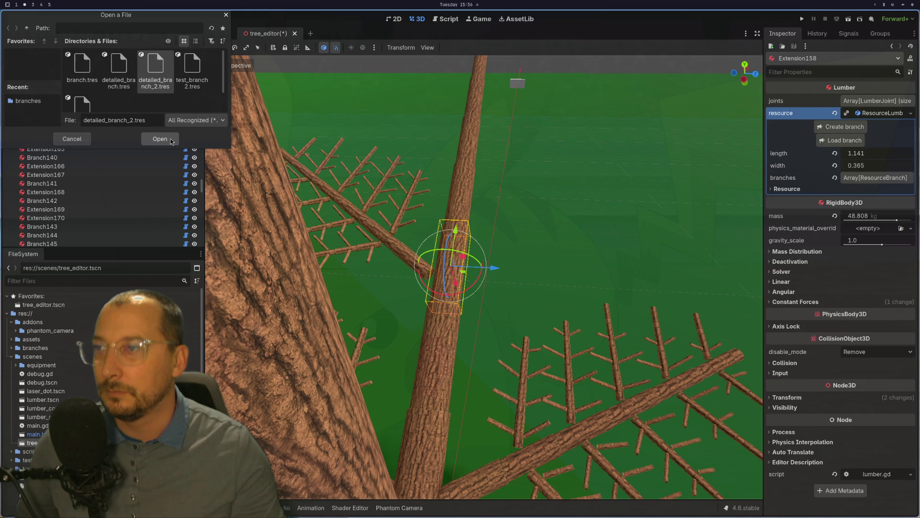
pyautogui.click(170, 138)
pyautogui.moveTo(491, 231)
pyautogui.mouseDown()
pyautogui.moveTo(268, 258)
pyautogui.moveTo(525, 243)
pyautogui.mouseUp()
pyautogui.scroll(5, 272, 245)
pyautogui.scroll(-3, 506, 239)
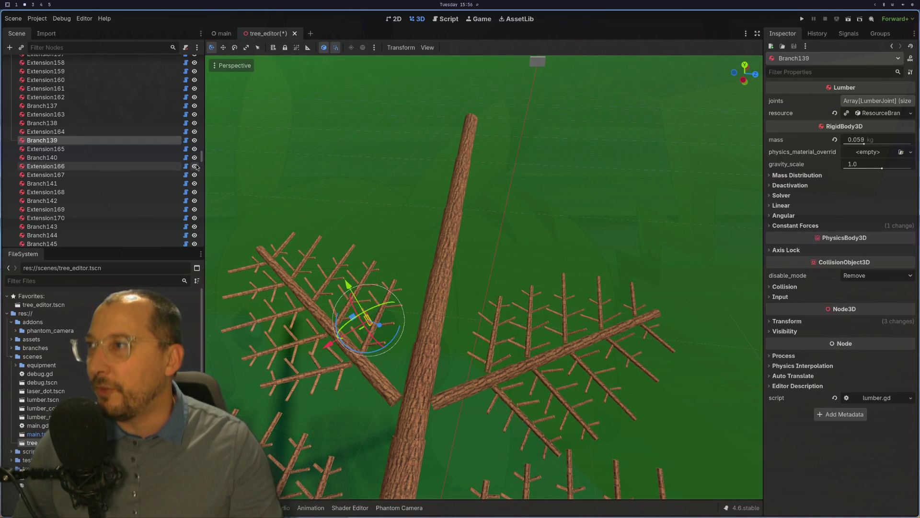
pyautogui.moveTo(202, 157); pyautogui.dragTo(208, 84)
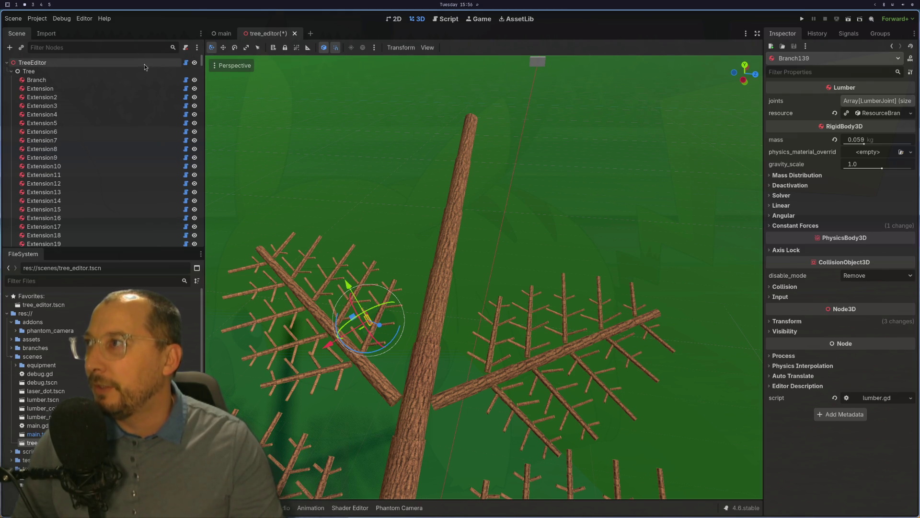
pyautogui.click(144, 62)
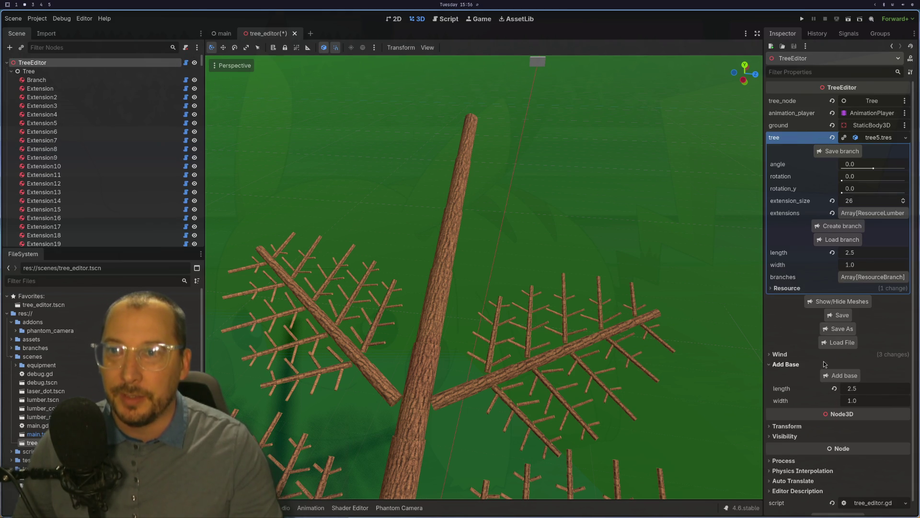
pyautogui.click(848, 19)
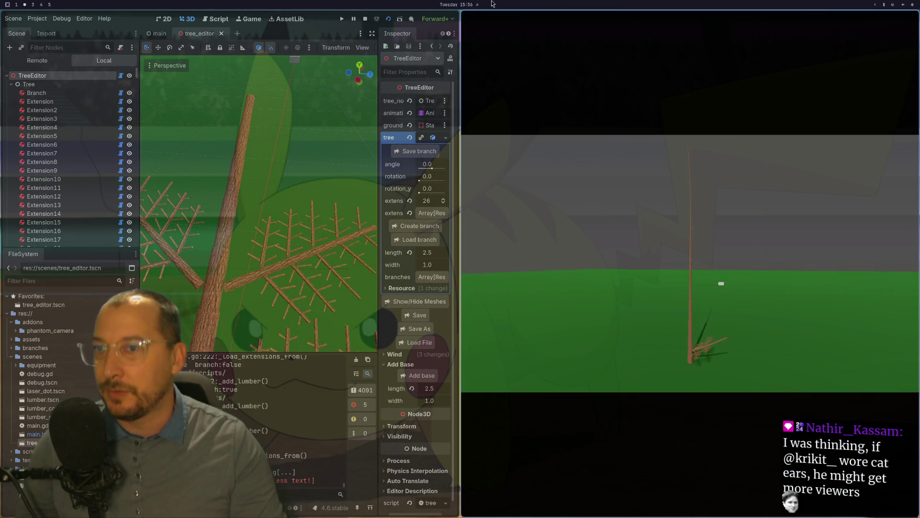
pyautogui.press('F11')
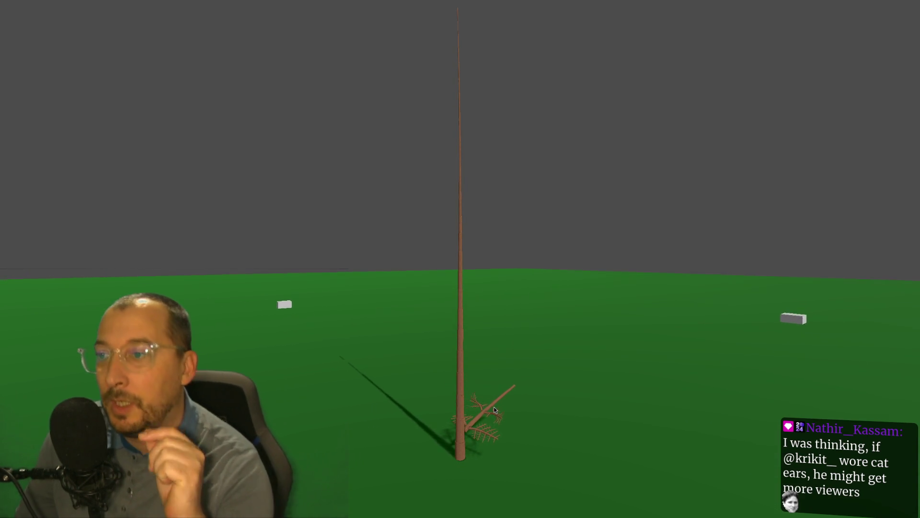
pyautogui.press('super+f')
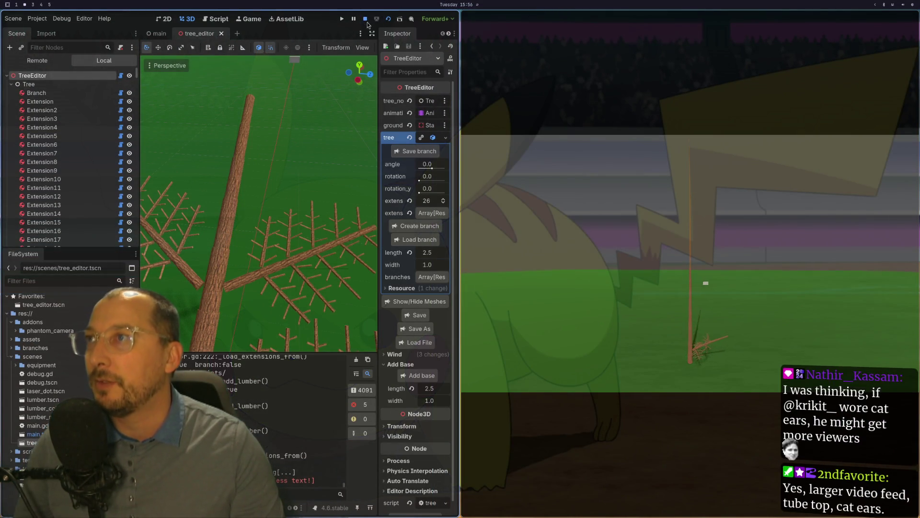
pyautogui.click(365, 18)
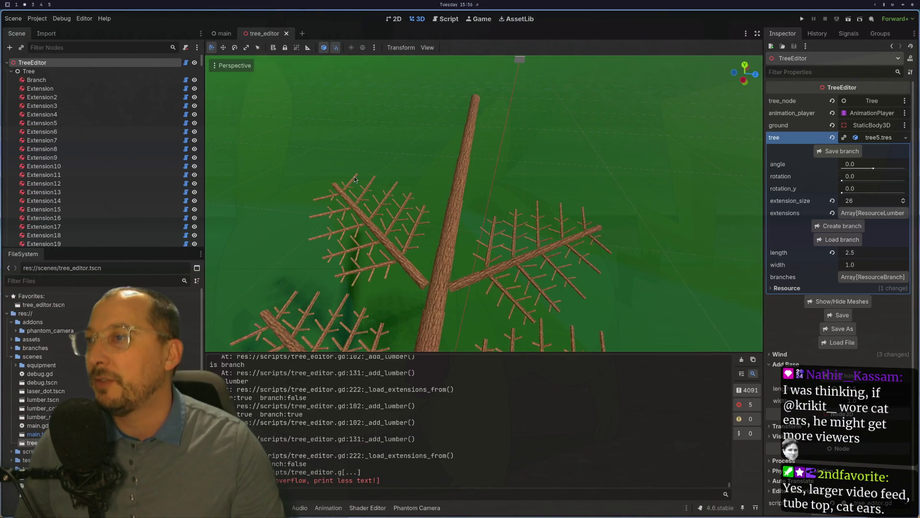
# Select trunk piece Extension160 and expand its lumber resource, showing width 0.295.
pyautogui.click(494, 158)
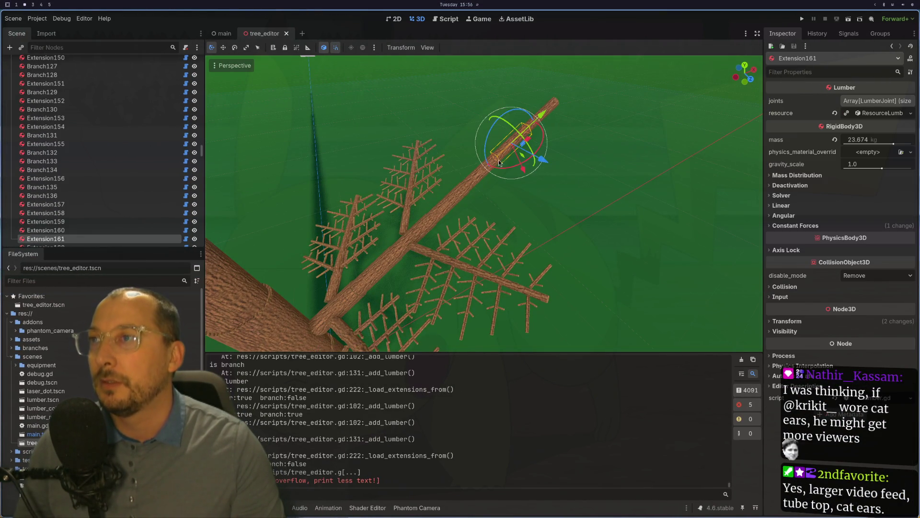
pyautogui.scroll(3, 585, 193)
pyautogui.scroll(2, 584, 194)
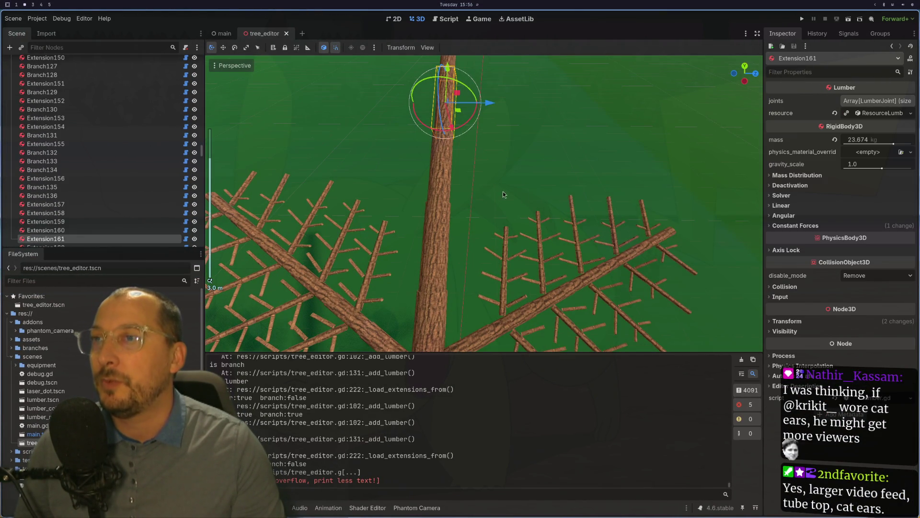
pyautogui.click(452, 173)
pyautogui.scroll(-3, 536, 108)
pyautogui.moveTo(539, 111)
pyautogui.mouseDown()
pyautogui.moveTo(584, 90)
pyautogui.moveTo(628, 86)
pyautogui.moveTo(648, 110)
pyautogui.moveTo(672, 111)
pyautogui.mouseUp()
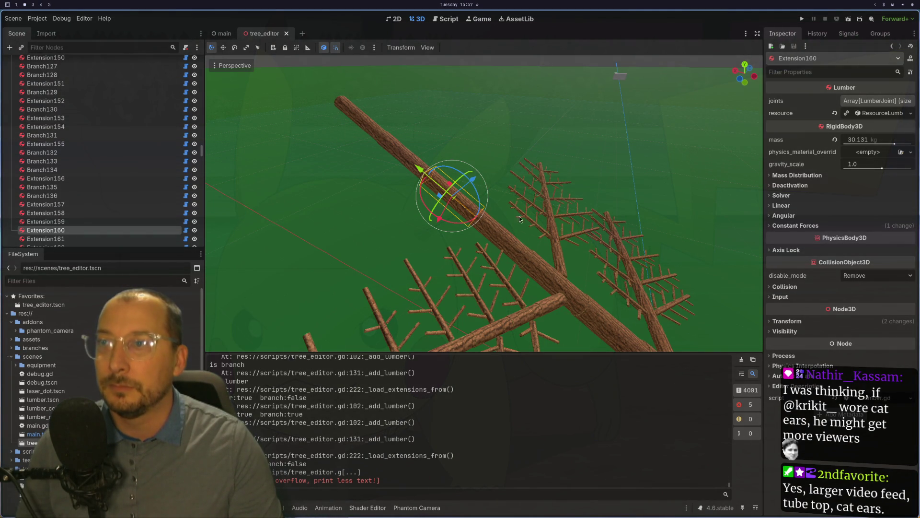
pyautogui.moveTo(592, 193)
pyautogui.mouseDown()
pyautogui.moveTo(614, 163)
pyautogui.moveTo(585, 185)
pyautogui.mouseUp()
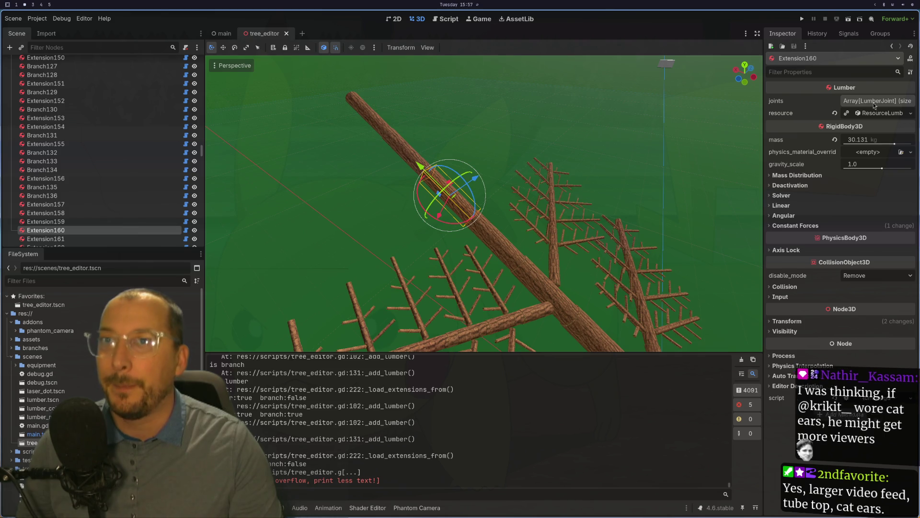
pyautogui.click(881, 115)
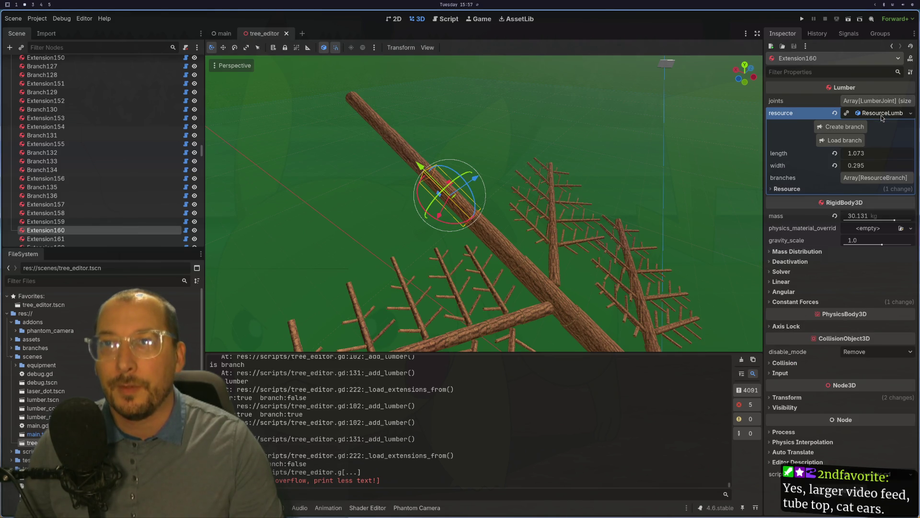
# Load detailed_branch_2.tres onto Extension160.
pyautogui.click(845, 141)
pyautogui.click(168, 74)
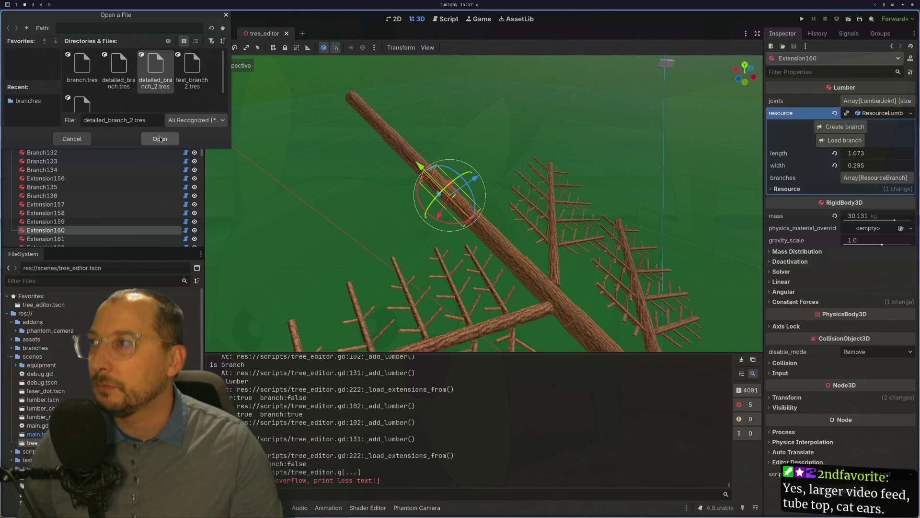
pyautogui.click(160, 138)
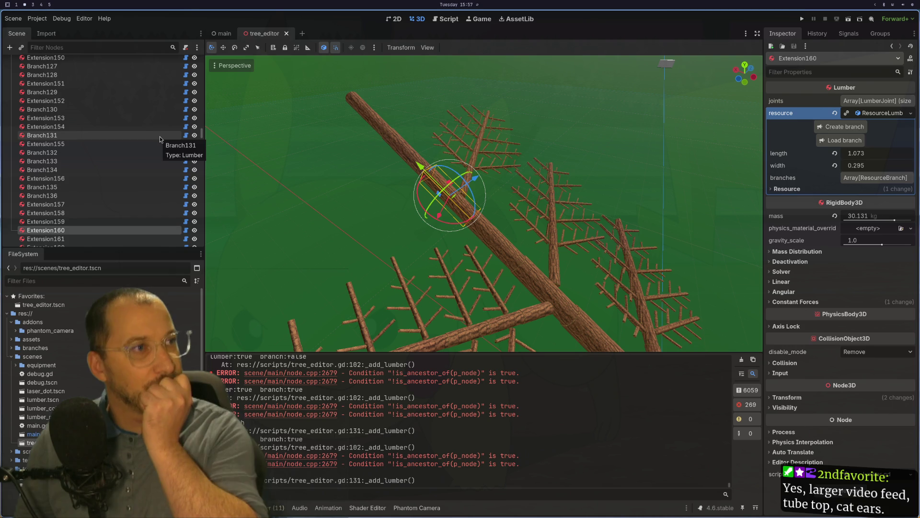
pyautogui.scroll(3, 528, 157)
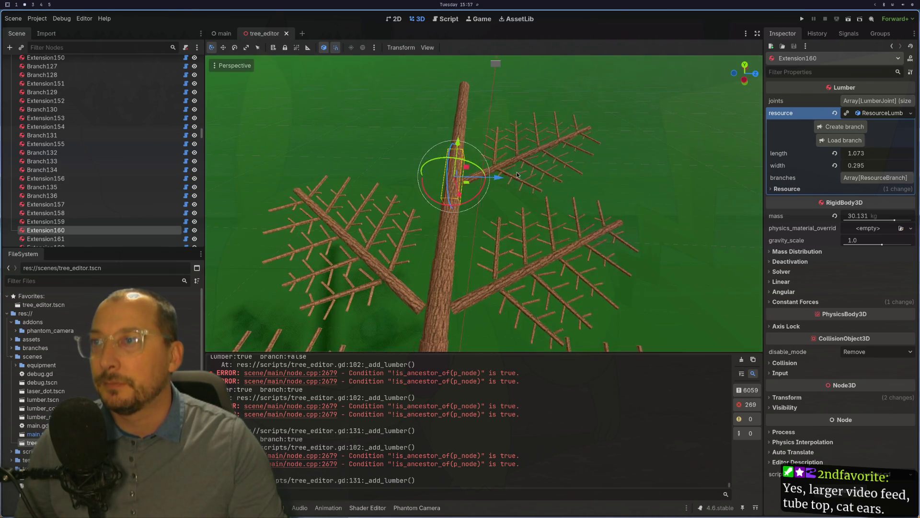
pyautogui.moveTo(528, 156); pyautogui.dragTo(525, 191)
# Compare the new branches with Branch137 and Branch3, picking up Branch137's angle 0.631.
pyautogui.click(467, 163)
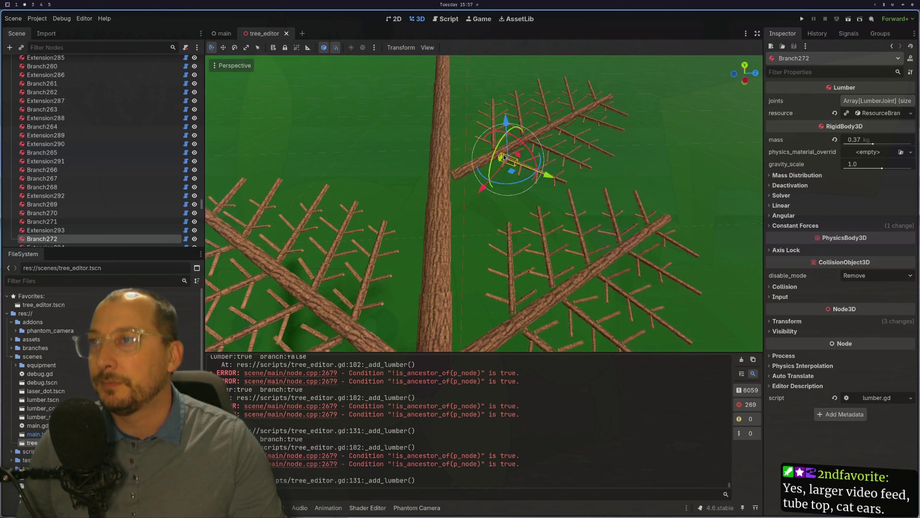
pyautogui.click(467, 163)
pyautogui.scroll(-3, 468, 165)
pyautogui.moveTo(470, 167)
pyautogui.mouseDown()
pyautogui.moveTo(485, 186)
pyautogui.moveTo(477, 197)
pyautogui.mouseUp()
pyautogui.scroll(-2, 477, 196)
pyautogui.click(448, 237)
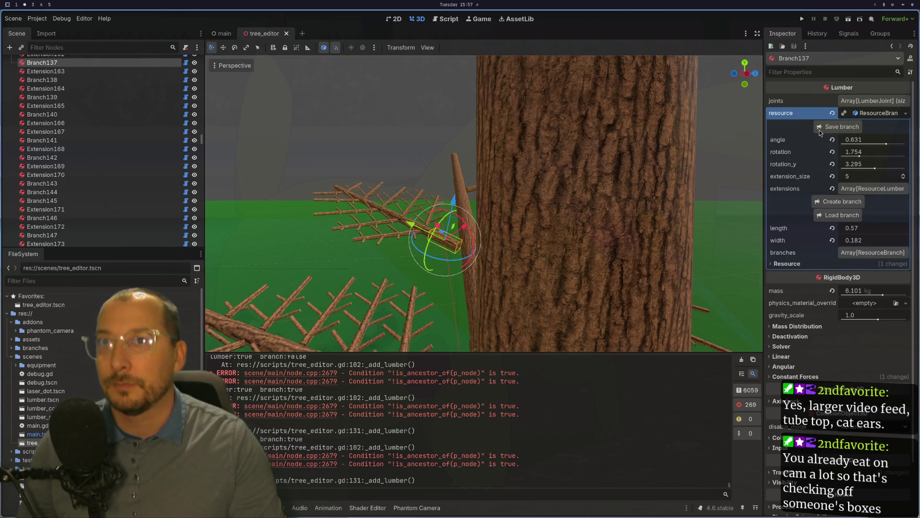
pyautogui.click(459, 306)
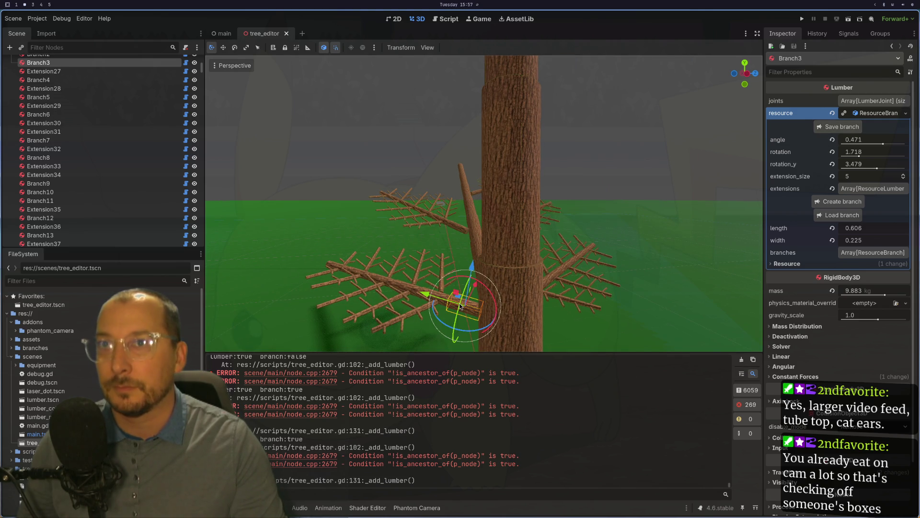
pyautogui.scroll(3, 458, 287)
pyautogui.click(446, 236)
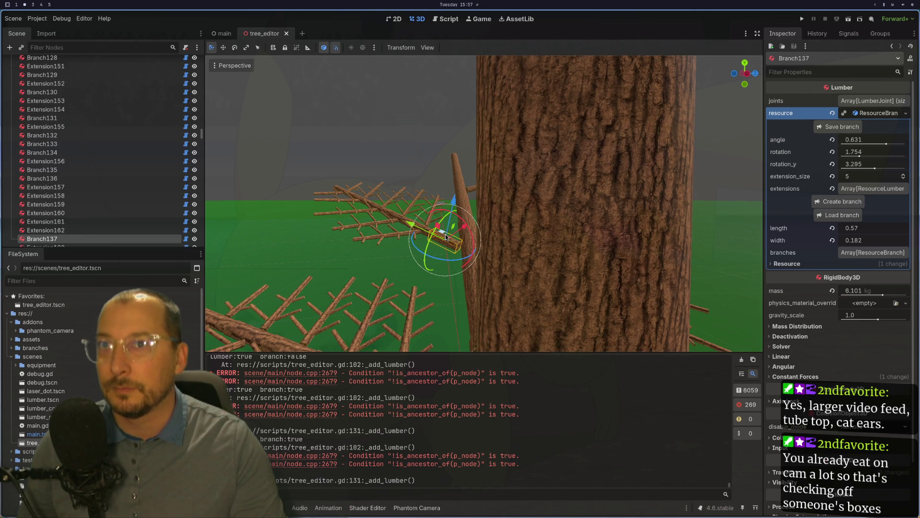
pyautogui.click(853, 140)
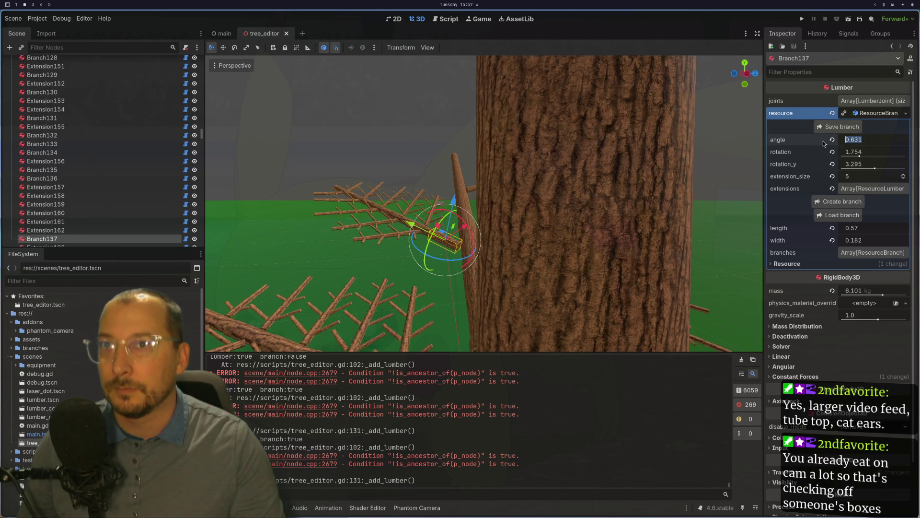
# Set Branch271's angle to 0.631 to match Branch137.
pyautogui.click(480, 189)
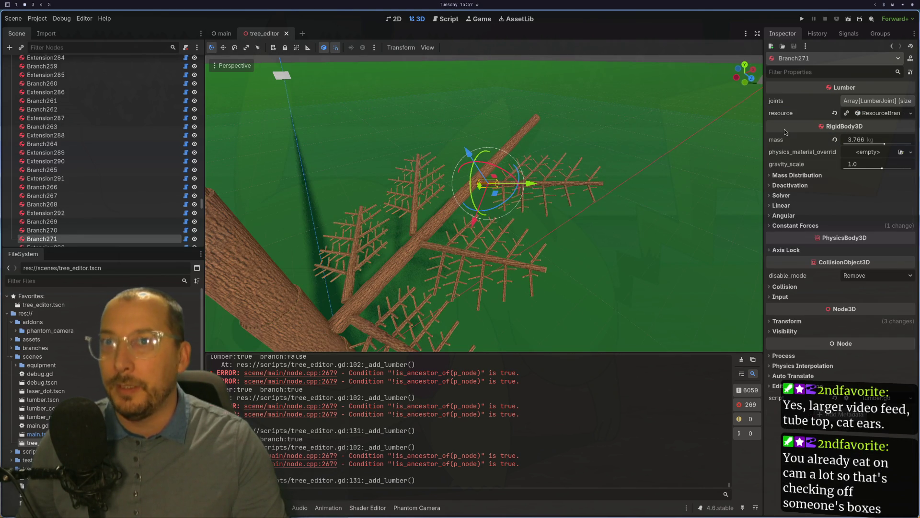
pyautogui.click(871, 115)
pyautogui.click(869, 141)
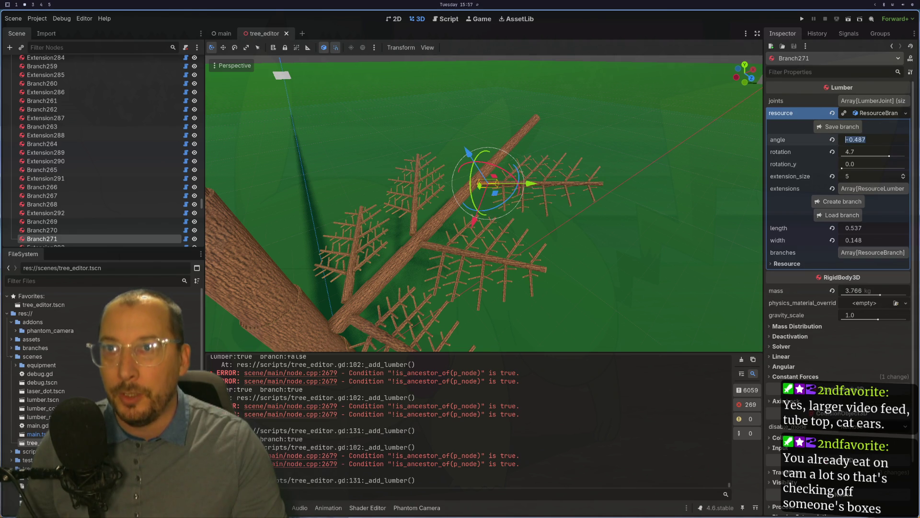
pyautogui.click(862, 151)
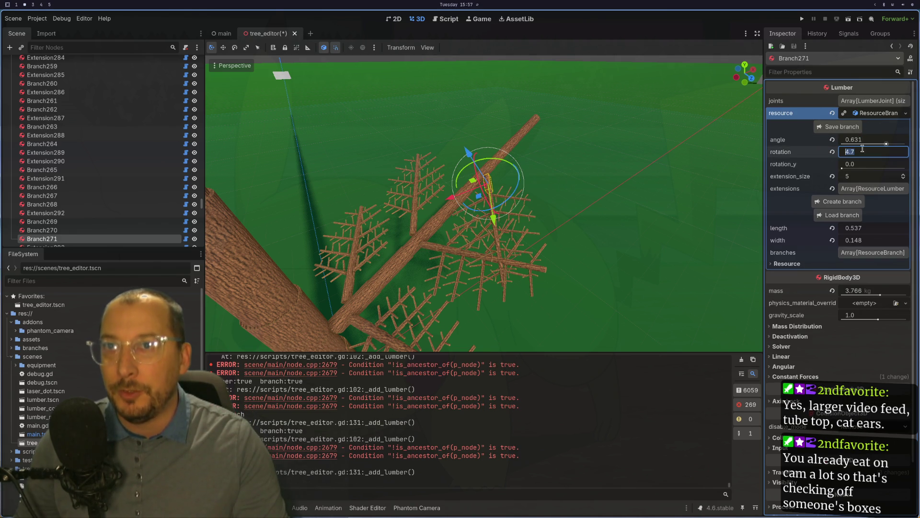
# Copy Branch137's rotation 1.754 onto Branch271 after comparing with Branch204.
pyautogui.click(430, 244)
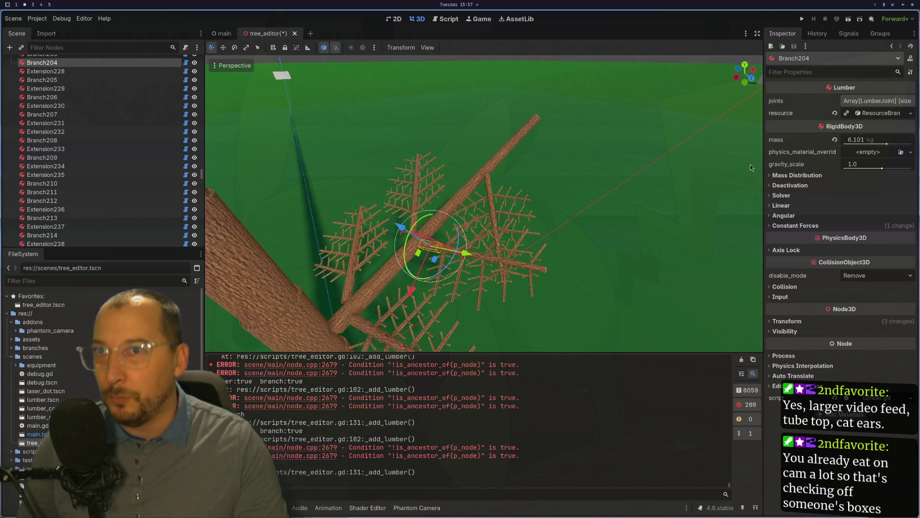
pyautogui.click(875, 113)
pyautogui.click(872, 152)
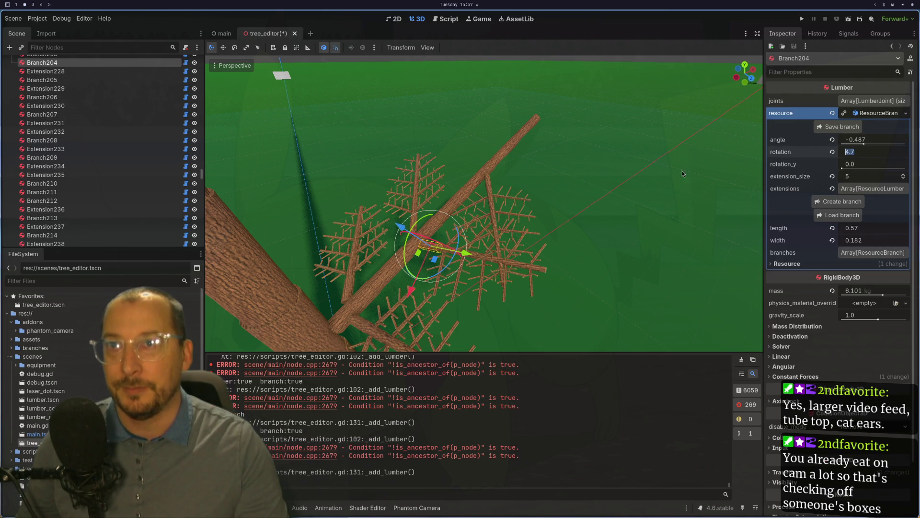
pyautogui.click(491, 187)
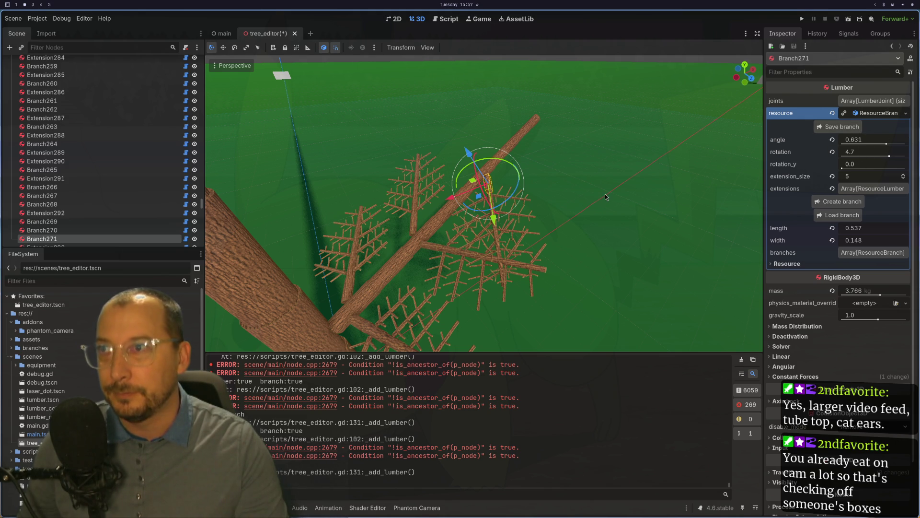
pyautogui.click(421, 252)
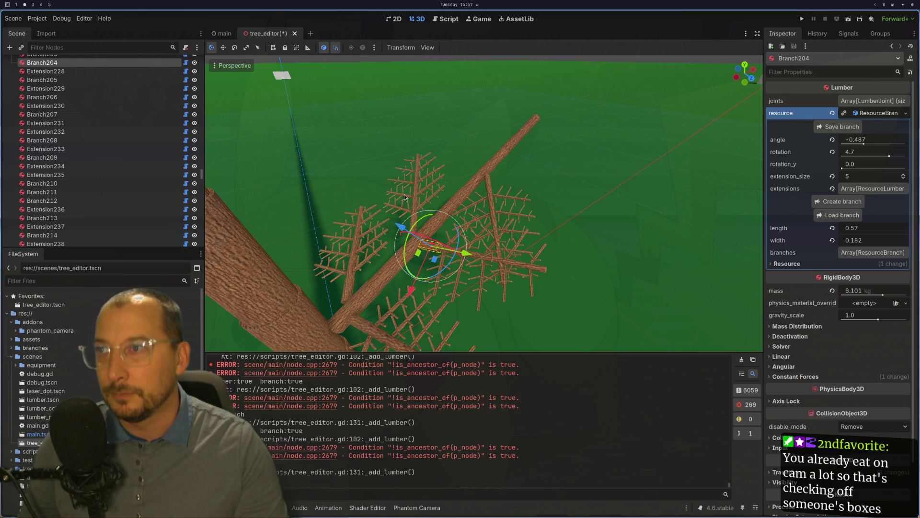
pyautogui.click(415, 223)
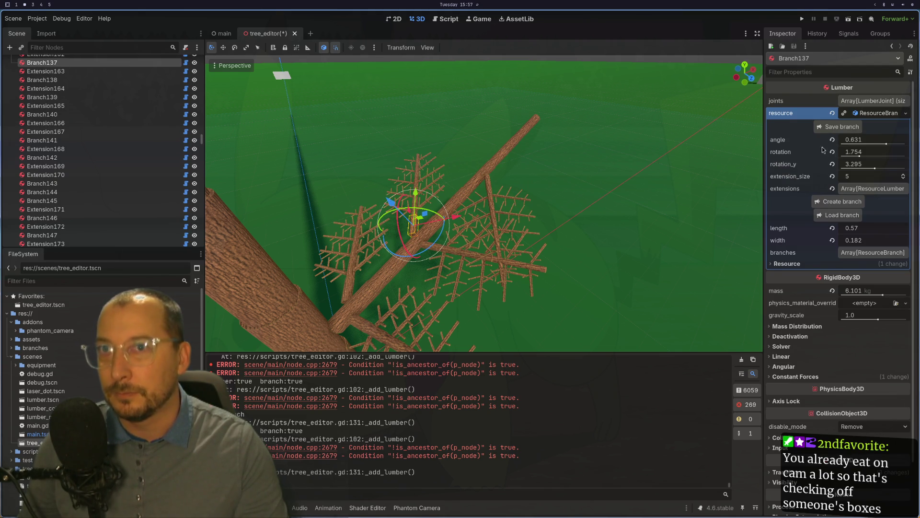
pyautogui.click(858, 154)
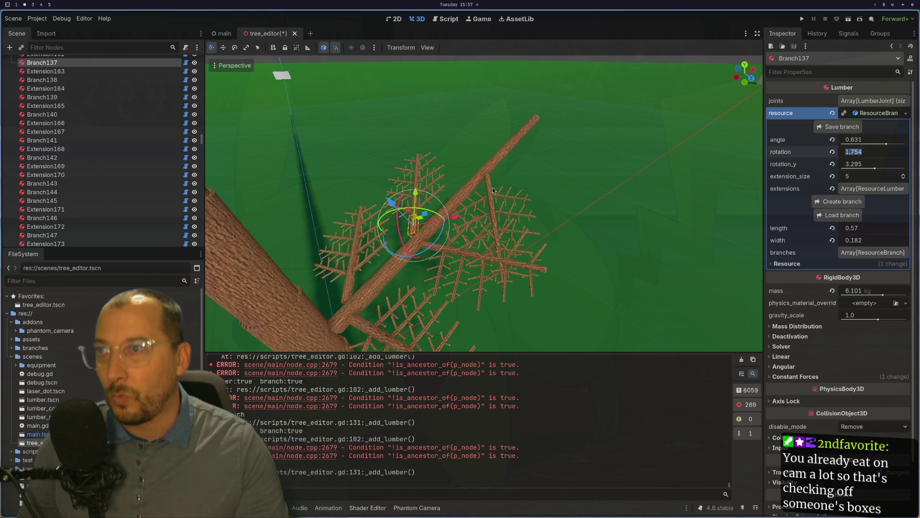
pyautogui.click(494, 190)
pyautogui.click(850, 156)
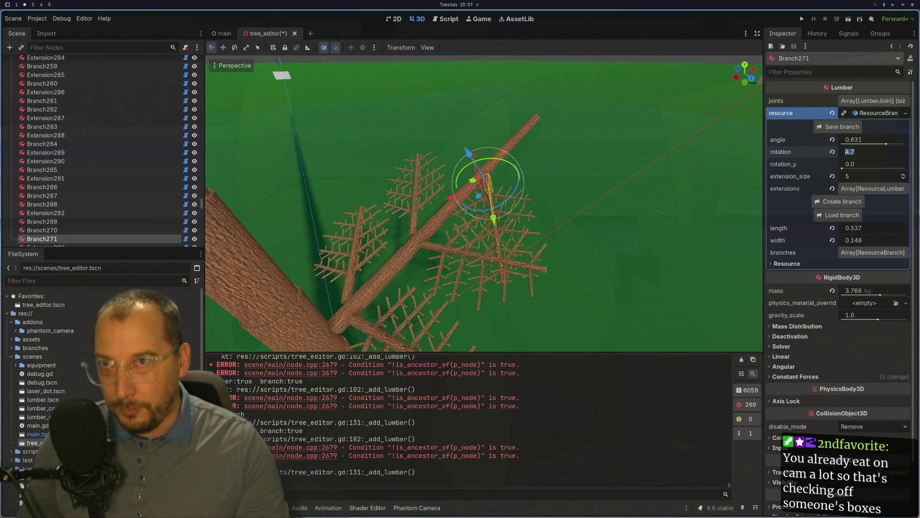
pyautogui.press('Tab')
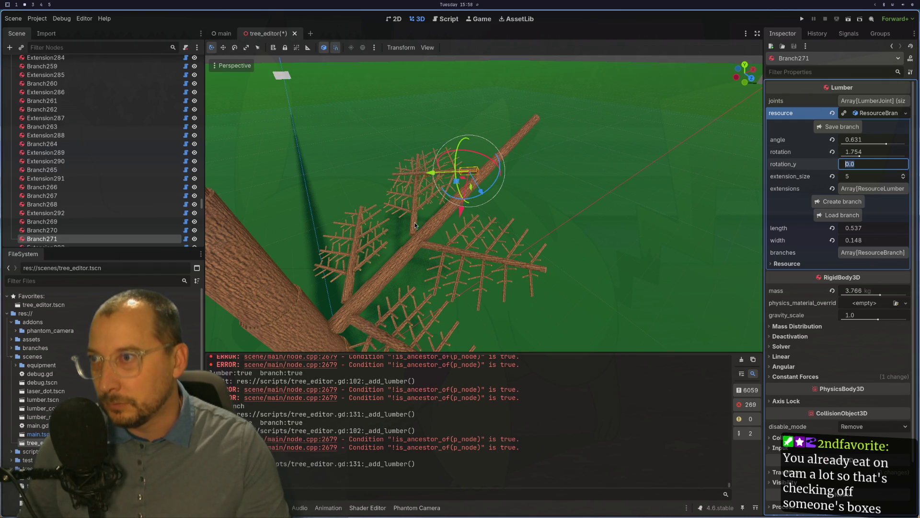
# Read Branch137's rotation_y 3.295, then select trunk extension Extension160.
pyautogui.click(415, 226)
pyautogui.click(858, 164)
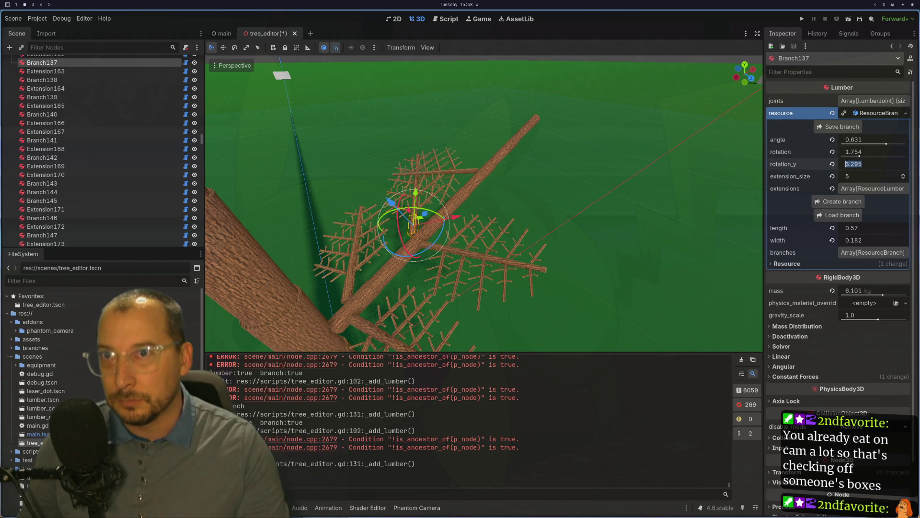
pyautogui.click(474, 175)
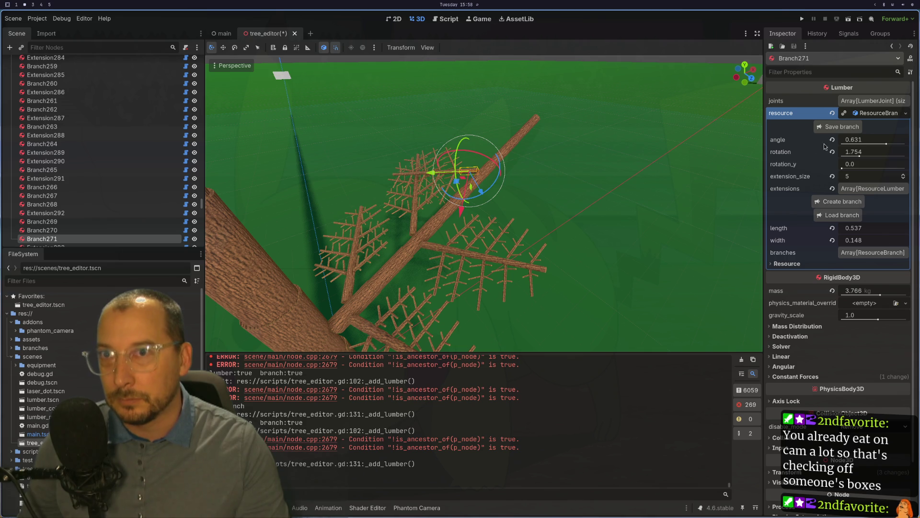
pyautogui.click(649, 181)
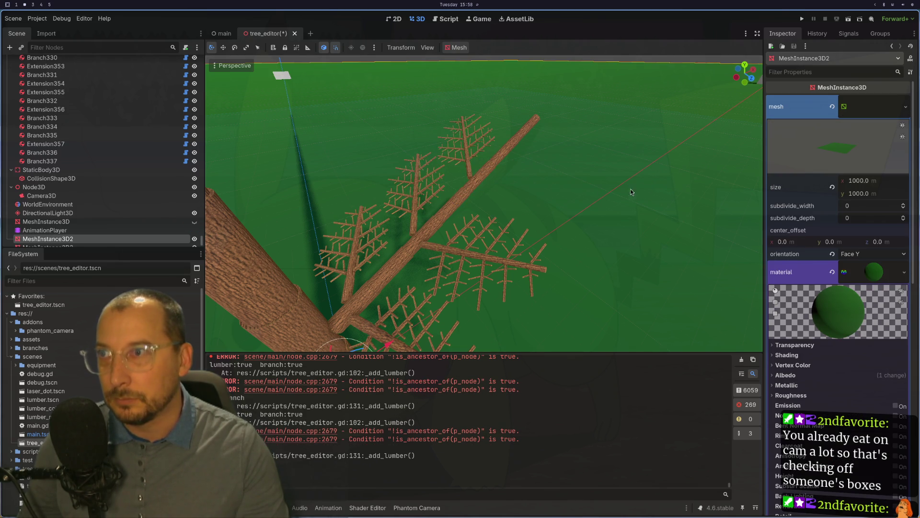
pyautogui.scroll(5, 649, 193)
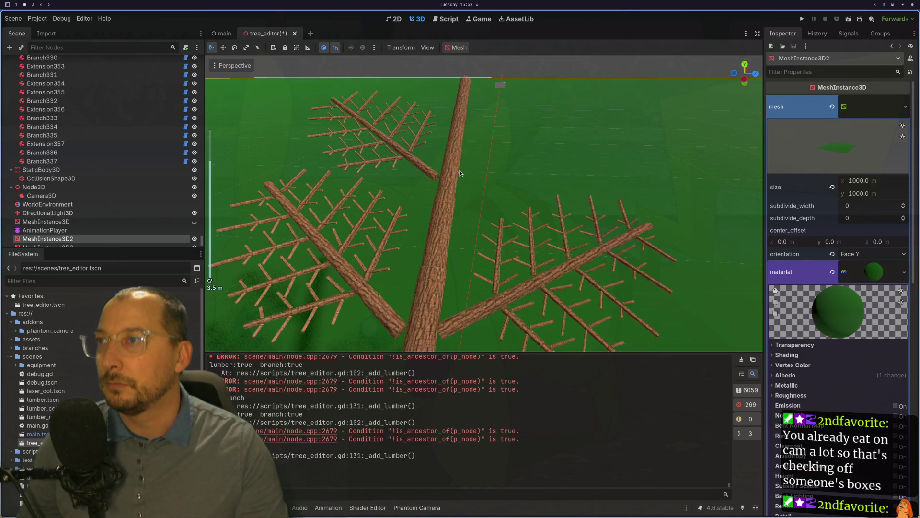
pyautogui.click(458, 172)
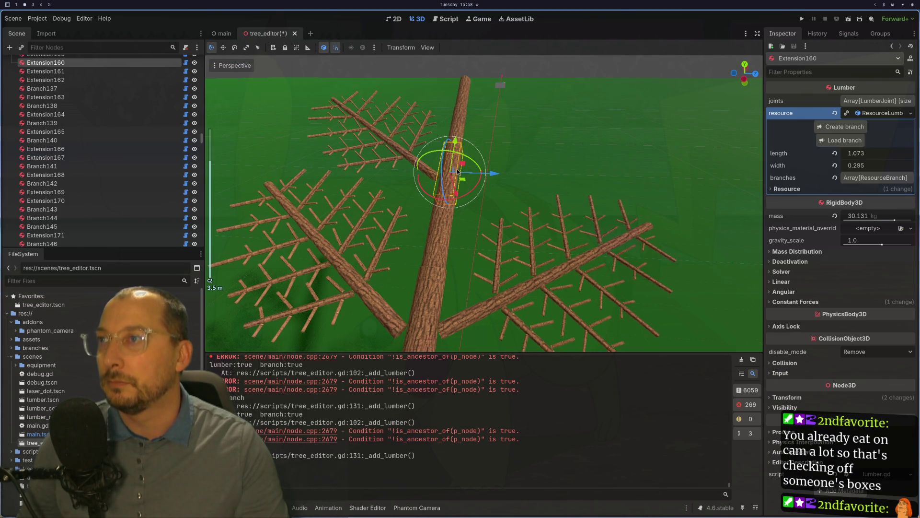
# Load detailed_branch_2.tres onto Extension160 and orbit to view the new branch.
pyautogui.click(852, 141)
pyautogui.click(150, 91)
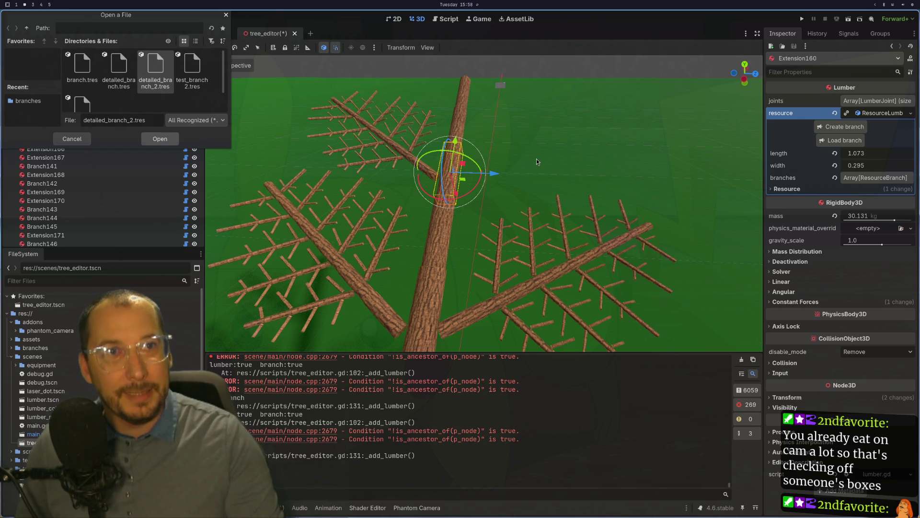
pyautogui.press('Return')
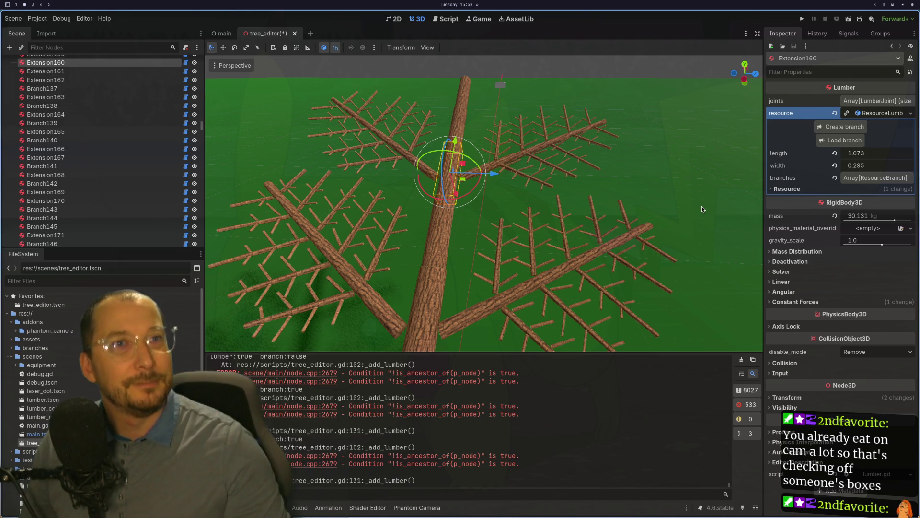
pyautogui.moveTo(596, 163)
pyautogui.mouseDown()
pyautogui.moveTo(617, 207)
pyautogui.moveTo(631, 111)
pyautogui.moveTo(619, 156)
pyautogui.moveTo(537, 206)
pyautogui.moveTo(548, 191)
pyautogui.moveTo(619, 253)
pyautogui.moveTo(556, 235)
pyautogui.mouseUp()
pyautogui.scroll(-3, 608, 144)
pyautogui.scroll(3, 600, 137)
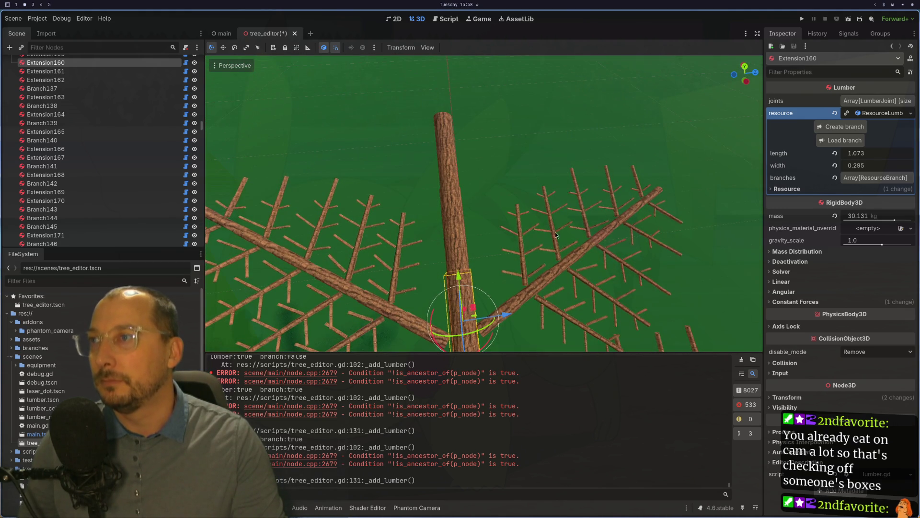
# Load detailed_branch_2.tres onto Extension162 higher up the trunk.
pyautogui.click(445, 152)
pyautogui.moveTo(515, 152)
pyautogui.mouseDown()
pyautogui.moveTo(567, 155)
pyautogui.moveTo(453, 141)
pyautogui.moveTo(506, 117)
pyautogui.moveTo(569, 121)
pyautogui.moveTo(545, 131)
pyautogui.mouseUp()
pyautogui.scroll(-3, 542, 151)
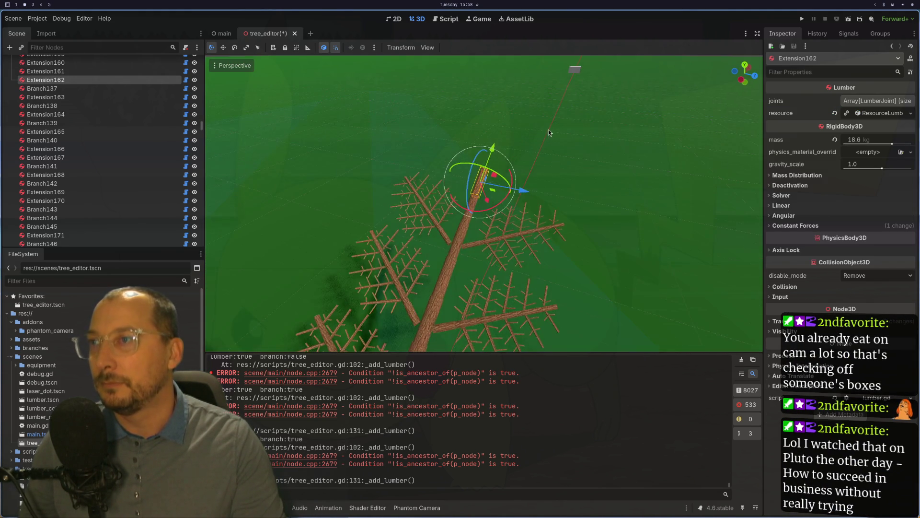
pyautogui.scroll(5, 545, 130)
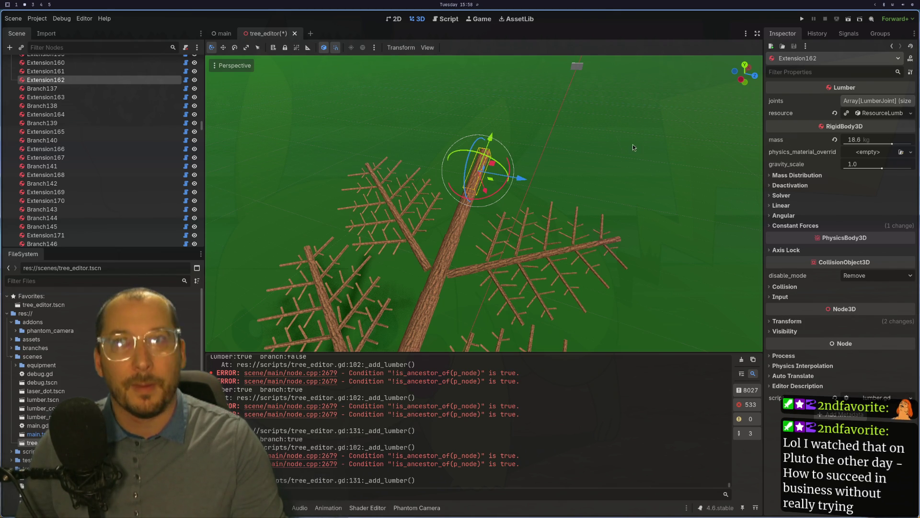
pyautogui.click(875, 116)
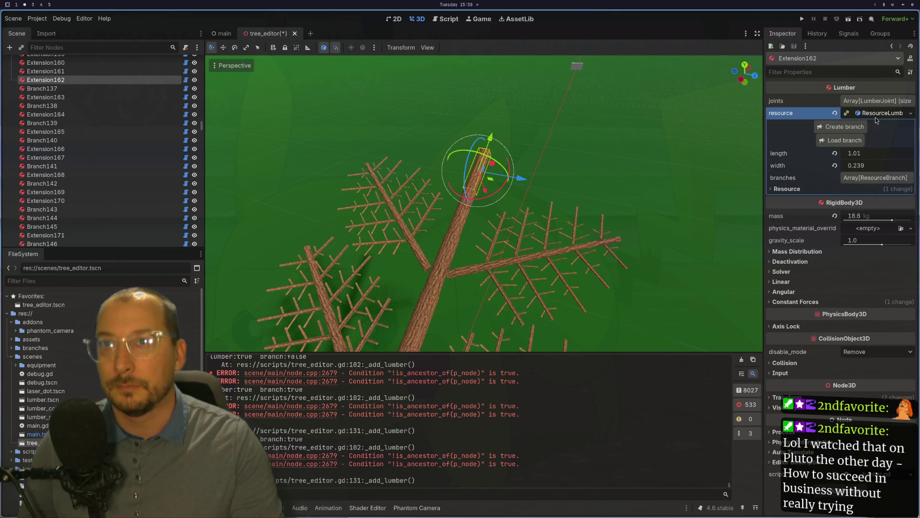
pyautogui.click(846, 143)
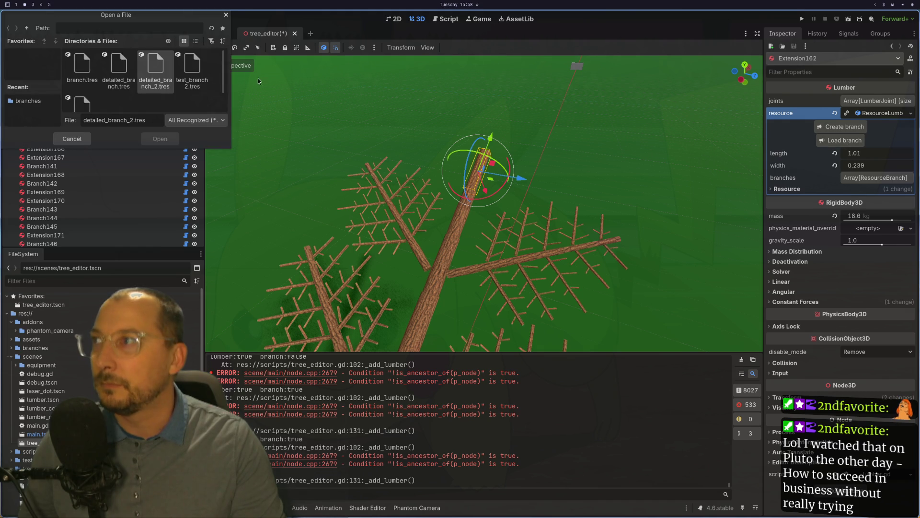
pyautogui.click(162, 75)
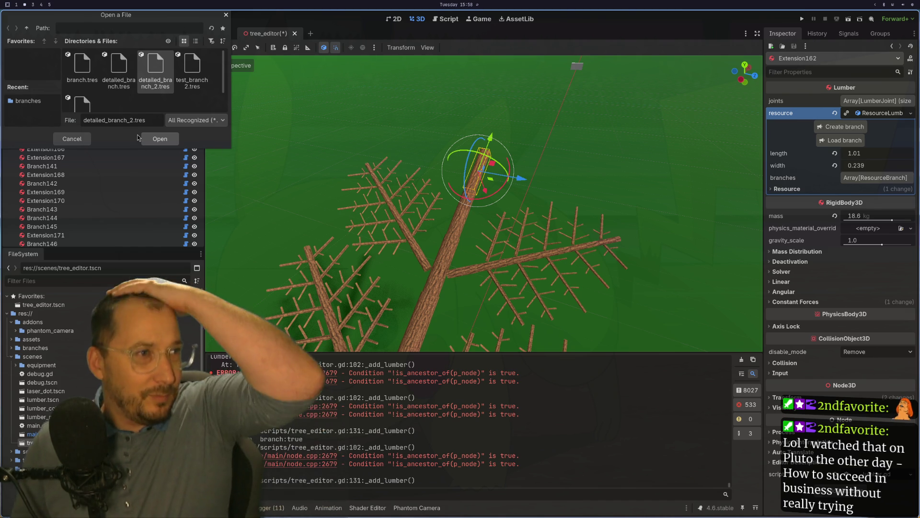
pyautogui.press('Return')
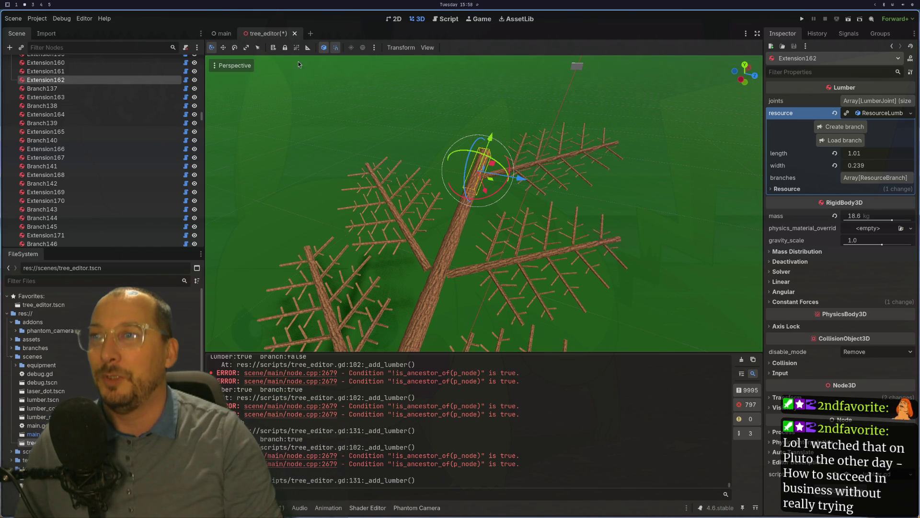
# Set the new branch Branch405's rotation_y to 3.295.
pyautogui.scroll(5, 504, 137)
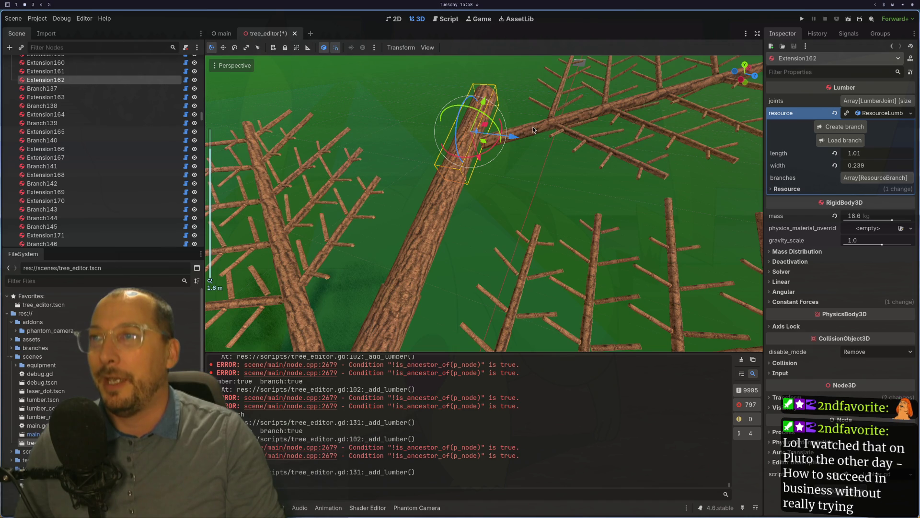
pyautogui.click(534, 130)
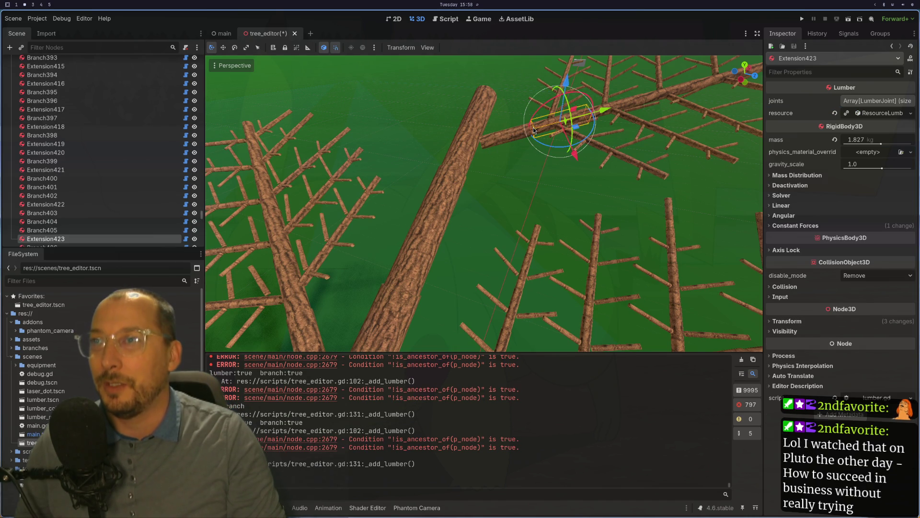
pyautogui.click(510, 136)
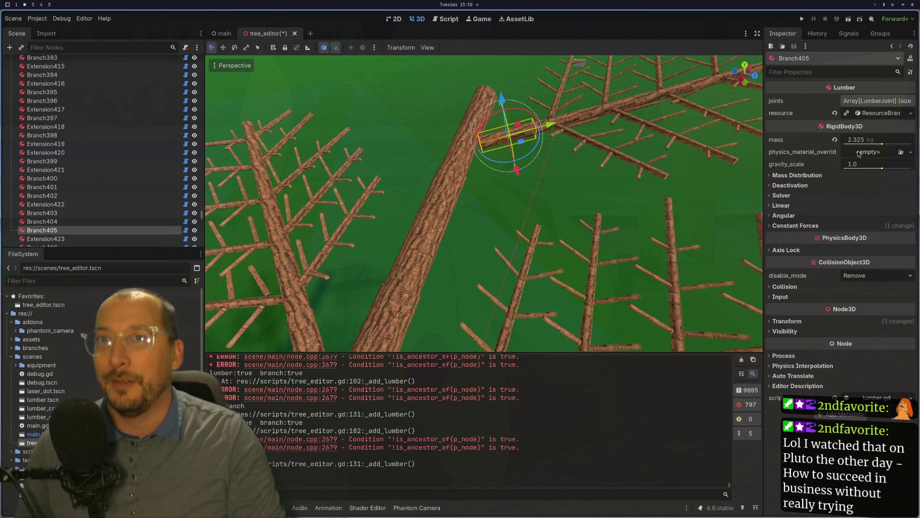
pyautogui.click(887, 115)
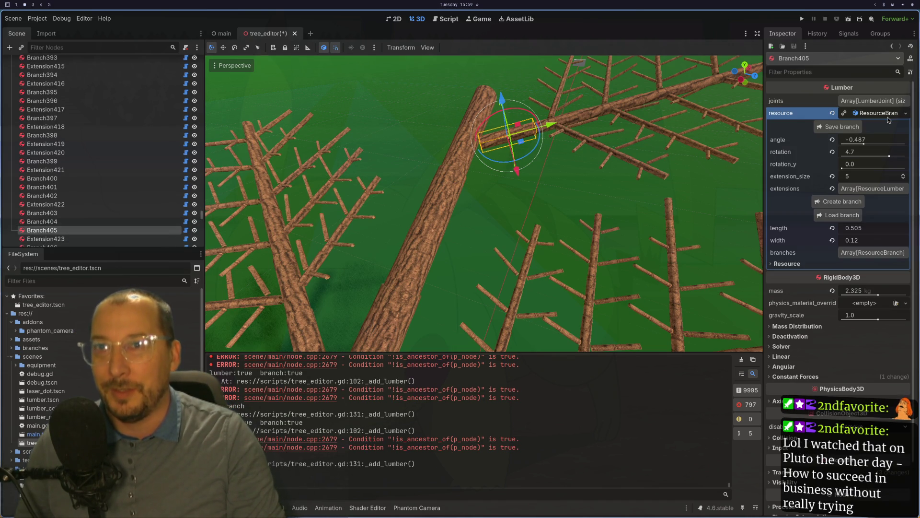
pyautogui.click(857, 166)
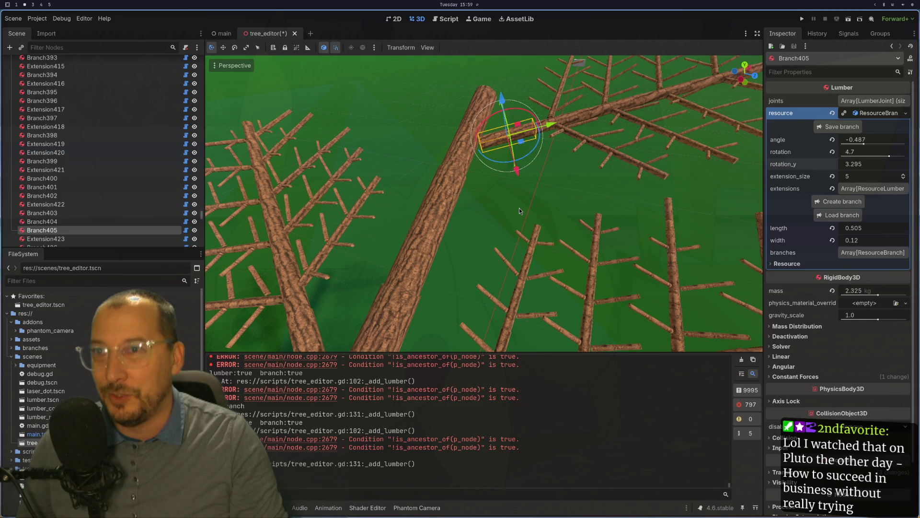
pyautogui.click(519, 211)
pyautogui.scroll(-3, 498, 250)
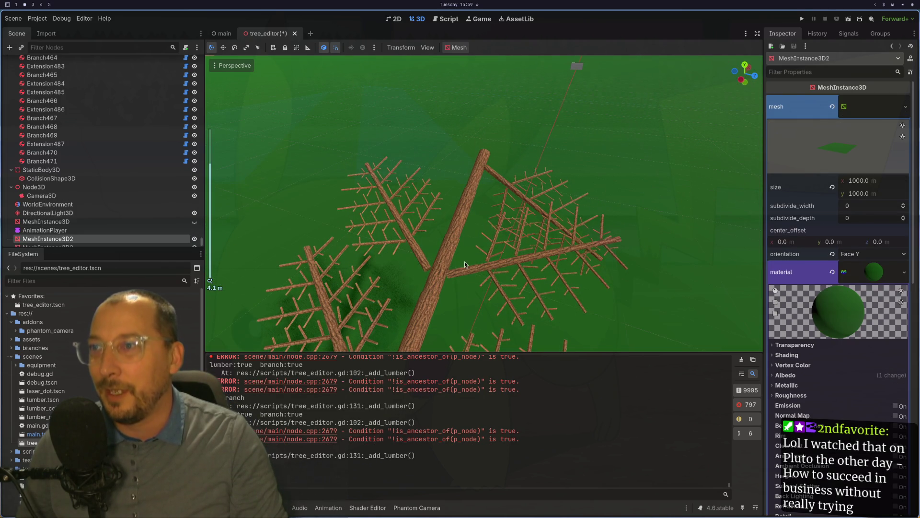
# Copy Branch271's rotation 1.754 into Branch405.
pyautogui.click(415, 271)
pyautogui.scroll(5, 415, 271)
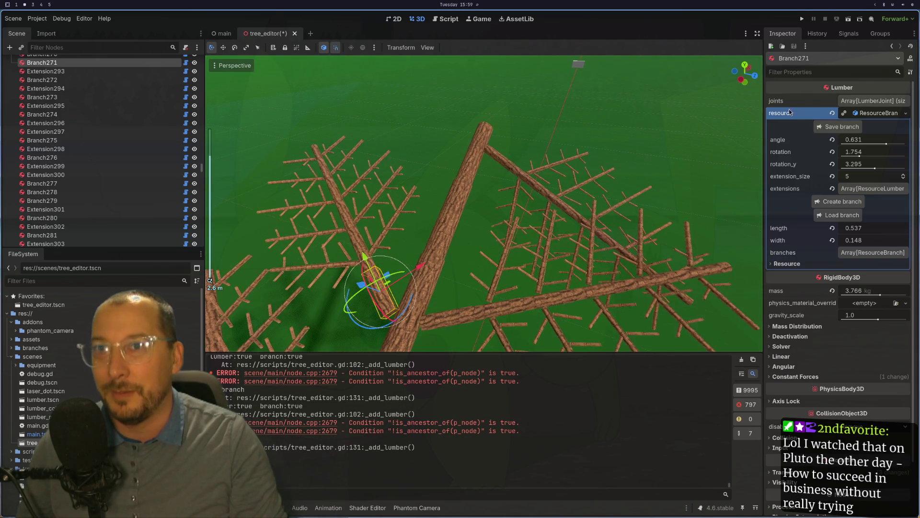
pyautogui.click(855, 152)
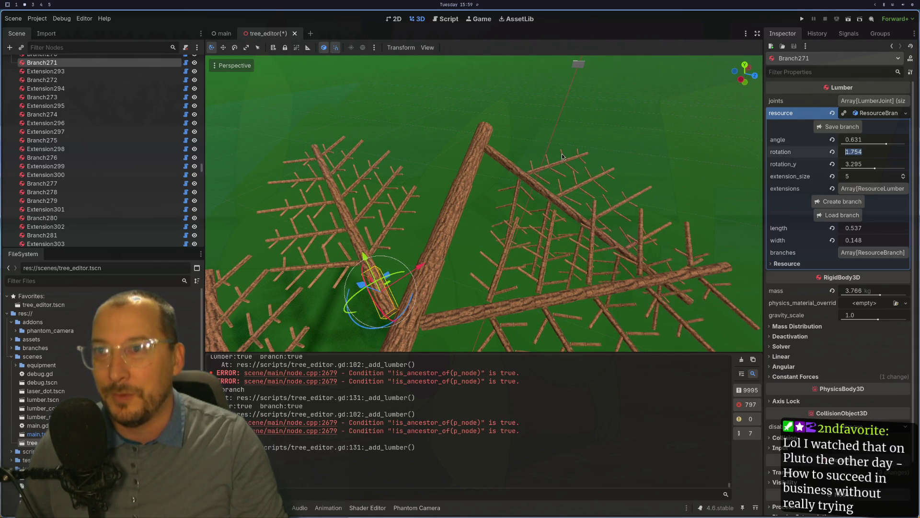
pyautogui.click(512, 162)
pyautogui.click(873, 156)
pyautogui.press('Return')
# Set Branch405's angle to 0.631 to match Branch271, then reselect Extension162.
pyautogui.click(382, 277)
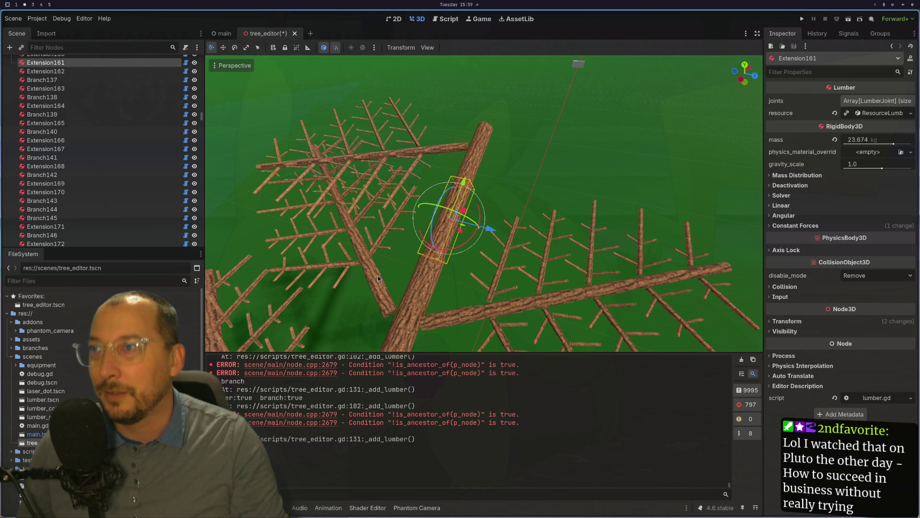
pyautogui.click(376, 282)
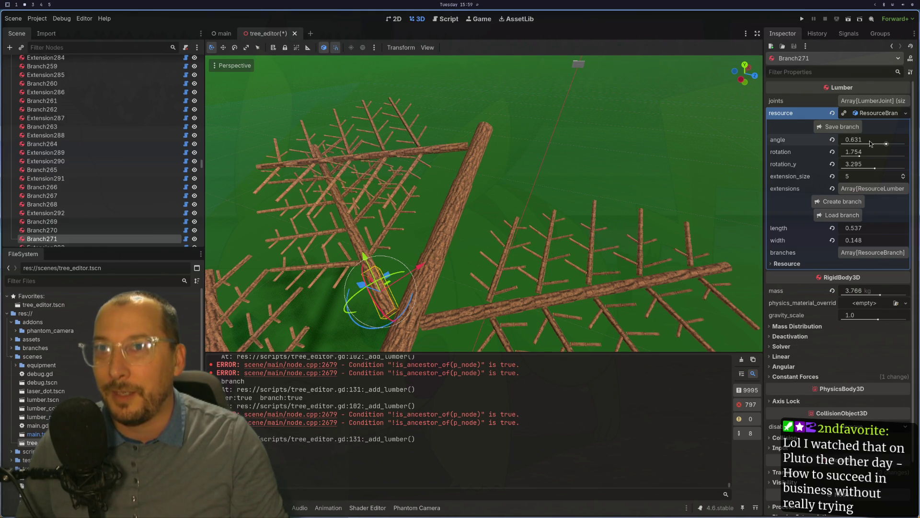
pyautogui.click(459, 144)
pyautogui.click(881, 138)
pyautogui.press('Tab')
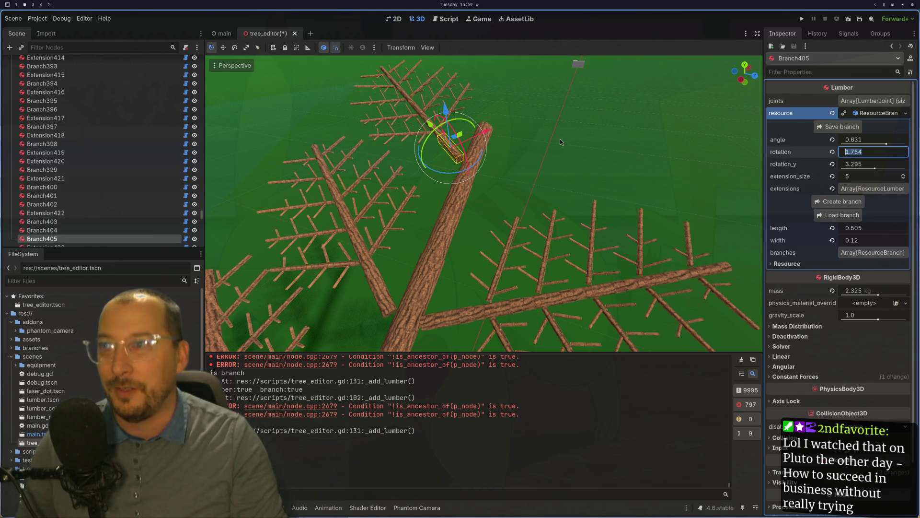
pyautogui.scroll(-5, 565, 159)
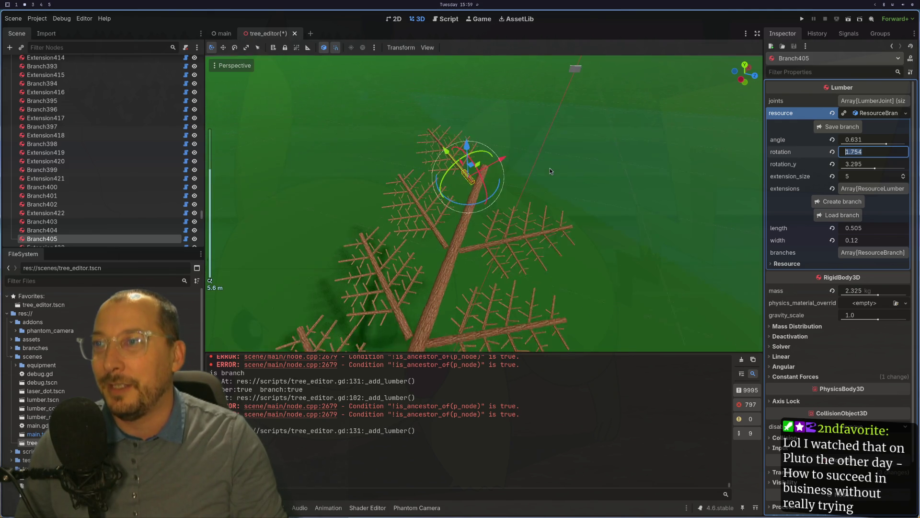
pyautogui.scroll(3, 604, 173)
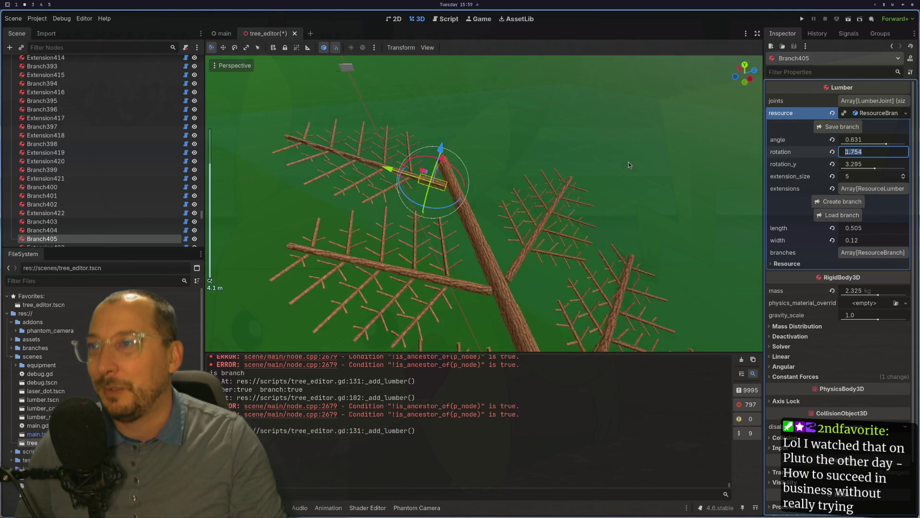
pyautogui.click(460, 167)
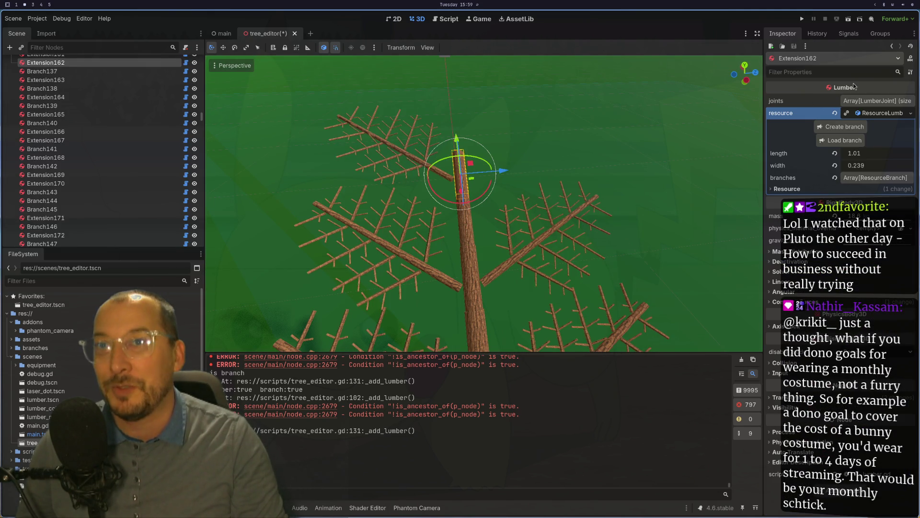
pyautogui.click(843, 140)
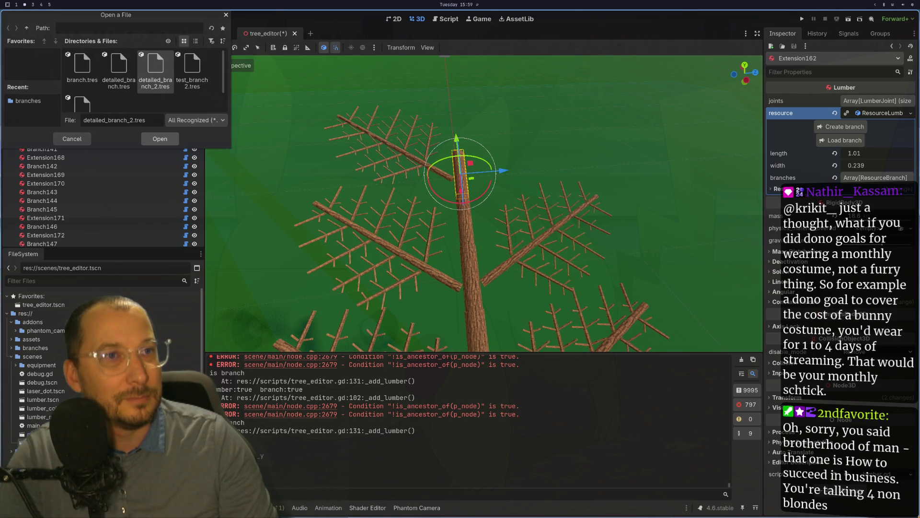
# Confirm loading detailed_branch_2.tres onto Extension162 to add another twig-covered limb.
pyautogui.press('Return')
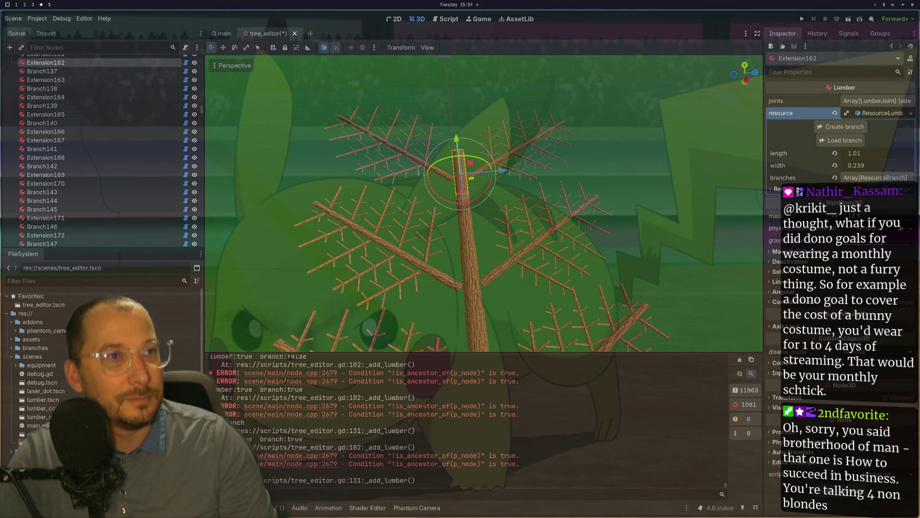